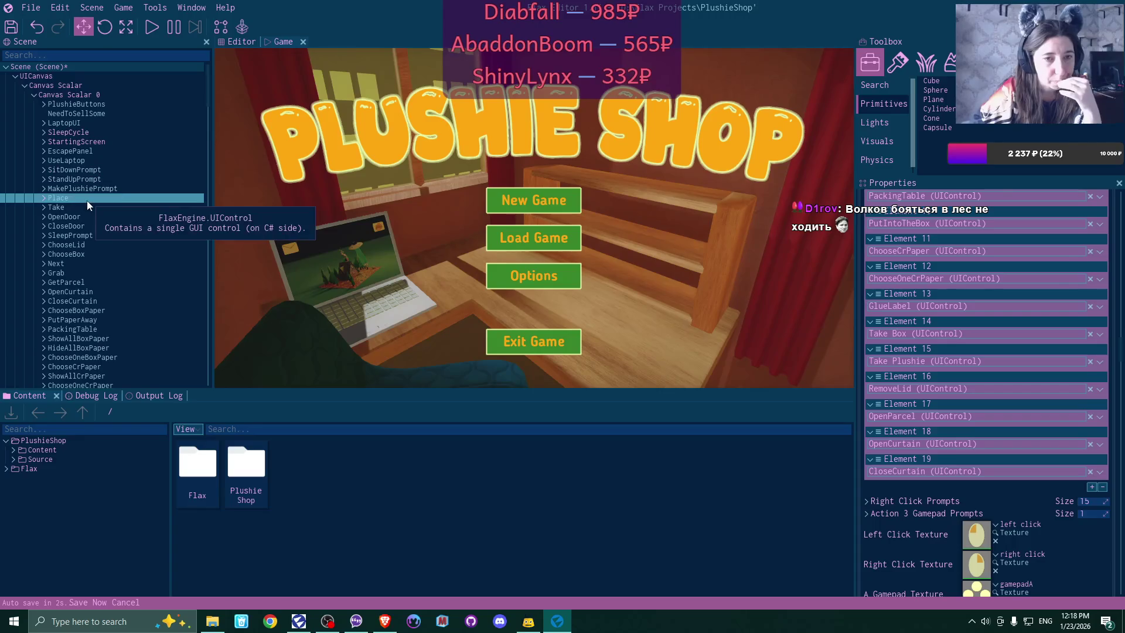
- Review the AddLid image's properties and show the Debug Log in the bottom panel
{"action": "scroll", "coordinate": [98, 223], "scroll_direction": "down", "scroll_amount": 3}
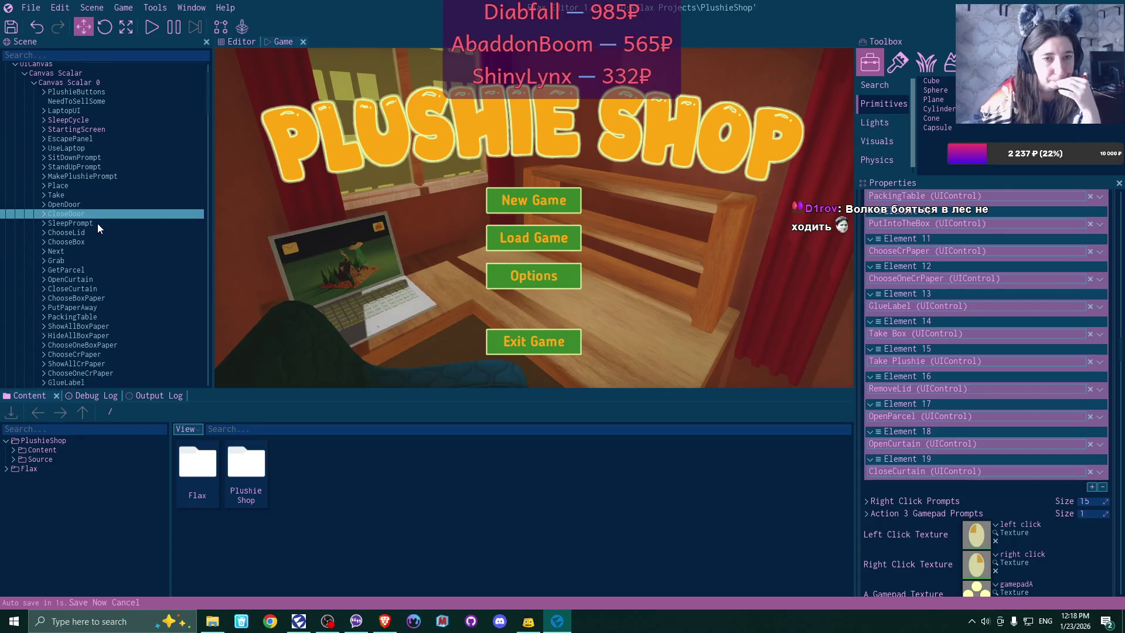
{"action": "scroll", "coordinate": [98, 223], "scroll_direction": "down", "scroll_amount": 5}
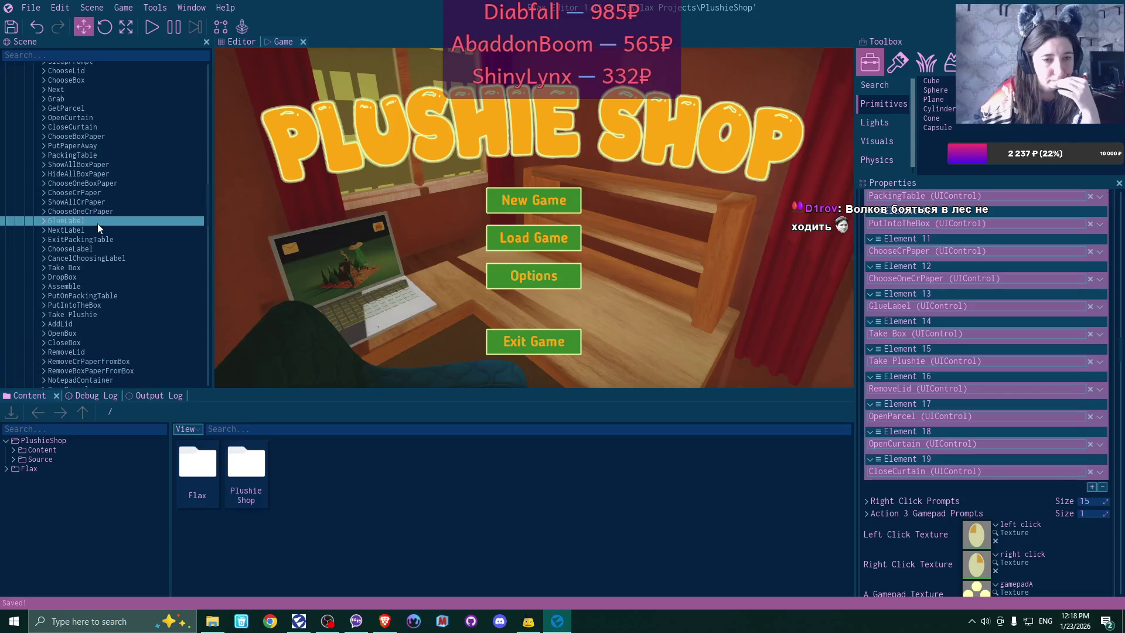
{"action": "scroll", "coordinate": [97, 223], "scroll_direction": "down", "scroll_amount": 1}
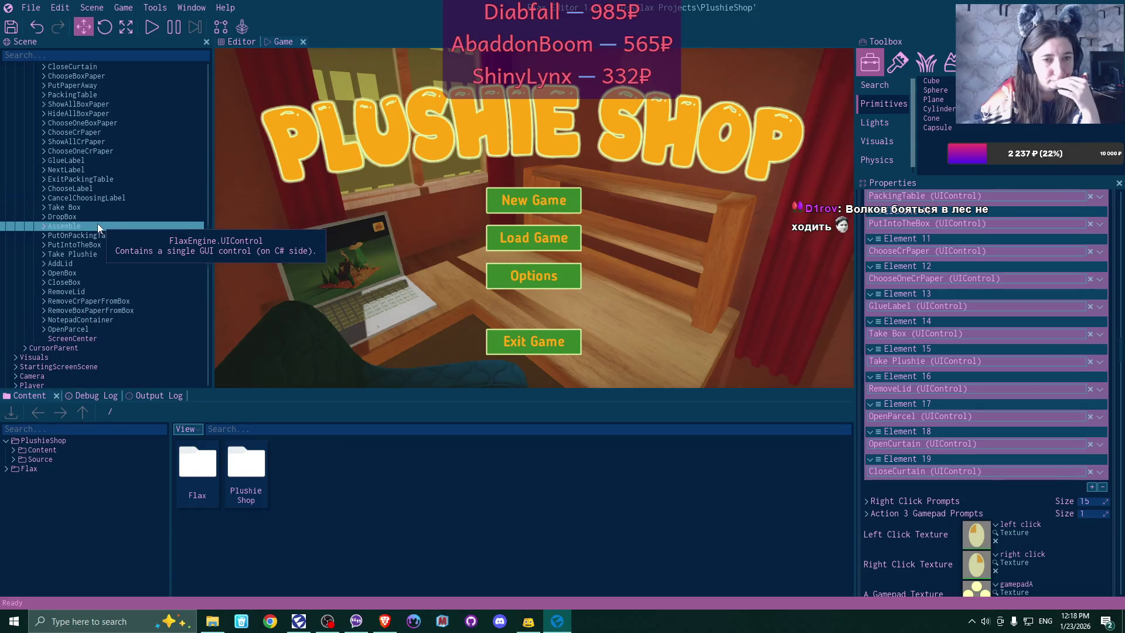
{"action": "left_click", "coordinate": [94, 263]}
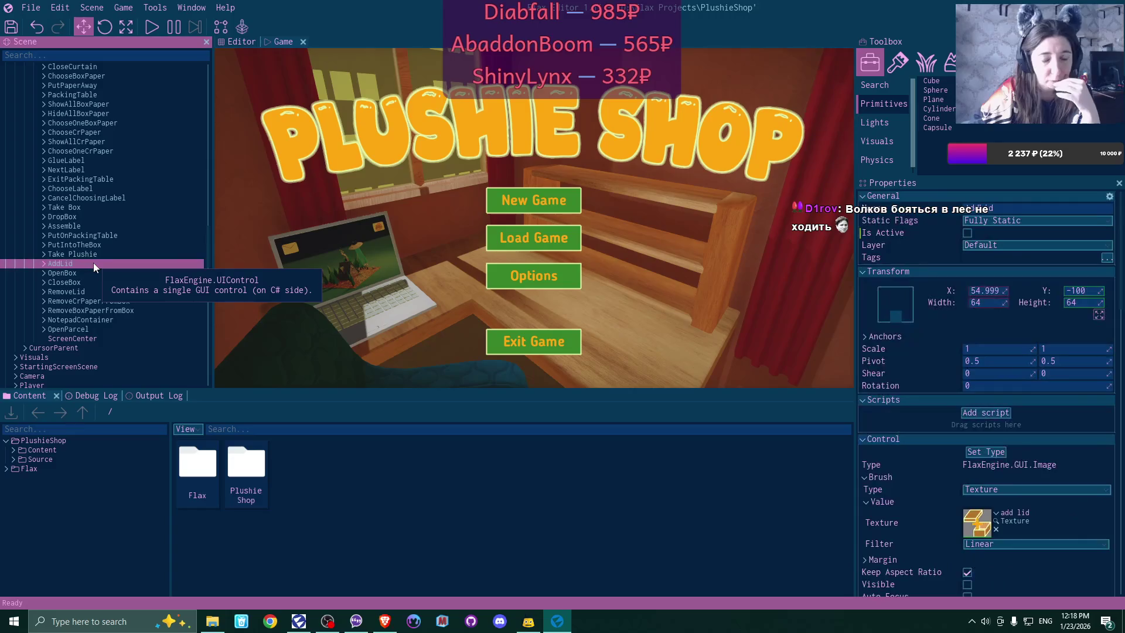
{"action": "scroll", "coordinate": [1055, 239], "scroll_direction": "down", "scroll_amount": 3}
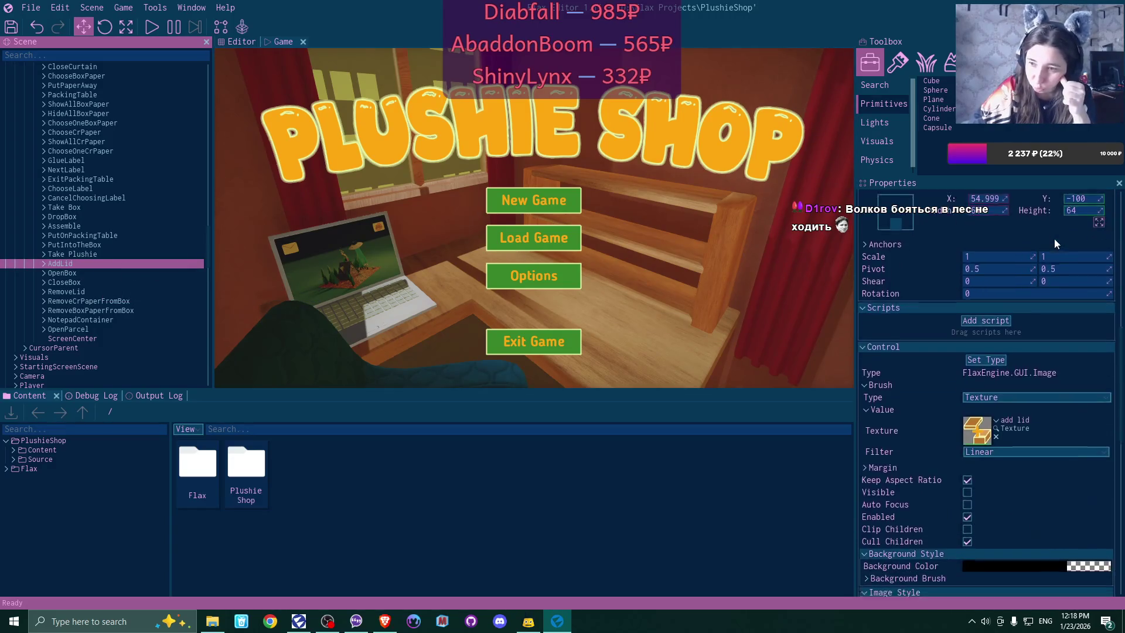
{"action": "scroll", "coordinate": [1054, 238], "scroll_direction": "down", "scroll_amount": 3}
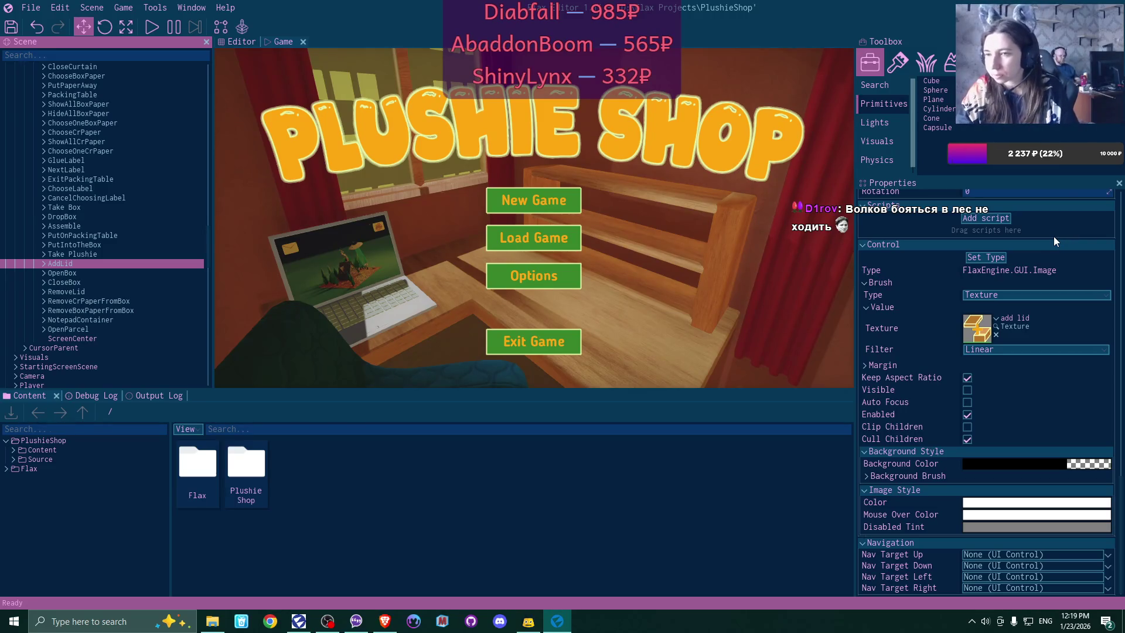
{"action": "left_click", "coordinate": [88, 396]}
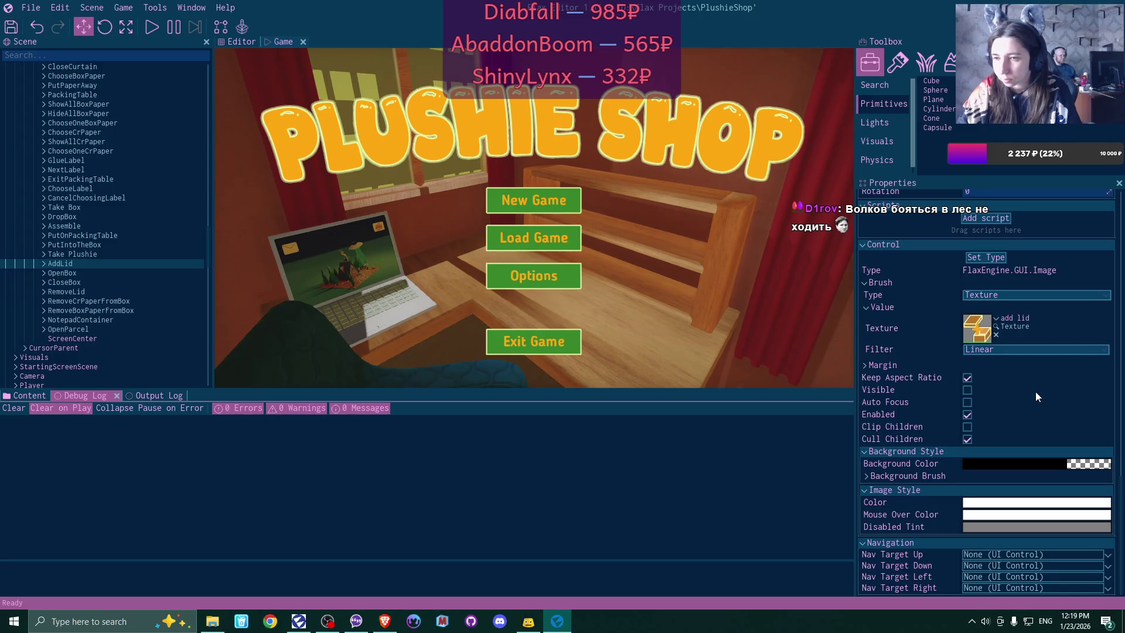
{"action": "scroll", "coordinate": [1035, 391], "scroll_direction": "up", "scroll_amount": 2}
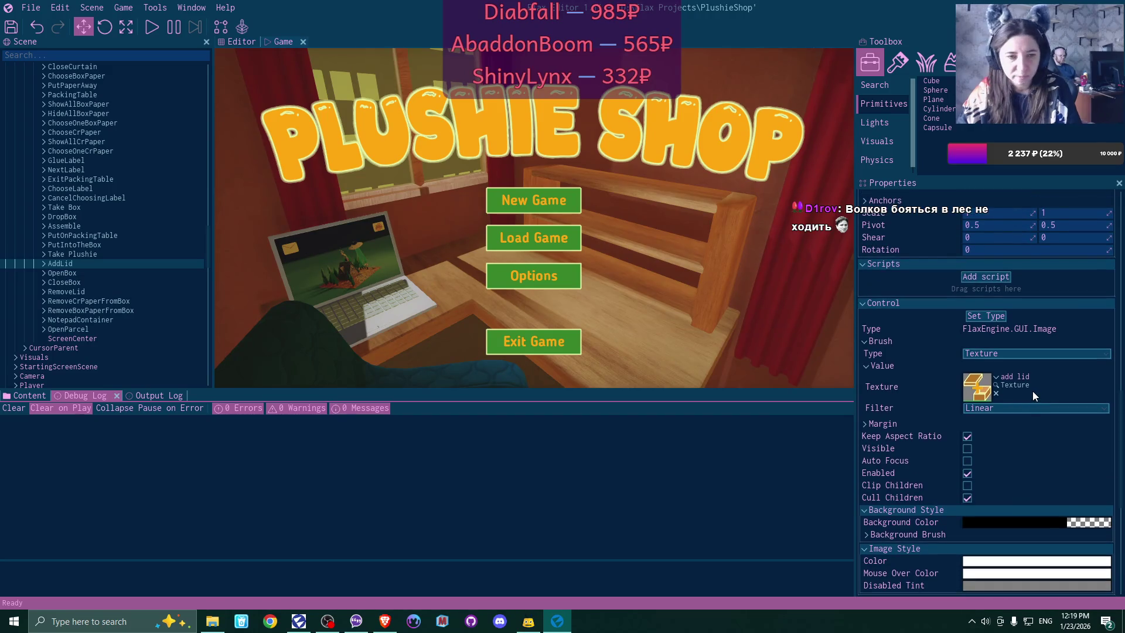
- Rename AddLid's child image from 'mouse 2' to 'mouse 1'
{"action": "left_click", "coordinate": [42, 263]}
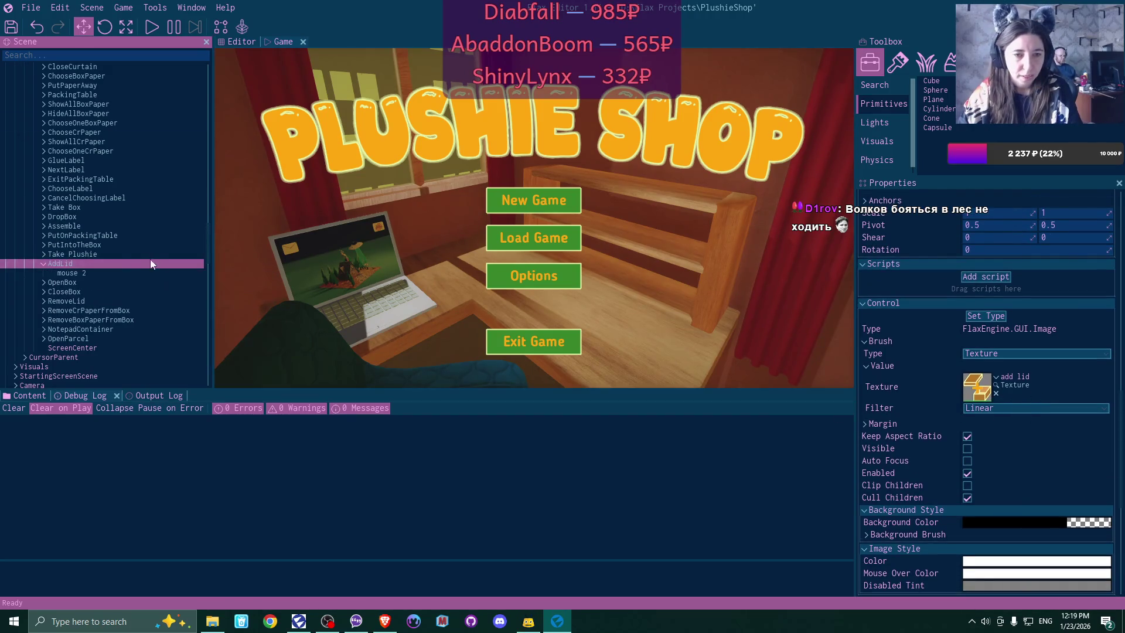
{"action": "left_click", "coordinate": [122, 272]}
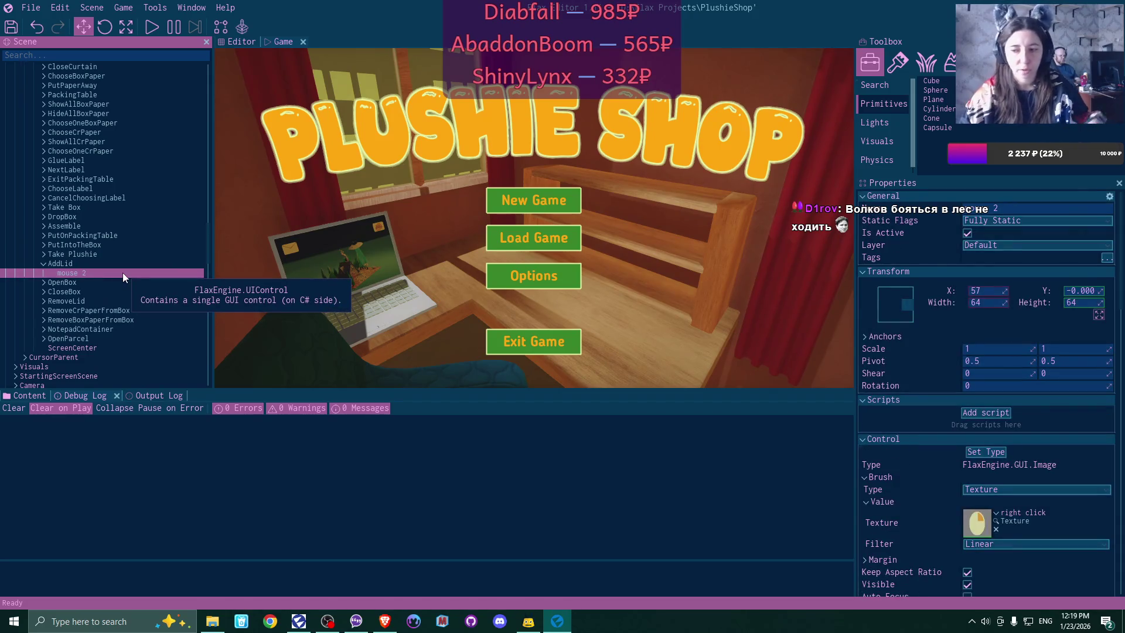
{"action": "left_click", "coordinate": [122, 272]}
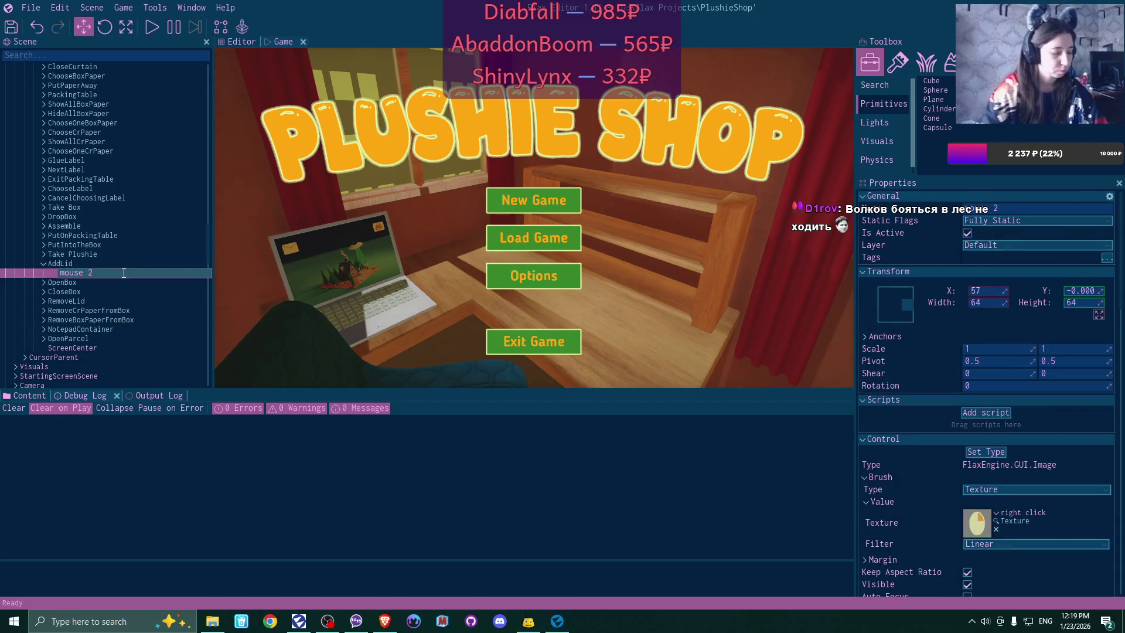
{"action": "type", "text": "1"}
{"action": "key", "text": "Return"}
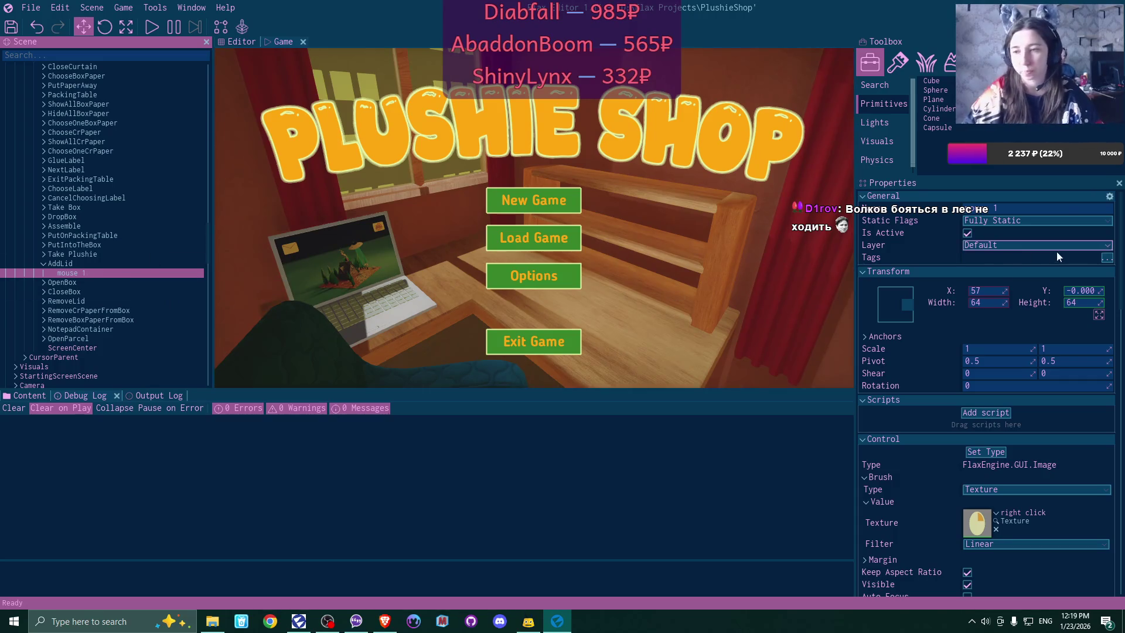
- Anchor the mouse 1 image middle-left and set its X position to -55
{"action": "left_click", "coordinate": [884, 306]}
{"action": "left_click", "coordinate": [913, 369]}
{"action": "left_click", "coordinate": [993, 288]}
{"action": "type", "text": "121"}
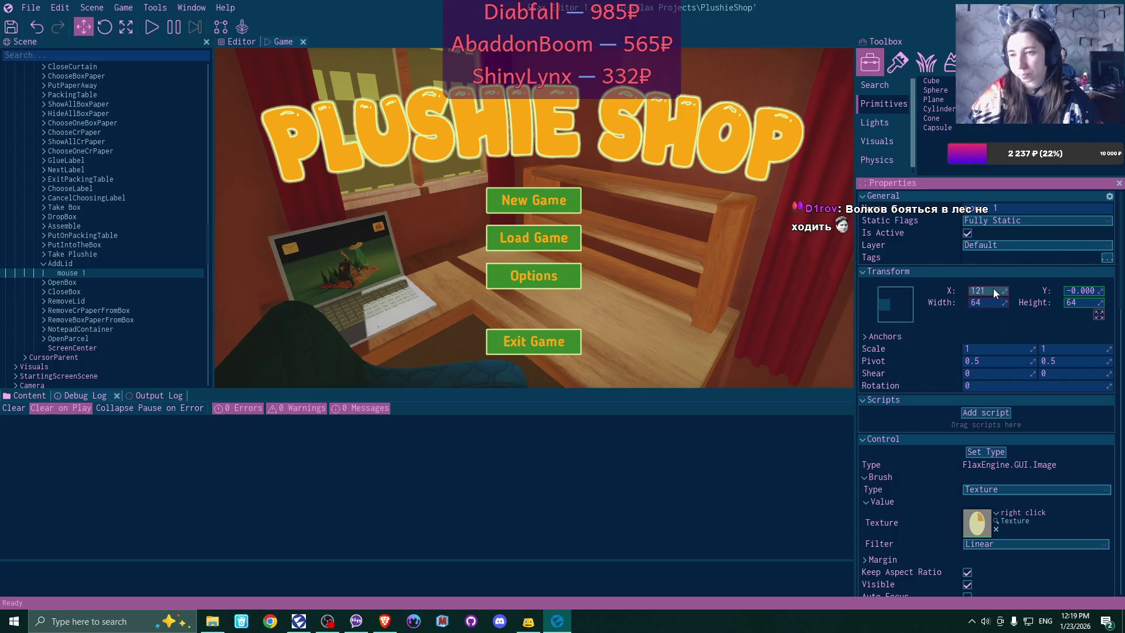
{"action": "left_click", "coordinate": [994, 289]}
{"action": "type", "text": "-55"}
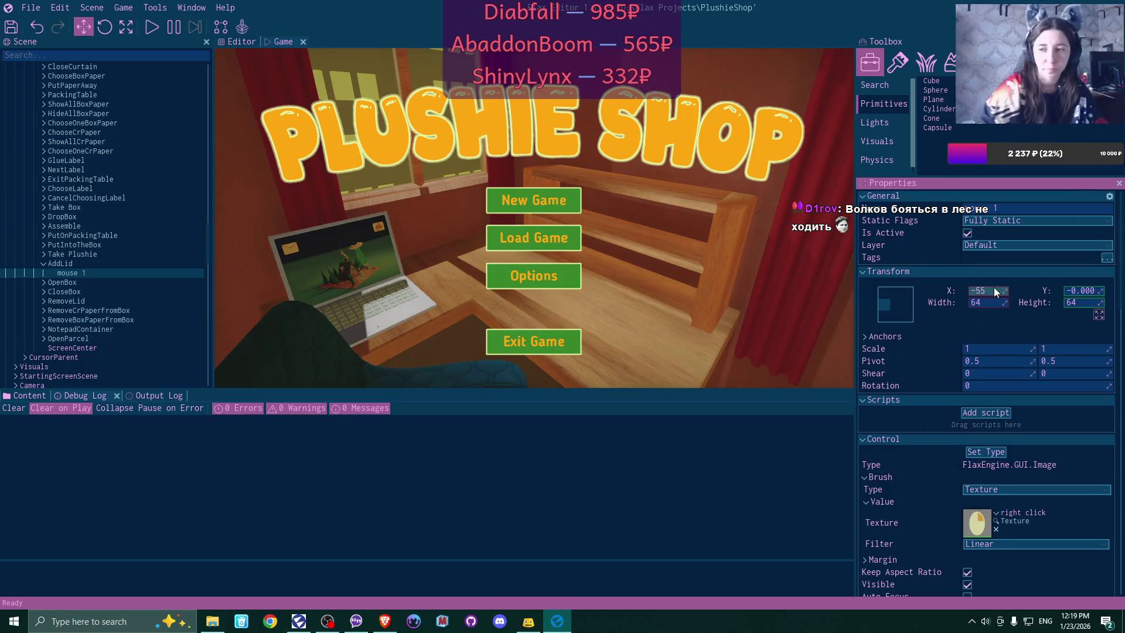
{"action": "key", "text": "Return"}
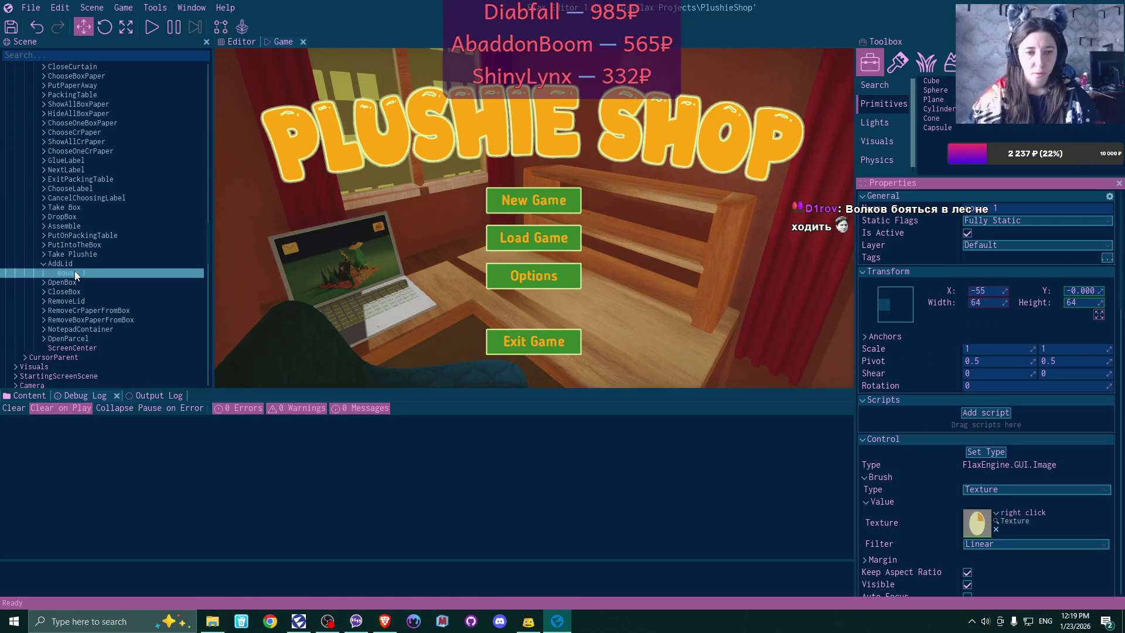
- Set the AddLid prompt's X position to 0
{"action": "left_click", "coordinate": [75, 263]}
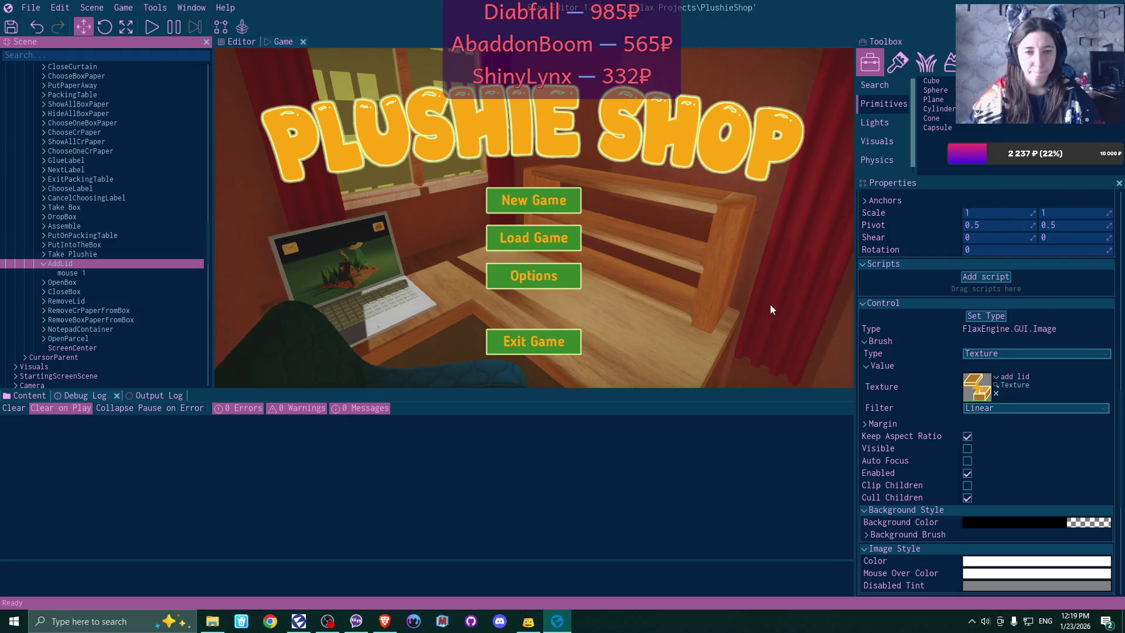
{"action": "scroll", "coordinate": [1101, 322], "scroll_direction": "up", "scroll_amount": 3}
{"action": "left_click", "coordinate": [984, 291]}
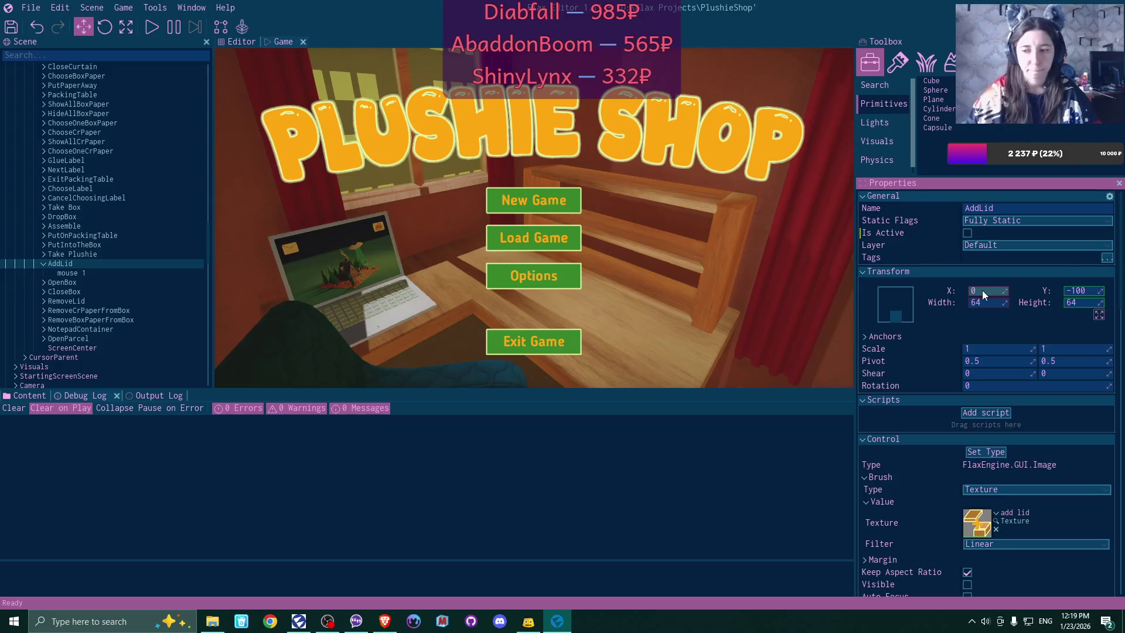
{"action": "key", "text": "Return"}
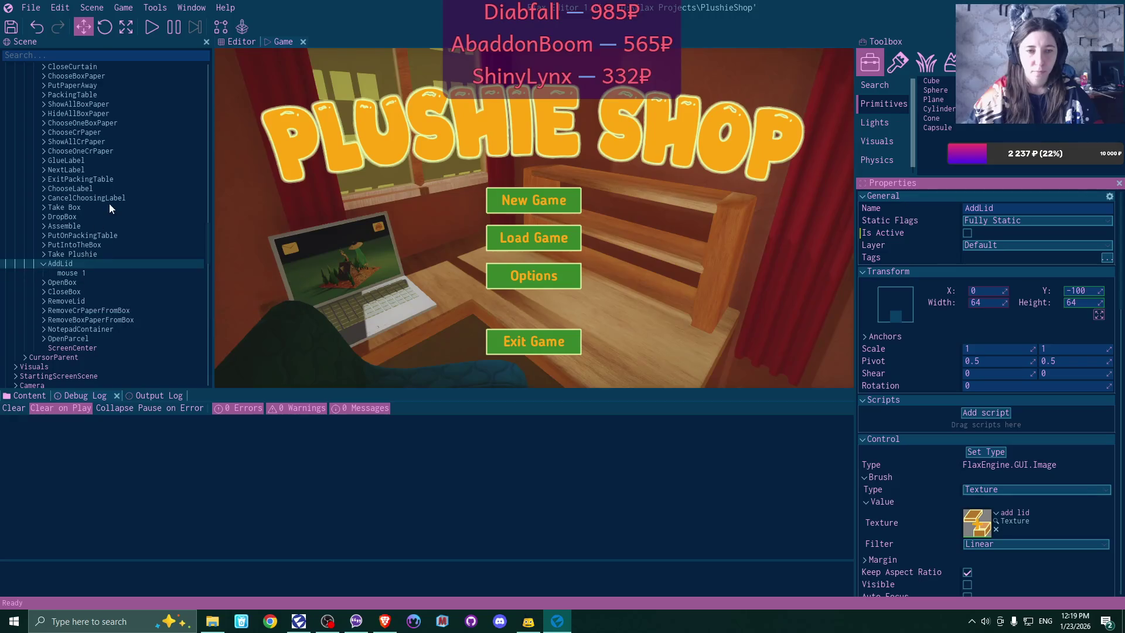
{"action": "scroll", "coordinate": [110, 193], "scroll_direction": "up", "scroll_amount": 5}
- On the scene root, add left-click prompt element 20 and assign AddLid to it
{"action": "scroll", "coordinate": [110, 197], "scroll_direction": "up", "scroll_amount": 3}
{"action": "left_click", "coordinate": [65, 67]}
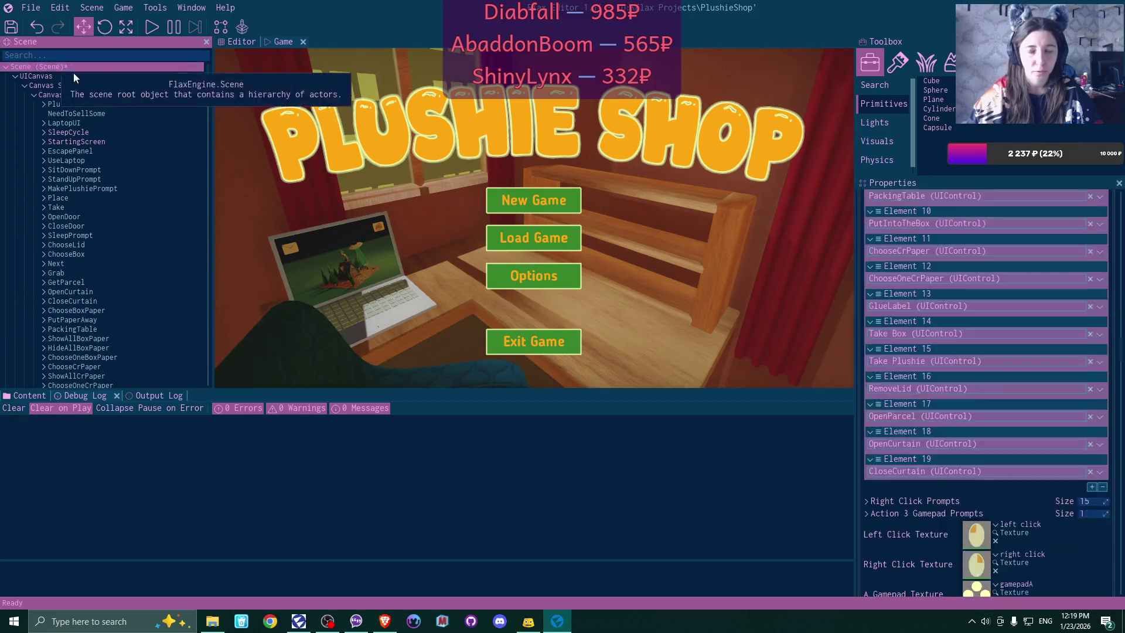
{"action": "scroll", "coordinate": [1098, 447], "scroll_direction": "down", "scroll_amount": 3}
{"action": "scroll", "coordinate": [1026, 448], "scroll_direction": "up", "scroll_amount": 8}
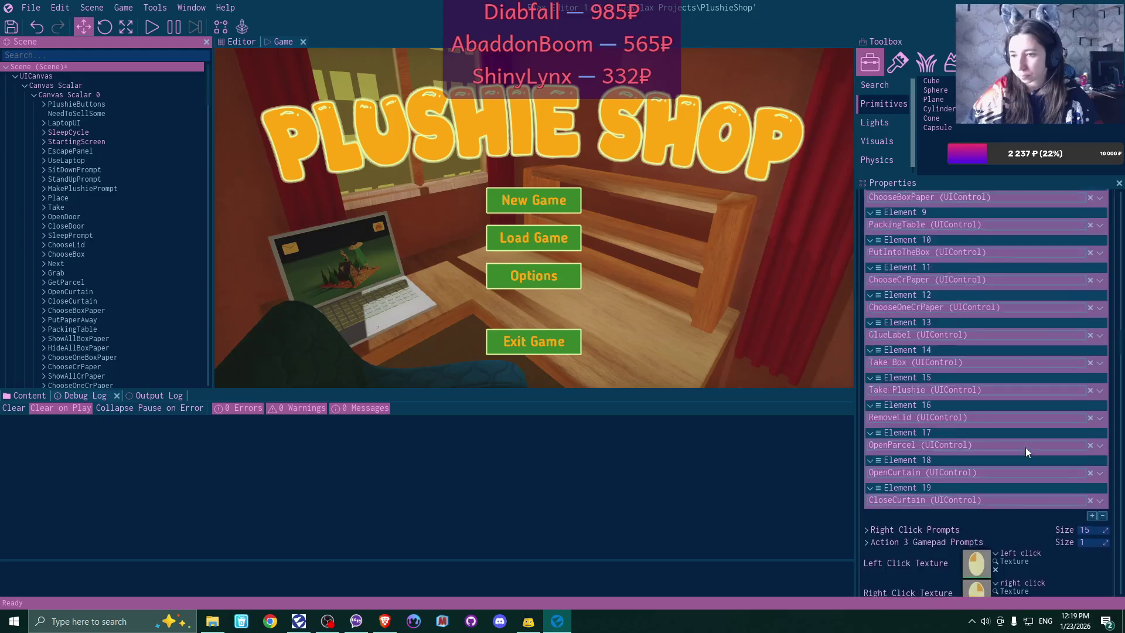
{"action": "scroll", "coordinate": [1026, 447], "scroll_direction": "up", "scroll_amount": 5}
{"action": "scroll", "coordinate": [1026, 447], "scroll_direction": "down", "scroll_amount": 10}
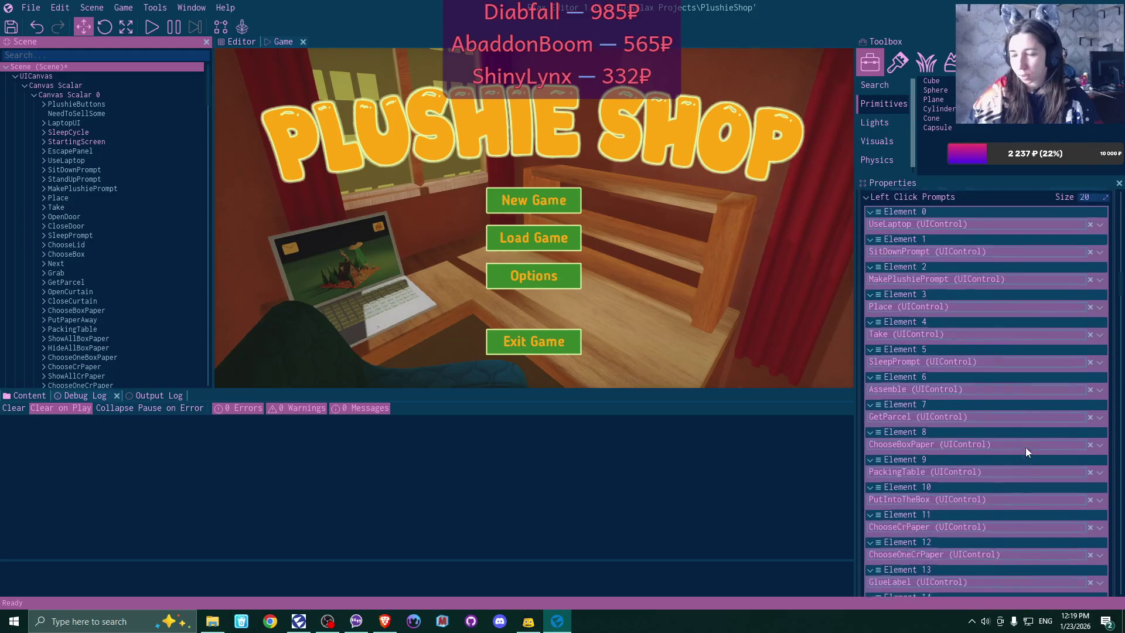
{"action": "scroll", "coordinate": [1036, 442], "scroll_direction": "down", "scroll_amount": 5}
{"action": "left_click", "coordinate": [1091, 402]}
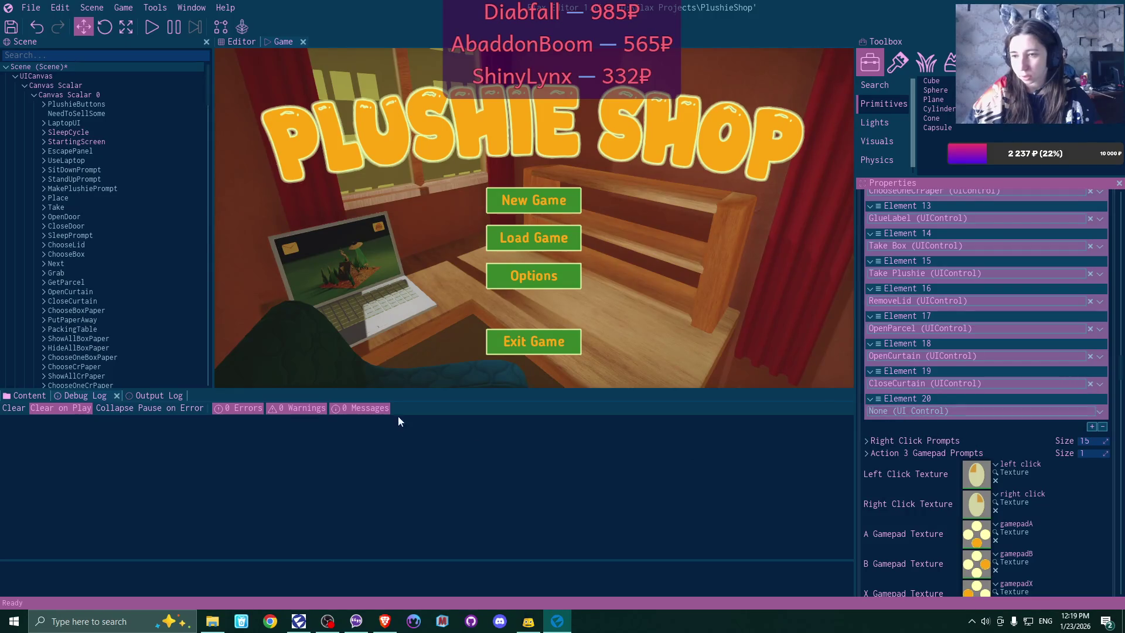
{"action": "left_click", "coordinate": [64, 208]}
{"action": "scroll", "coordinate": [62, 301], "scroll_direction": "down", "scroll_amount": 6}
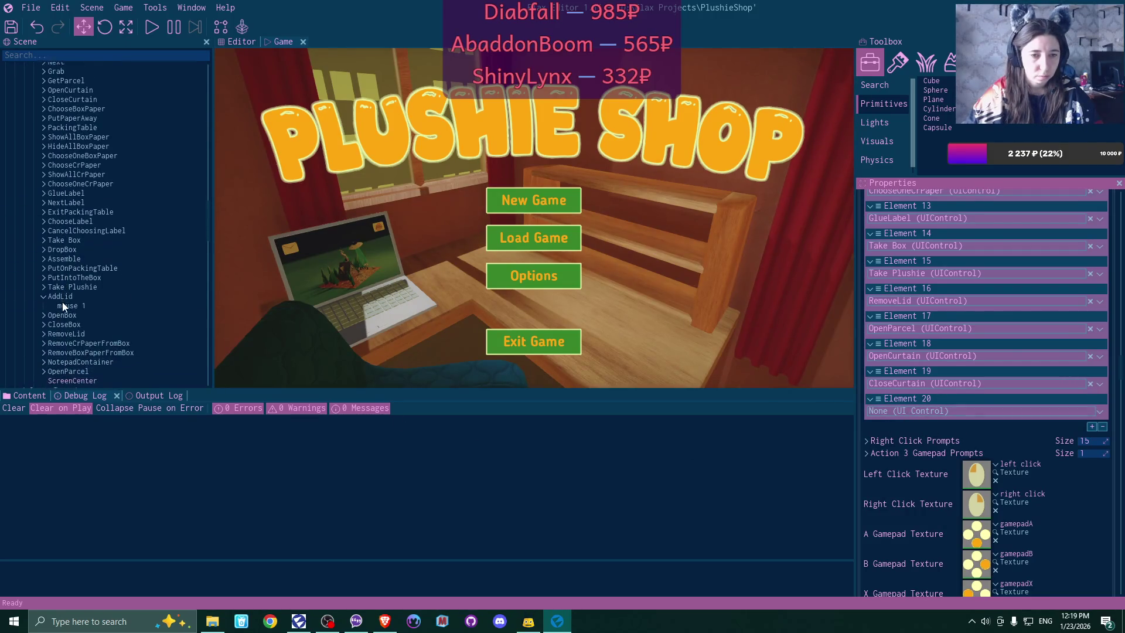
{"action": "double_click", "coordinate": [60, 293]}
{"action": "mouse_move", "coordinate": [60, 293]}
{"action": "left_mouse_down"}
{"action": "mouse_move", "coordinate": [1077, 393]}
{"action": "mouse_move", "coordinate": [935, 410]}
{"action": "left_mouse_up"}
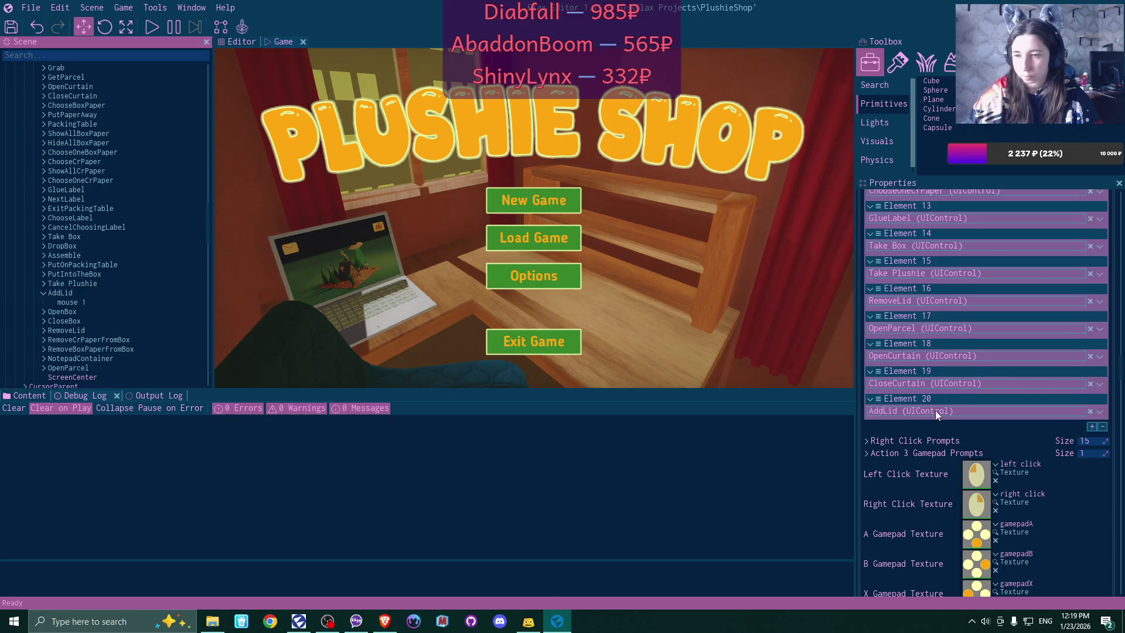
{"action": "left_click", "coordinate": [45, 296]}
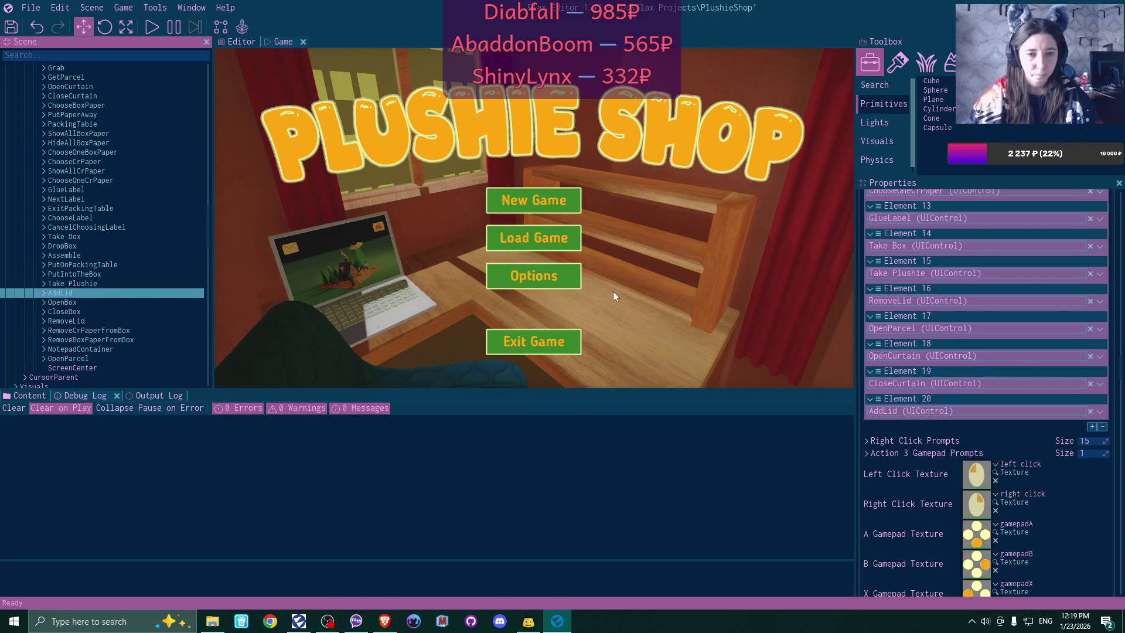
- Remove AddLid from the right-click prompts list and save all changes
{"action": "scroll", "coordinate": [997, 286], "scroll_direction": "up", "scroll_amount": 3}
{"action": "scroll", "coordinate": [896, 428], "scroll_direction": "down", "scroll_amount": 4}
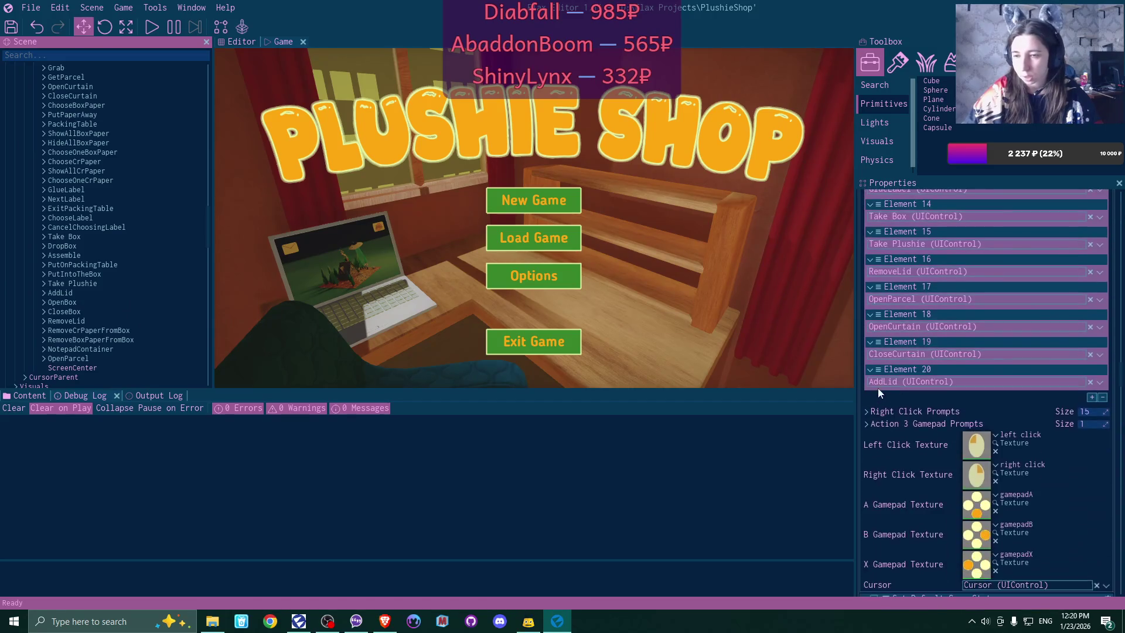
{"action": "left_click", "coordinate": [867, 413]}
{"action": "scroll", "coordinate": [999, 418], "scroll_direction": "down", "scroll_amount": 5}
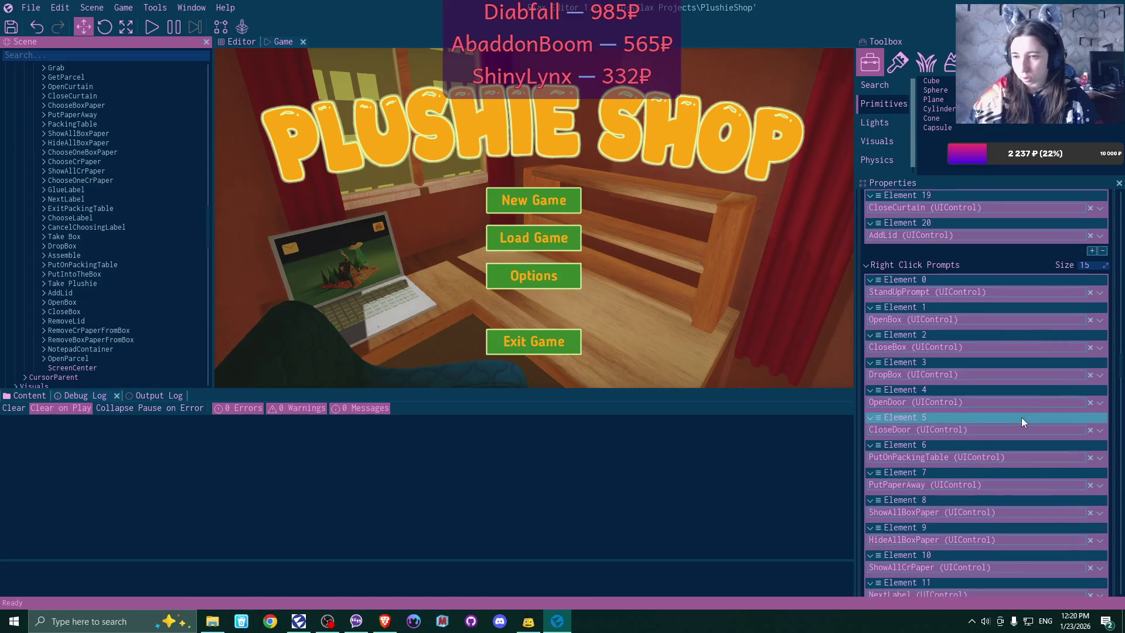
{"action": "scroll", "coordinate": [1025, 411], "scroll_direction": "down", "scroll_amount": 5}
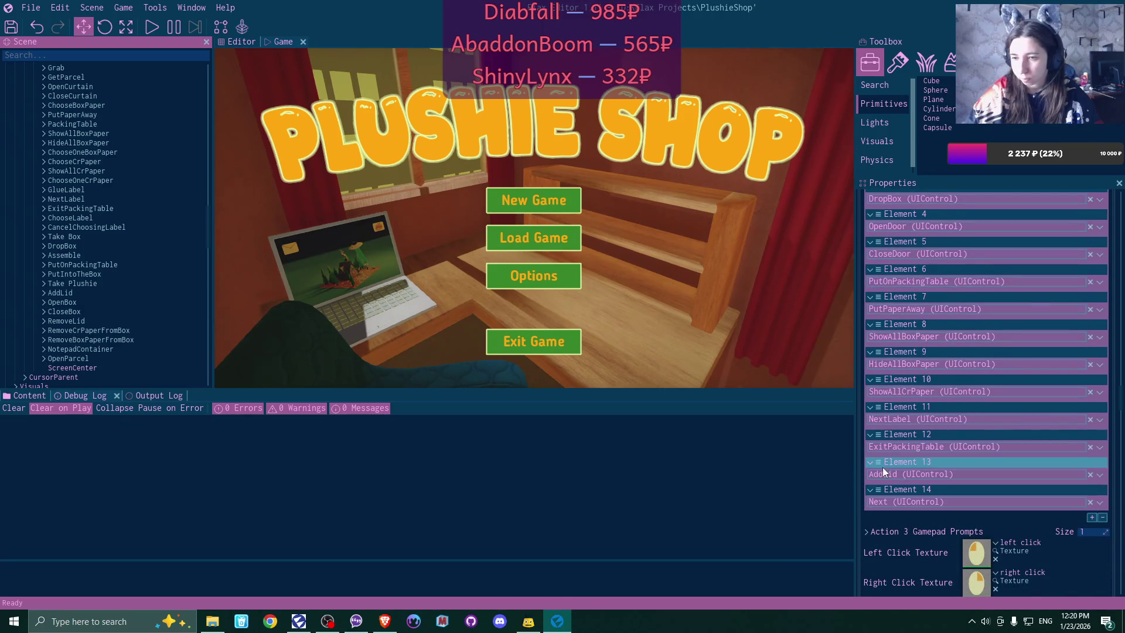
{"action": "left_click_drag", "start_coordinate": [882, 466], "coordinate": [880, 512]}
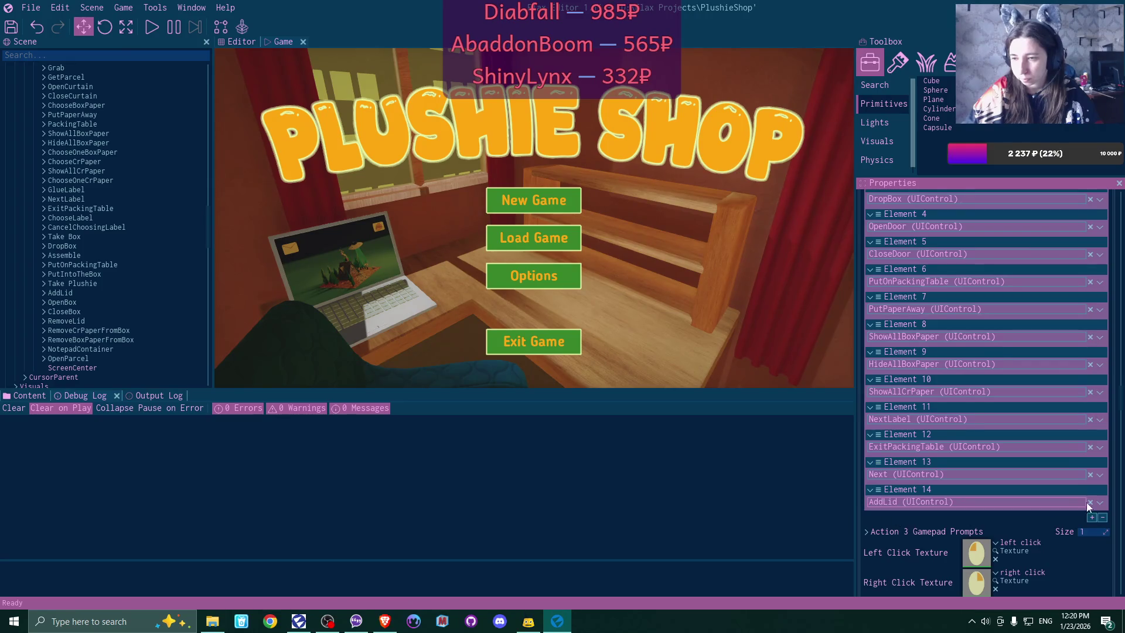
{"action": "left_click", "coordinate": [1102, 517]}
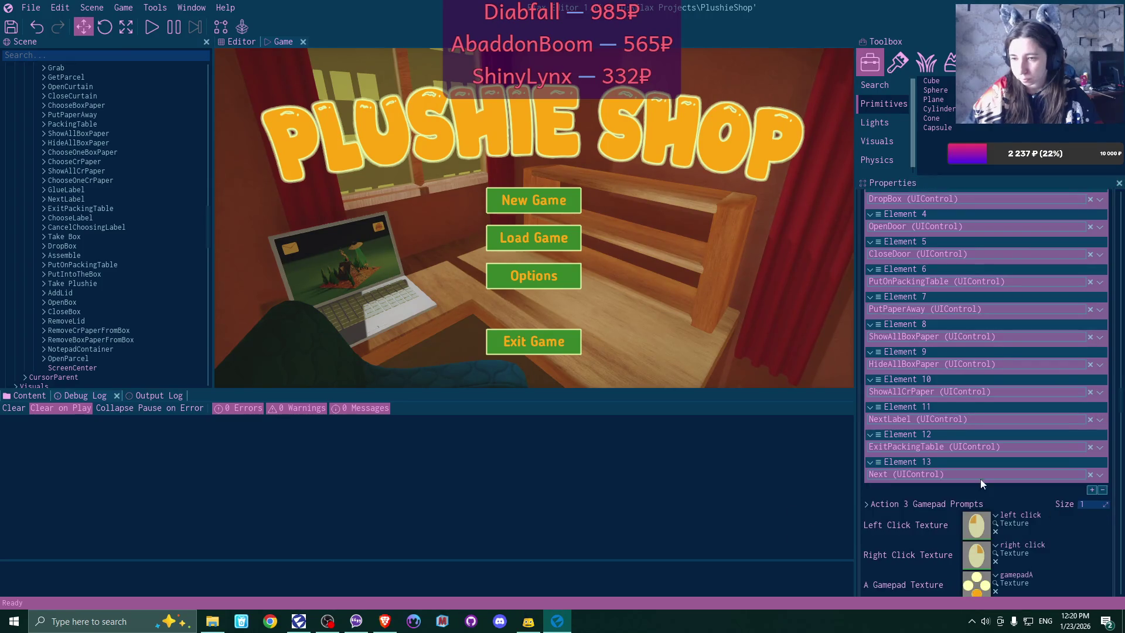
{"action": "left_click", "coordinate": [9, 28]}
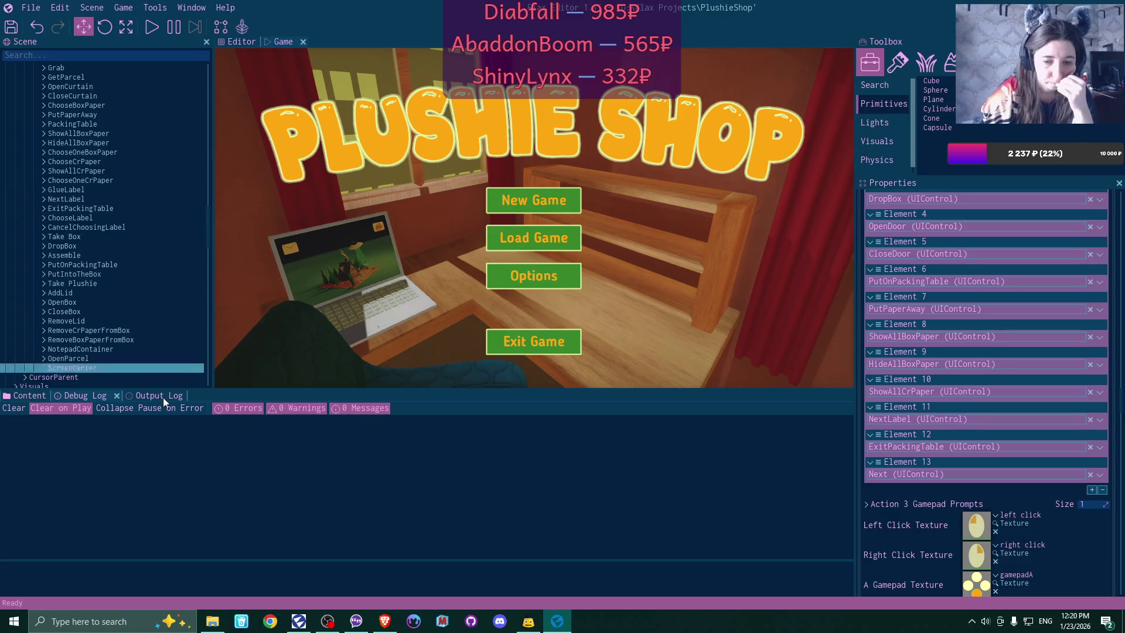
- Launch Visual Studio Code from the Windows Start menu to show the PlushieShop workspace
{"action": "left_click", "coordinate": [14, 621]}
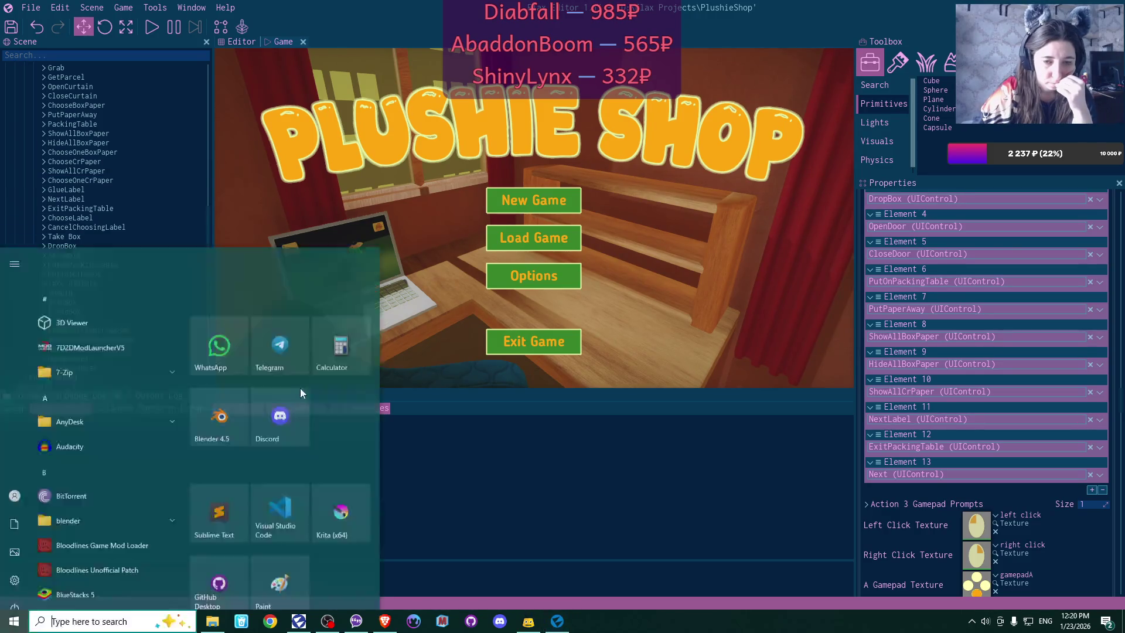
{"action": "left_click", "coordinate": [408, 467]}
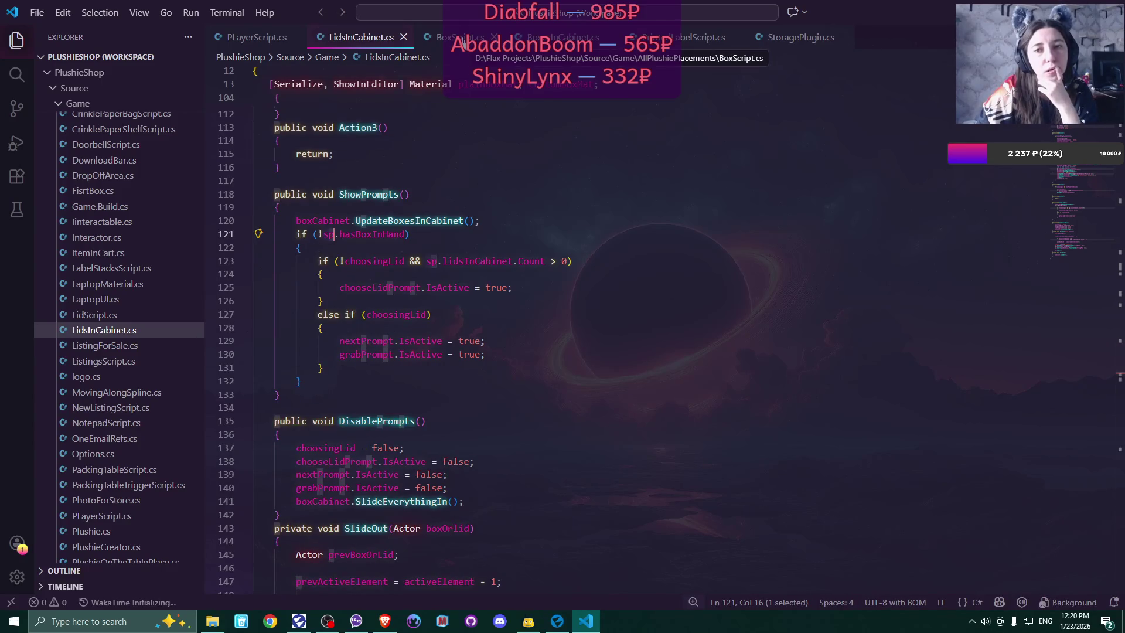
- Switch to BoxScript.cs and unfold the AttachLid method to review it
{"action": "left_click", "coordinate": [460, 37]}
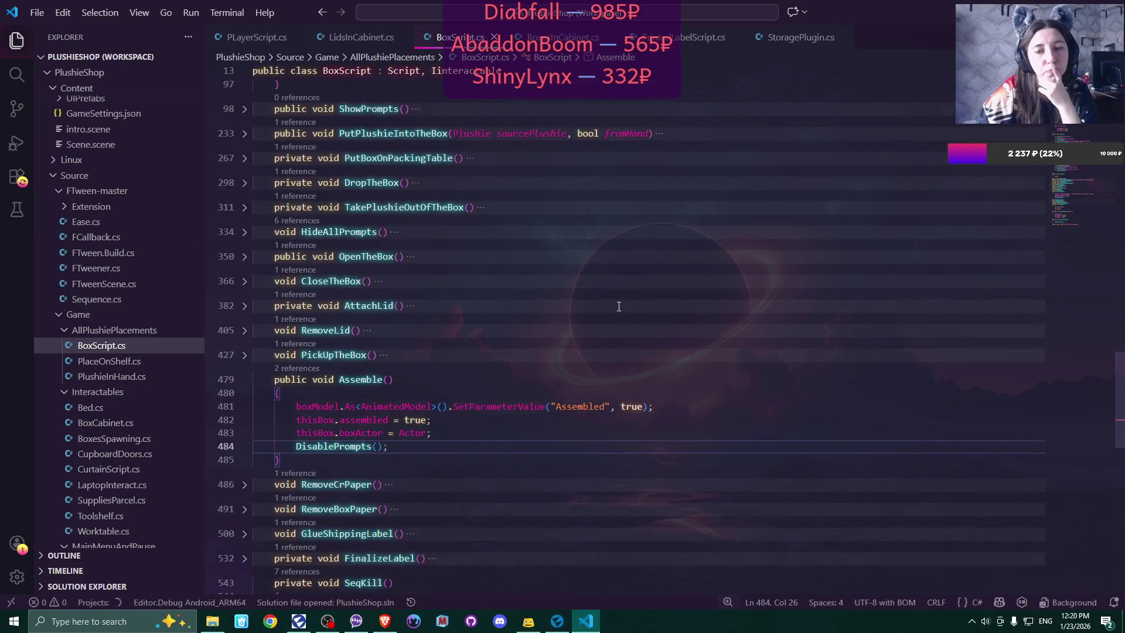
{"action": "left_click", "coordinate": [245, 306]}
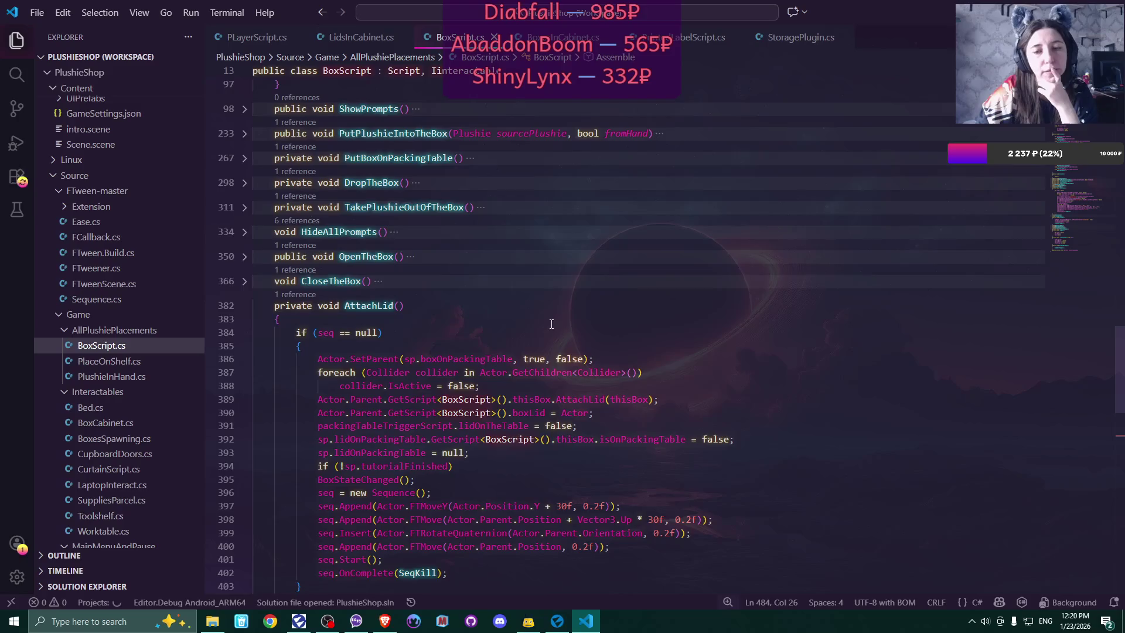
{"action": "scroll", "coordinate": [551, 324], "scroll_direction": "down", "scroll_amount": 2}
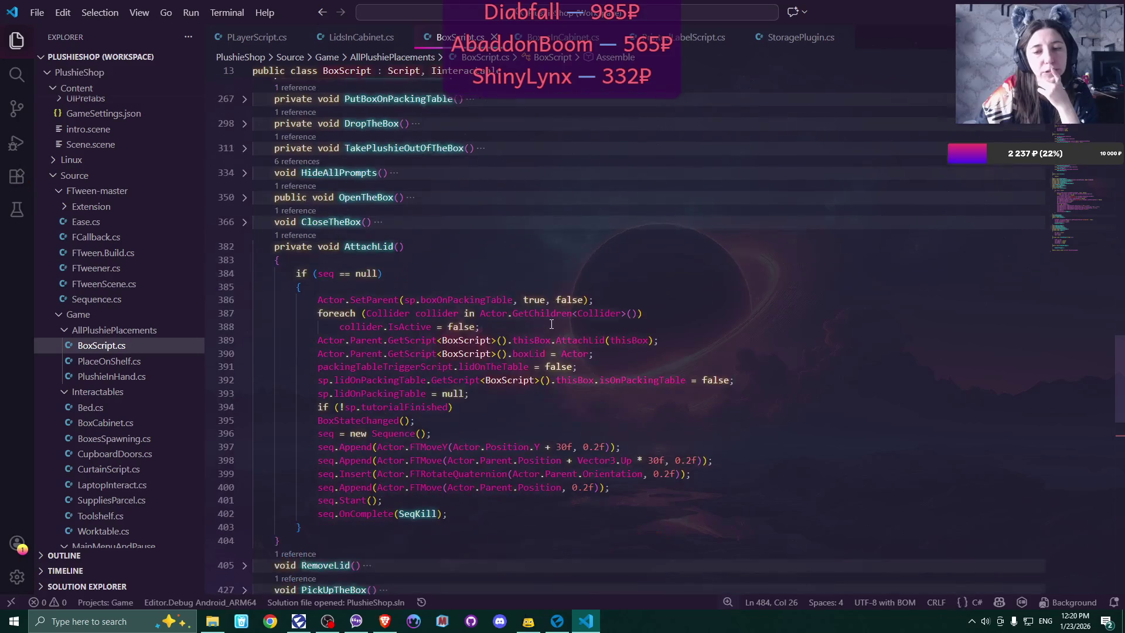
{"action": "double_click", "coordinate": [387, 246]}
{"action": "scroll", "coordinate": [387, 253], "scroll_direction": "up", "scroll_amount": 10}
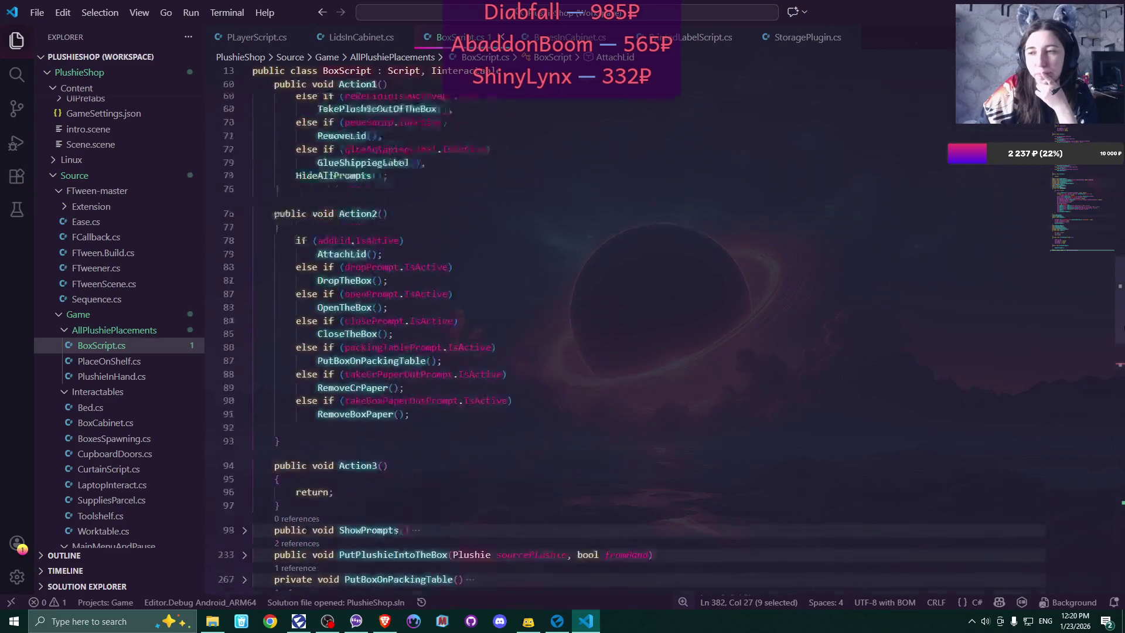
{"action": "scroll", "coordinate": [586, 328], "scroll_direction": "up", "scroll_amount": 3}
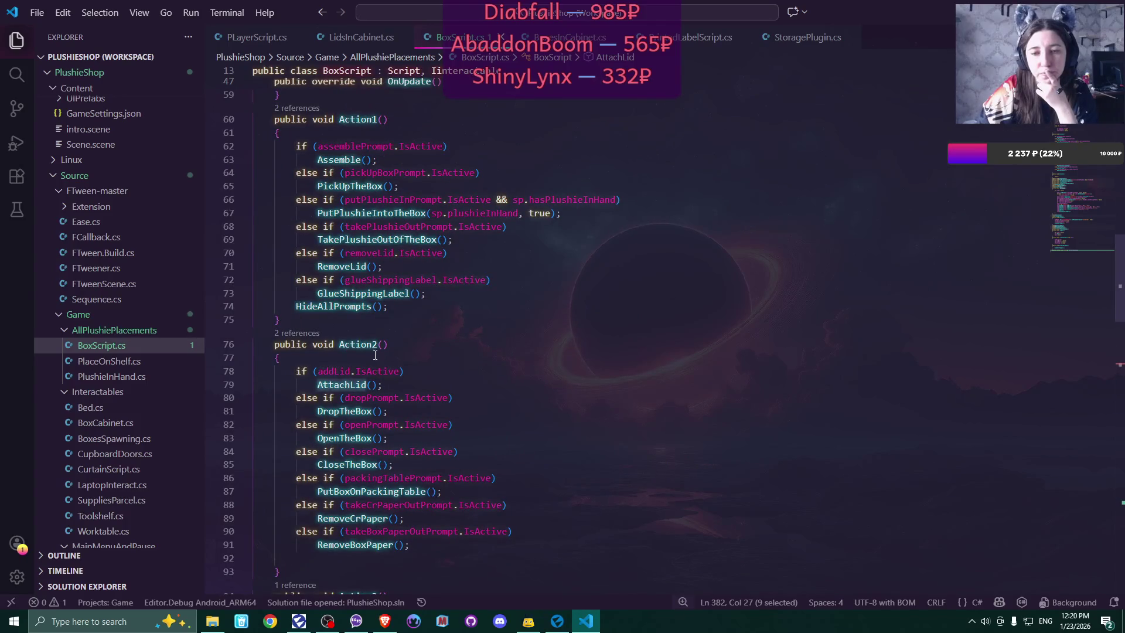
{"action": "scroll", "coordinate": [326, 357], "scroll_direction": "down", "scroll_amount": 2}
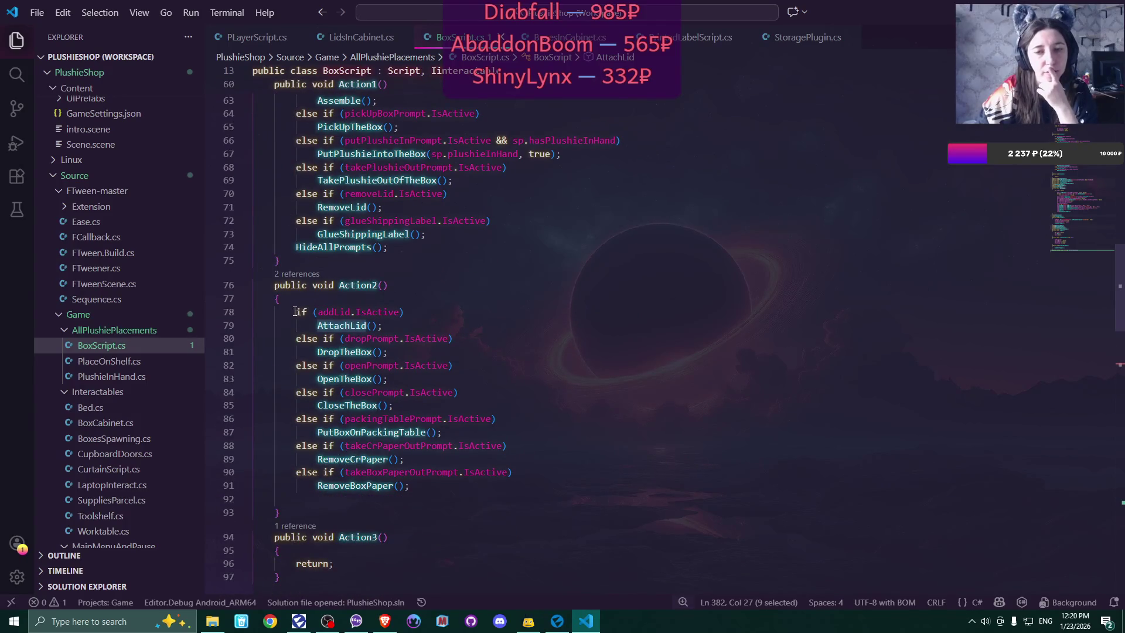
- Remove the addLid check from Action2 so the dropPrompt check starts the chain
{"action": "left_click_drag", "start_coordinate": [296, 311], "coordinate": [398, 326]}
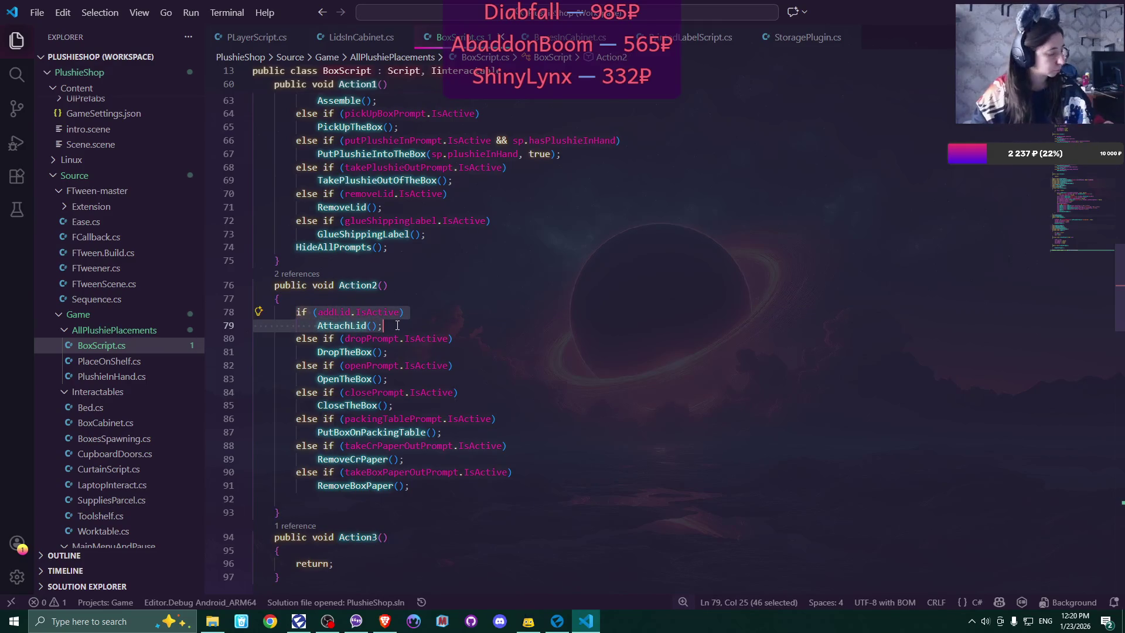
{"action": "key", "text": "BackSpace"}
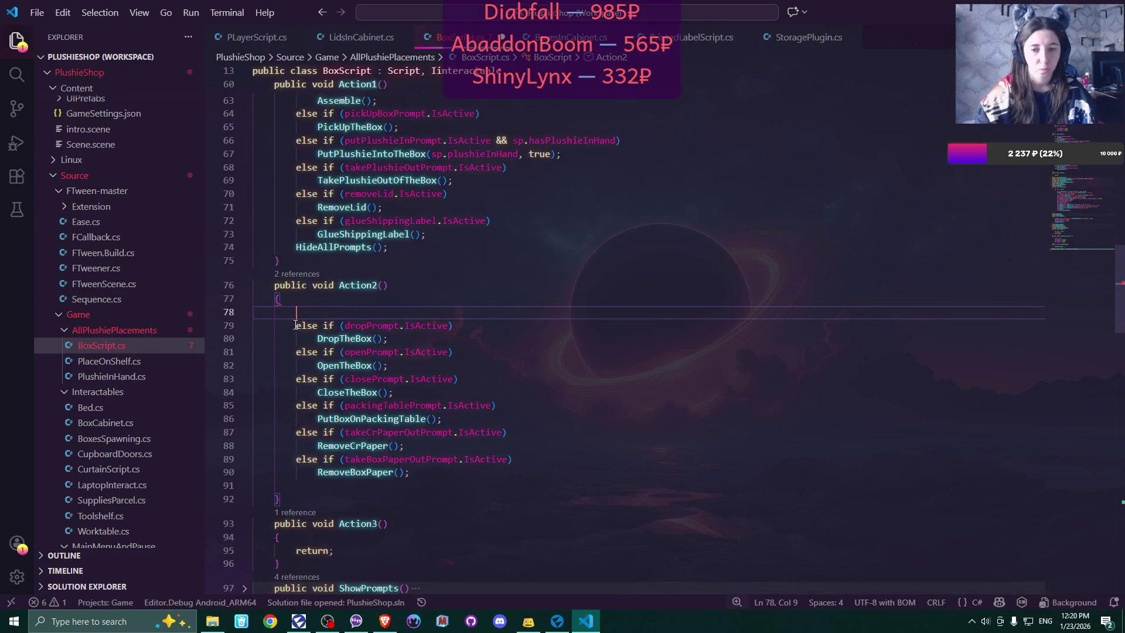
{"action": "left_click", "coordinate": [295, 325]}
{"action": "key", "text": "ctrl+Delete"}
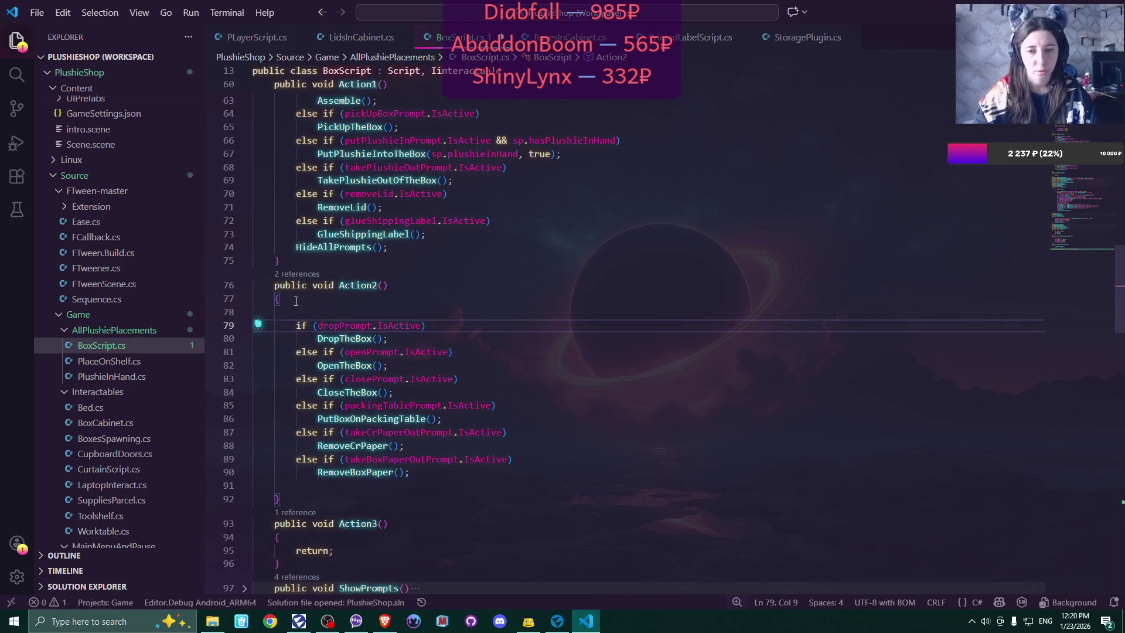
{"action": "left_click", "coordinate": [296, 301]}
{"action": "key", "text": "Delete"}
- Paste the addLid AttachLid check at the top of Action1 and delete its assemblePrompt branch
{"action": "scroll", "coordinate": [439, 295], "scroll_direction": "up", "scroll_amount": 4}
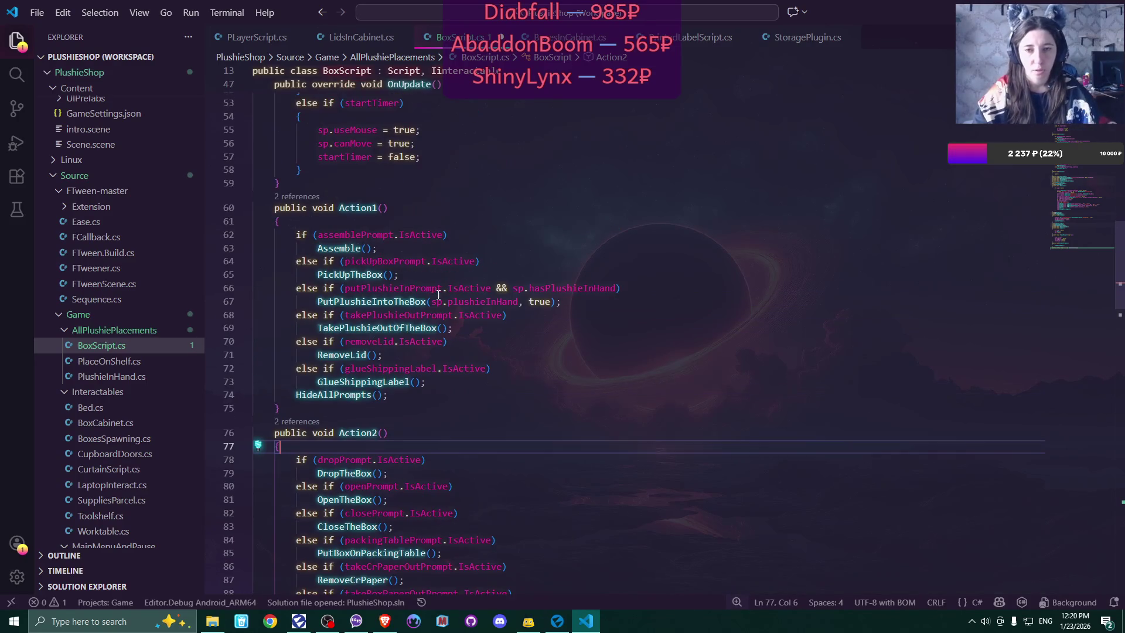
{"action": "left_click", "coordinate": [293, 219]}
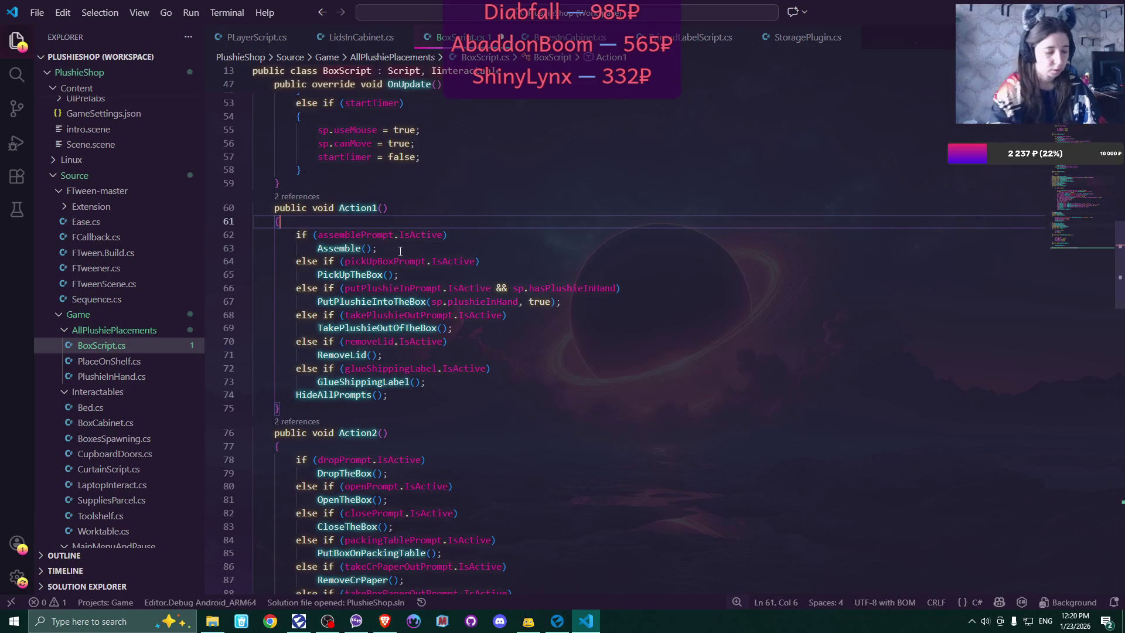
{"action": "key", "text": "ctrl+v"}
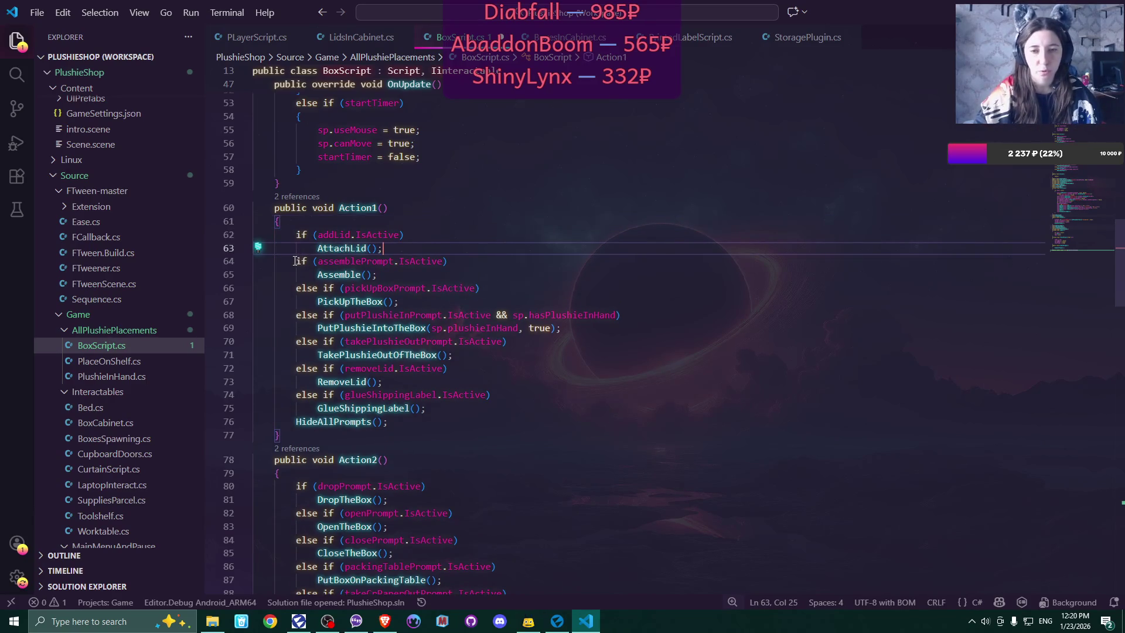
{"action": "left_click_drag", "start_coordinate": [296, 261], "coordinate": [441, 277]}
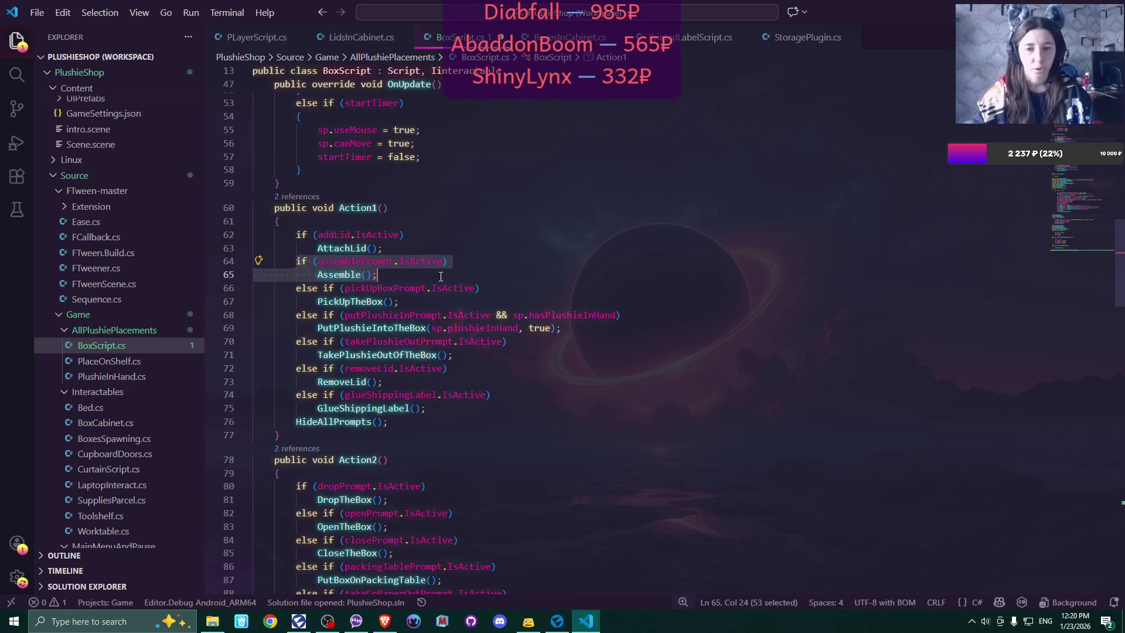
{"action": "key", "text": "BackSpace"}
{"action": "key", "text": "BackSpace"}
{"action": "key", "text": "BackSpace"}
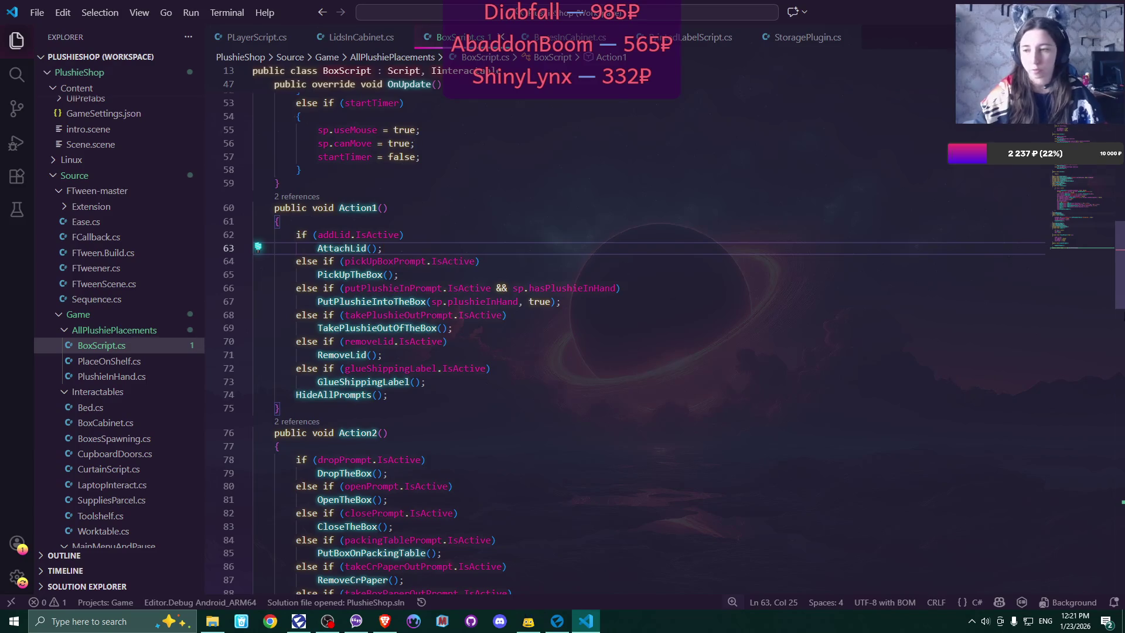
{"action": "left_click_drag", "start_coordinate": [1118, 265], "coordinate": [1123, 55]}
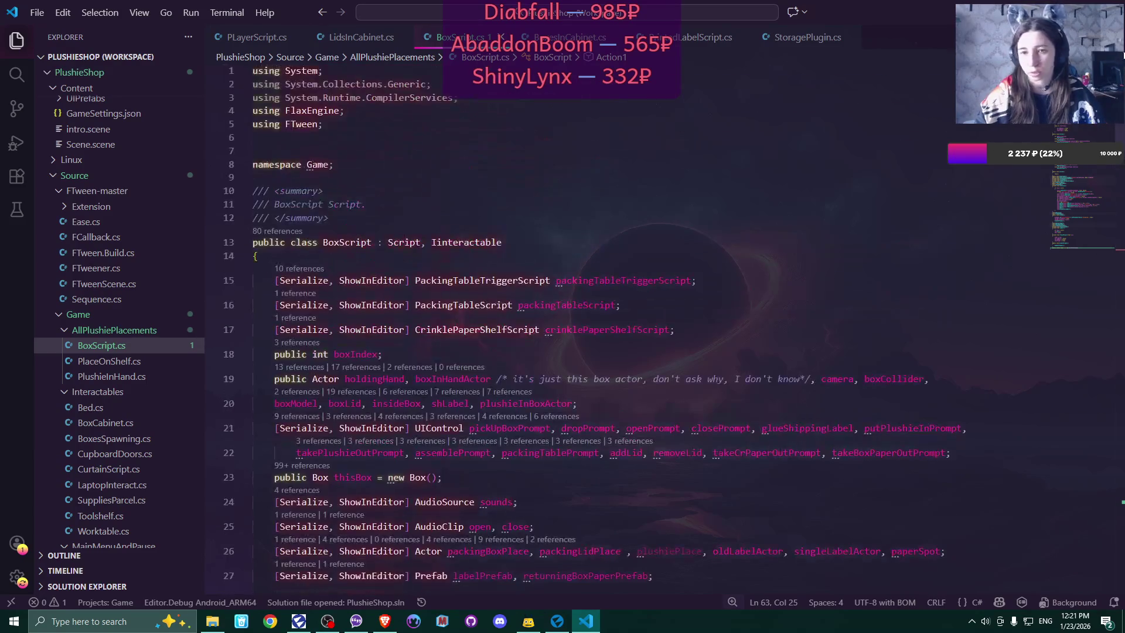
- Delete assemblePrompt from BoxScript's UIControl field declarations on line 22
{"action": "scroll", "coordinate": [624, 268], "scroll_direction": "down", "scroll_amount": 5}
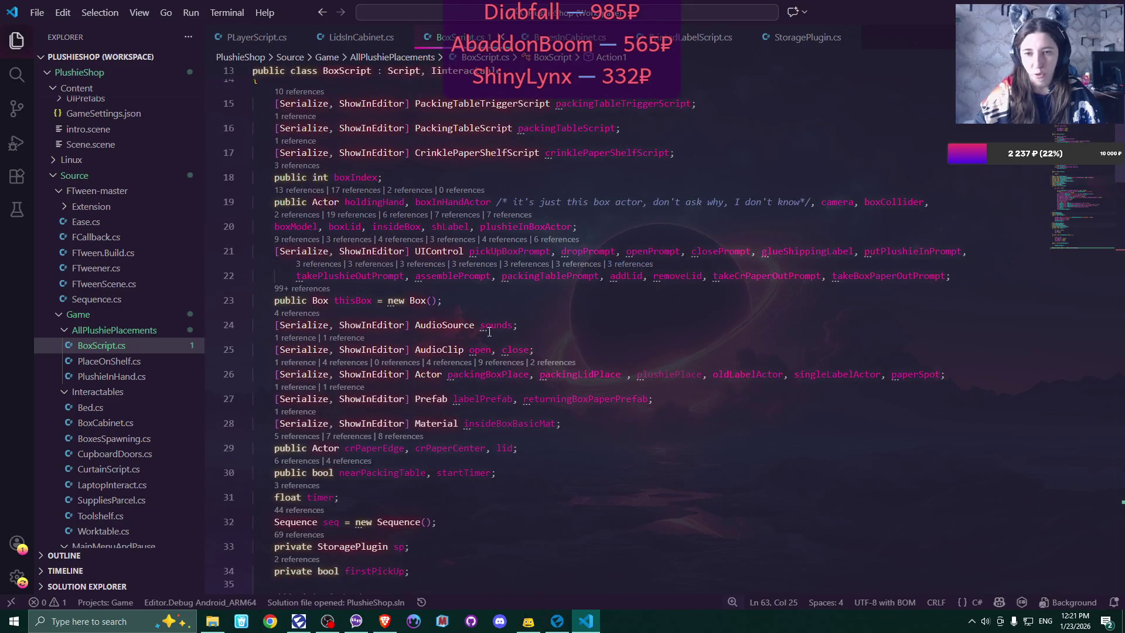
{"action": "double_click", "coordinate": [457, 275]}
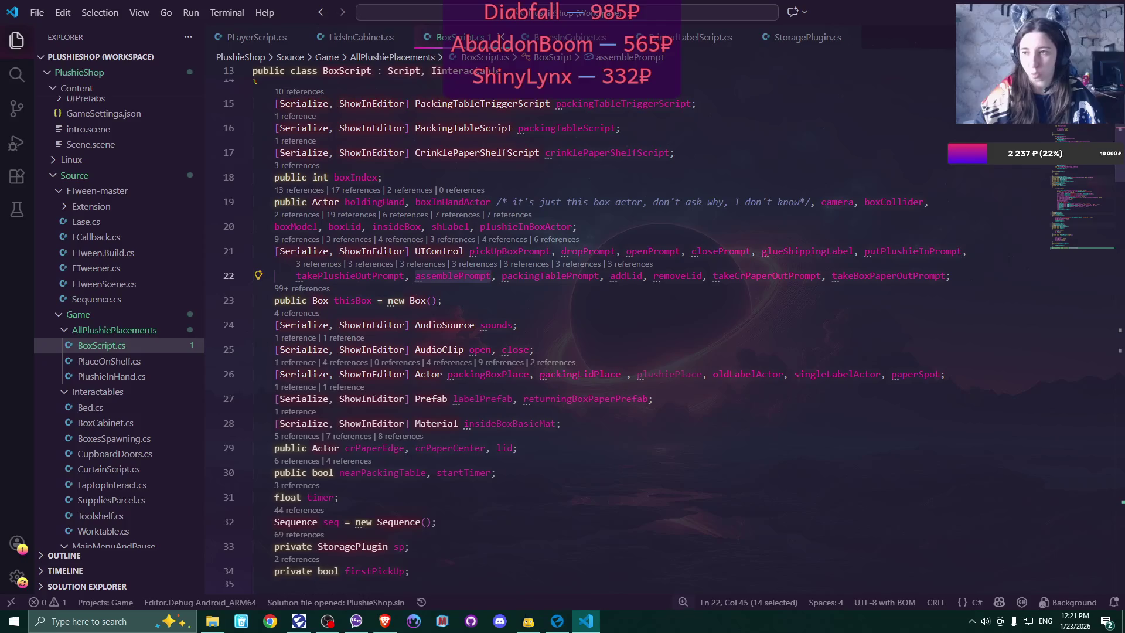
{"action": "key", "text": "BackSpace"}
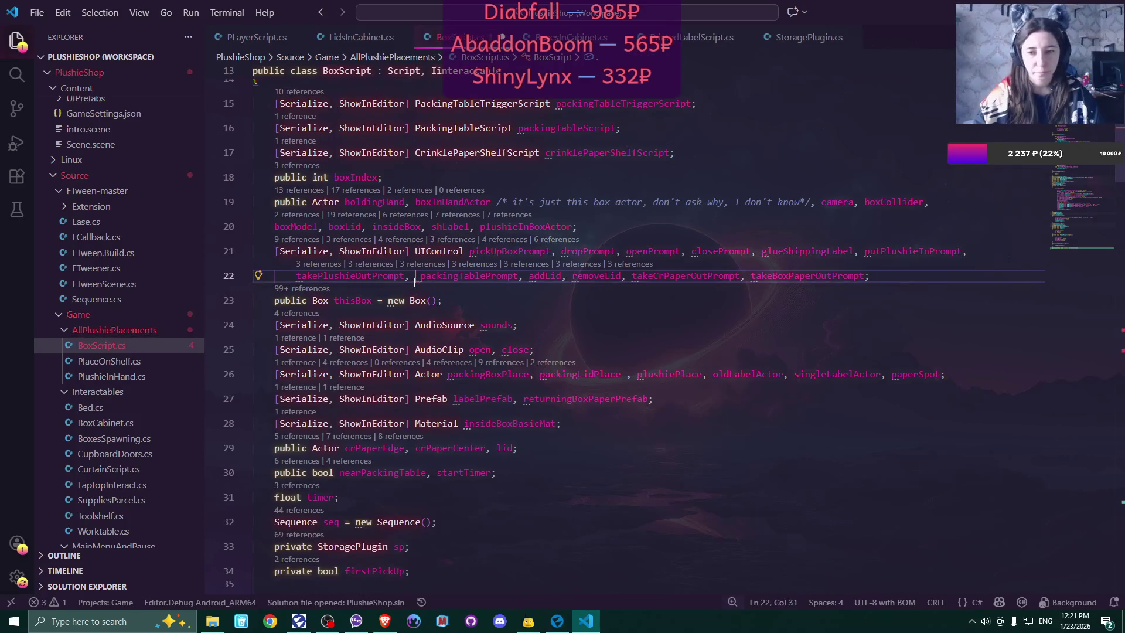
{"action": "scroll", "coordinate": [415, 281], "scroll_direction": "down", "scroll_amount": 10}
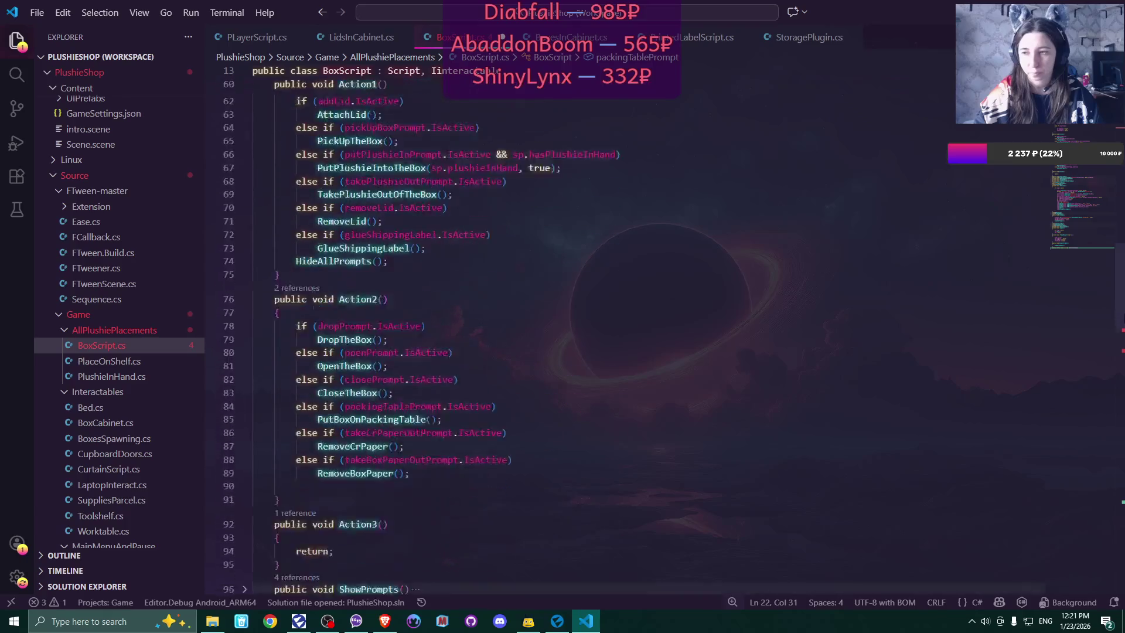
{"action": "scroll", "coordinate": [627, 331], "scroll_direction": "down", "scroll_amount": 4}
{"action": "scroll", "coordinate": [705, 331], "scroll_direction": "down", "scroll_amount": 3}
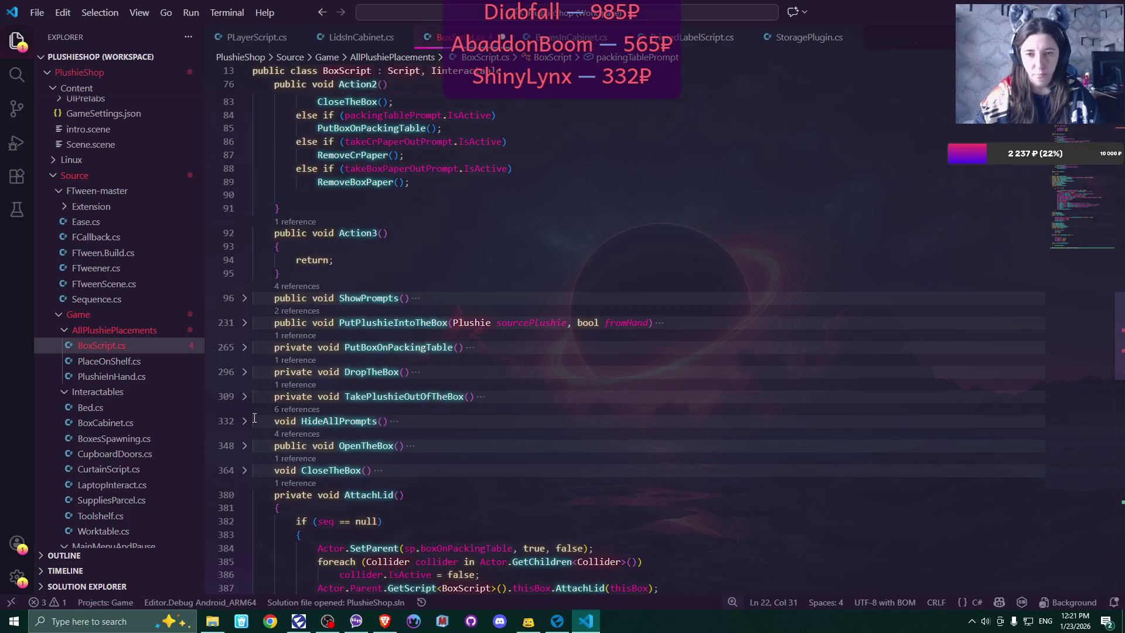
- Unfold ShowPrompts and delete the thisBox.assembled check block with its leftover blank line
{"action": "left_click", "coordinate": [244, 298]}
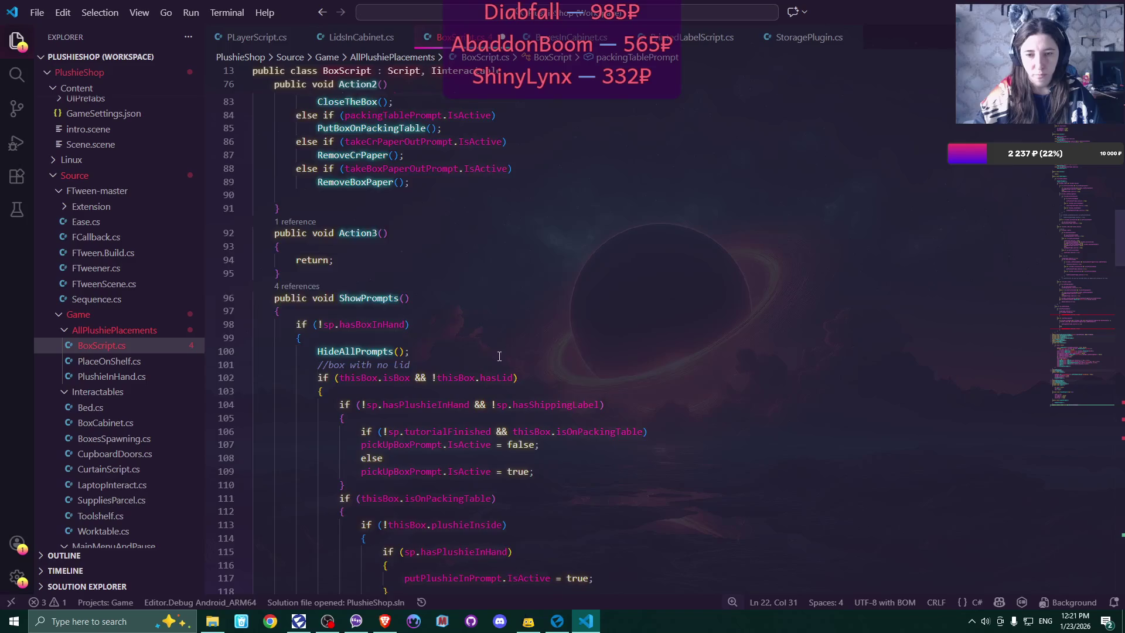
{"action": "scroll", "coordinate": [499, 356], "scroll_direction": "down", "scroll_amount": 19}
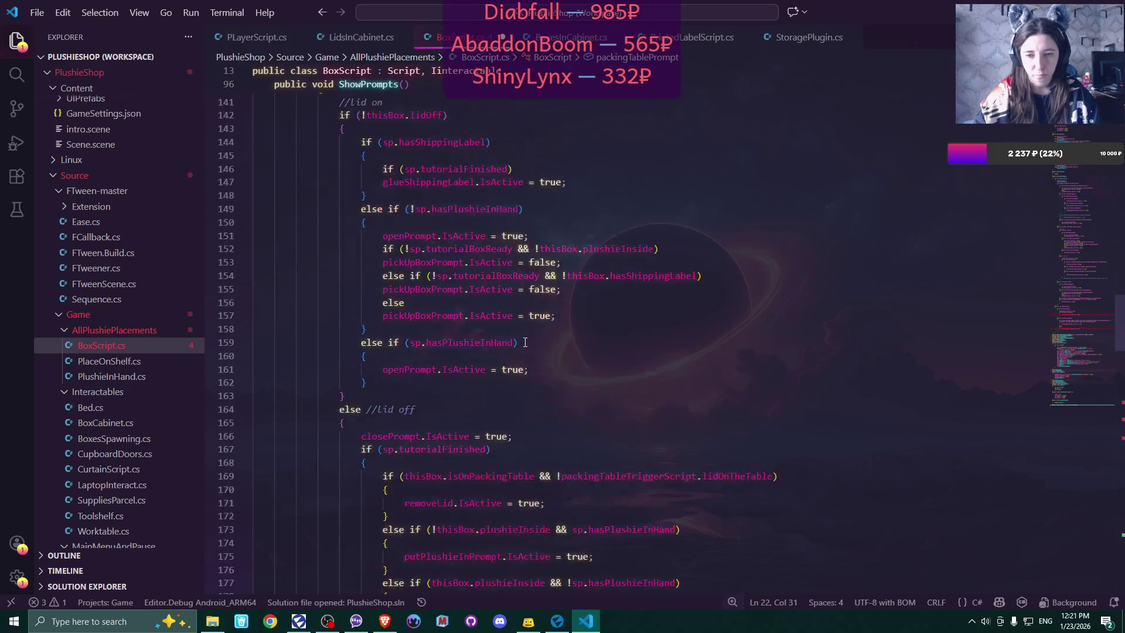
{"action": "scroll", "coordinate": [516, 335], "scroll_direction": "down", "scroll_amount": 18}
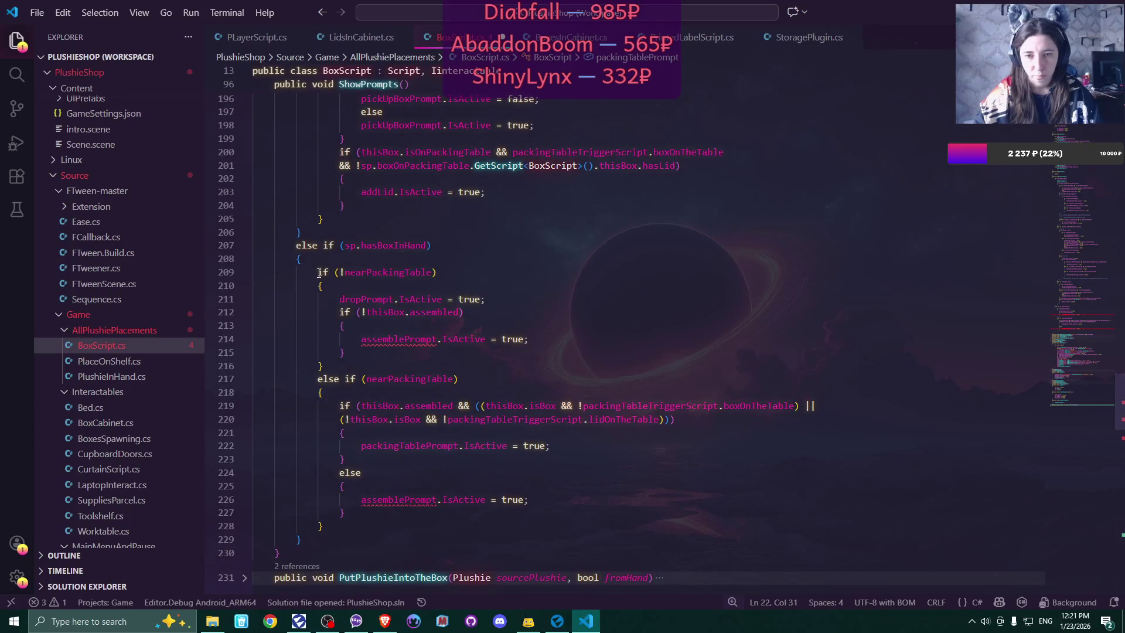
{"action": "left_click_drag", "start_coordinate": [339, 312], "coordinate": [364, 355]}
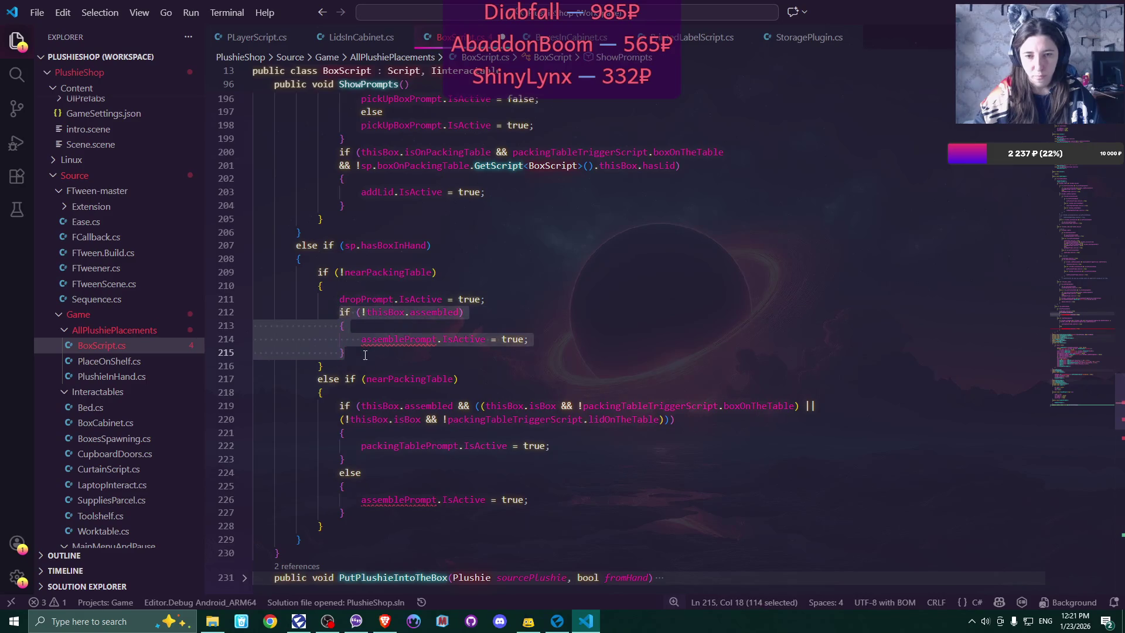
{"action": "key", "text": "BackSpace"}
{"action": "left_click", "coordinate": [525, 302]}
{"action": "key", "text": "Delete"}
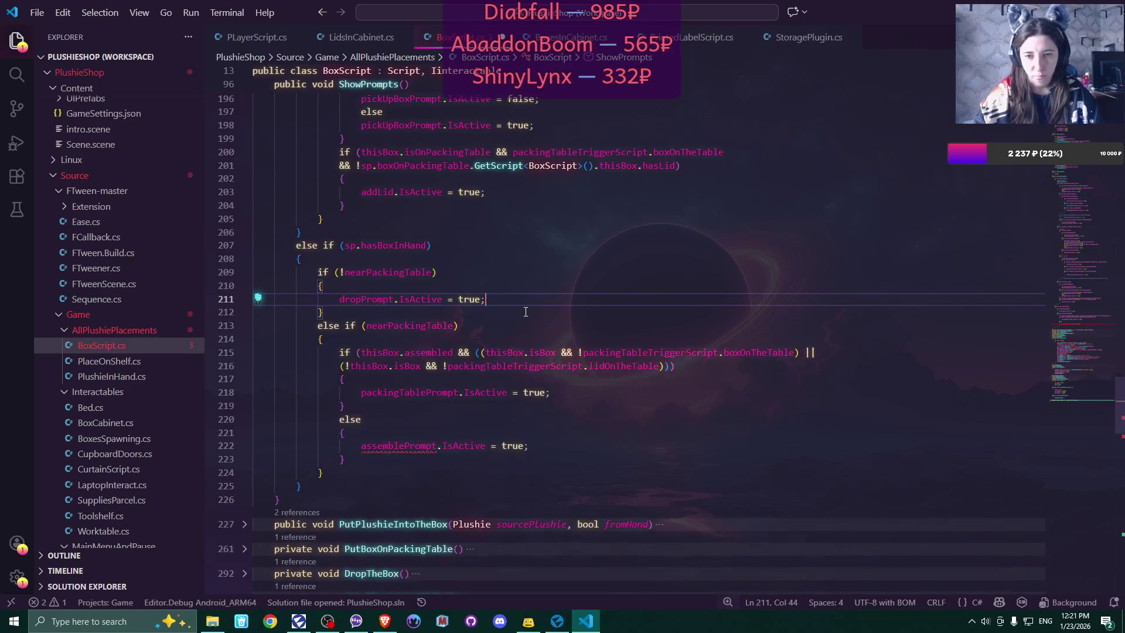
- Delete the else block that enables assemblePrompt and its emptied line
{"action": "left_click_drag", "start_coordinate": [340, 419], "coordinate": [360, 460]}
{"action": "key", "text": "BackSpace"}
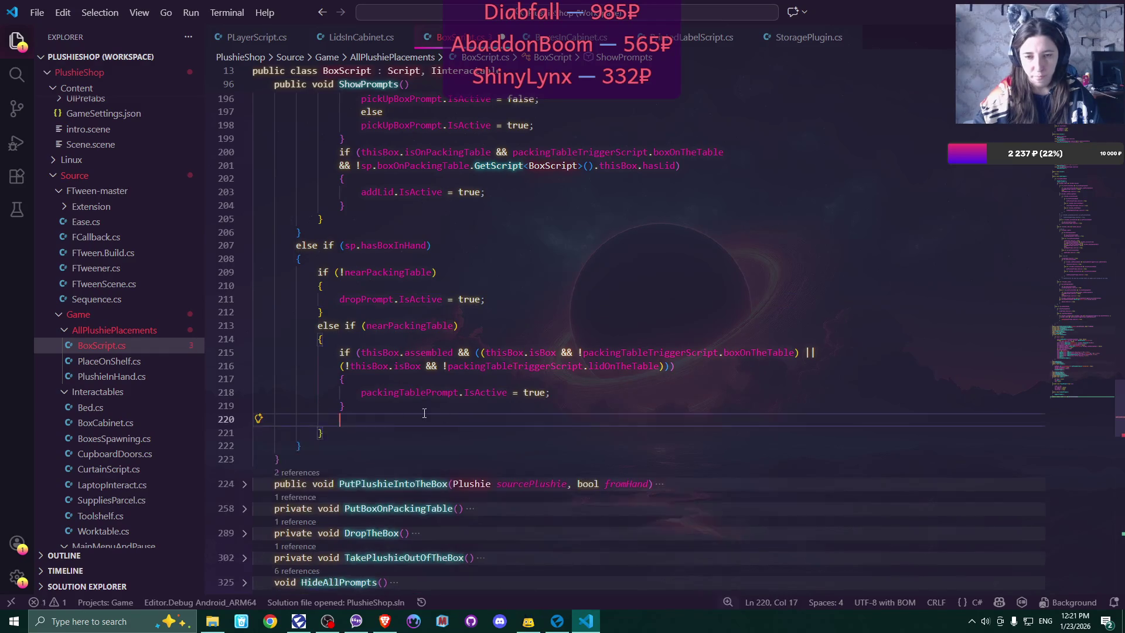
{"action": "left_click", "coordinate": [436, 407]}
{"action": "key", "text": "Delete"}
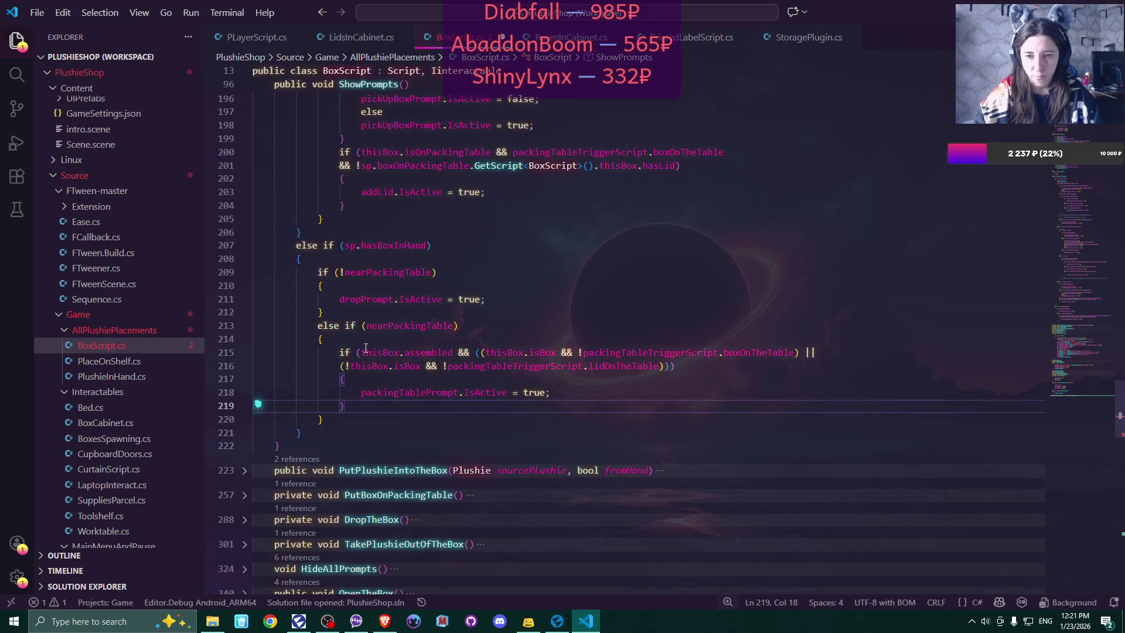
- Remove 'thisBox.assembled && ' from line 215 and the extra closing parenthesis on line 216
{"action": "left_click_drag", "start_coordinate": [361, 352], "coordinate": [476, 352]}
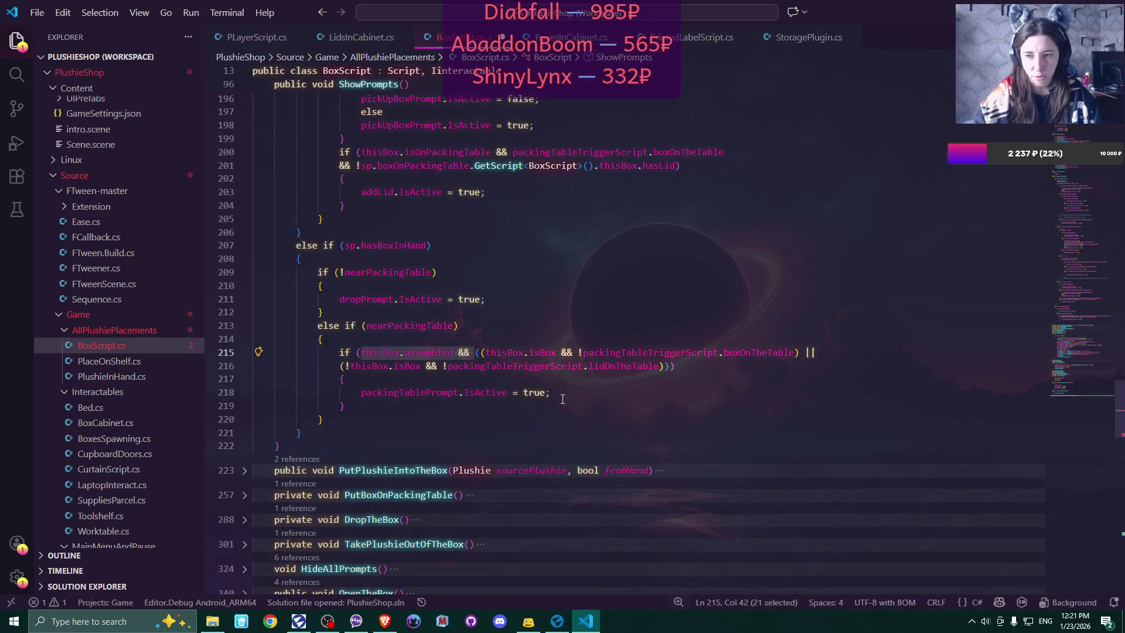
{"action": "key", "text": "BackSpace"}
{"action": "key", "text": "BackSpace"}
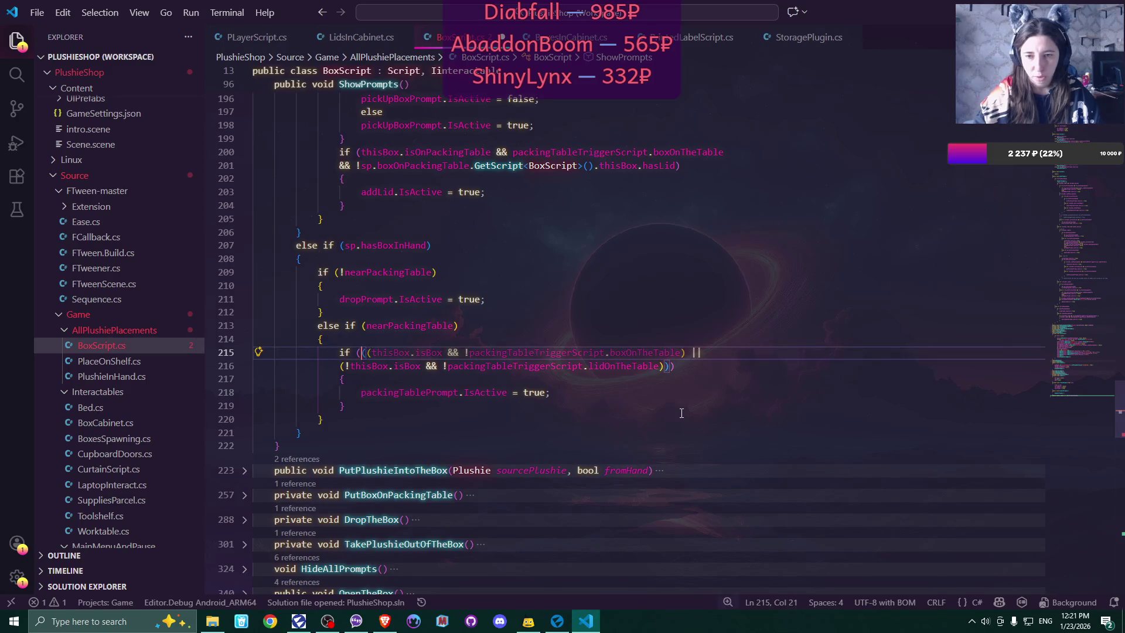
{"action": "left_click", "coordinate": [666, 366]}
{"action": "key", "text": "BackSpace"}
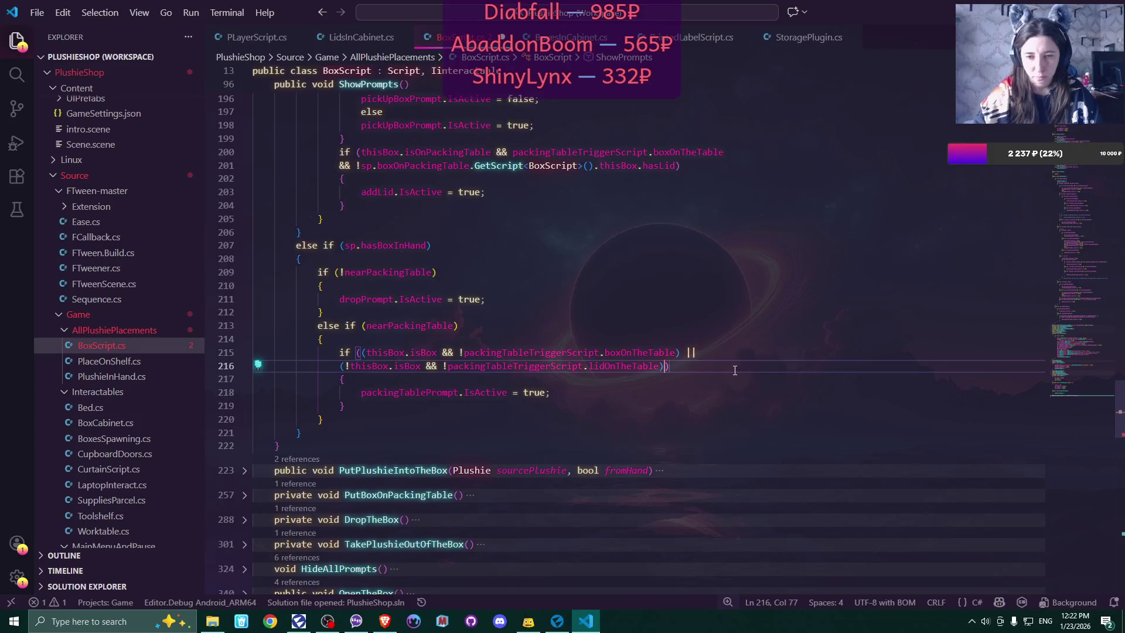
{"action": "scroll", "coordinate": [737, 374], "scroll_direction": "down", "scroll_amount": 3}
{"action": "scroll", "coordinate": [737, 373], "scroll_direction": "down", "scroll_amount": 3}
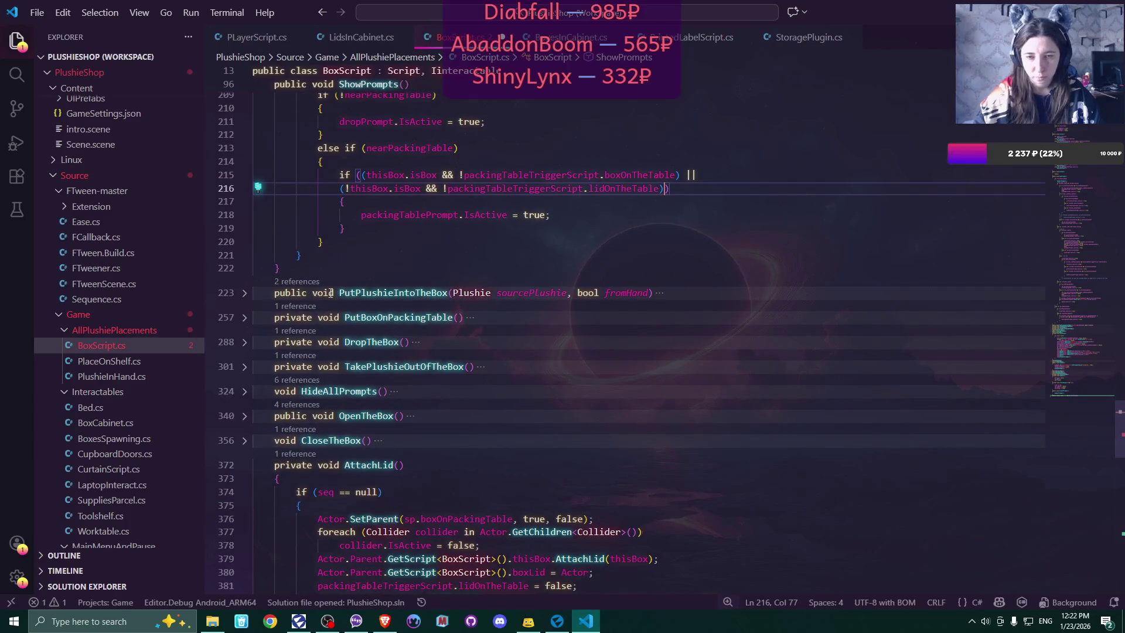
- Expand PutPlushieIntoTheBox to review it, then fold it back up
{"action": "left_click", "coordinate": [244, 293]}
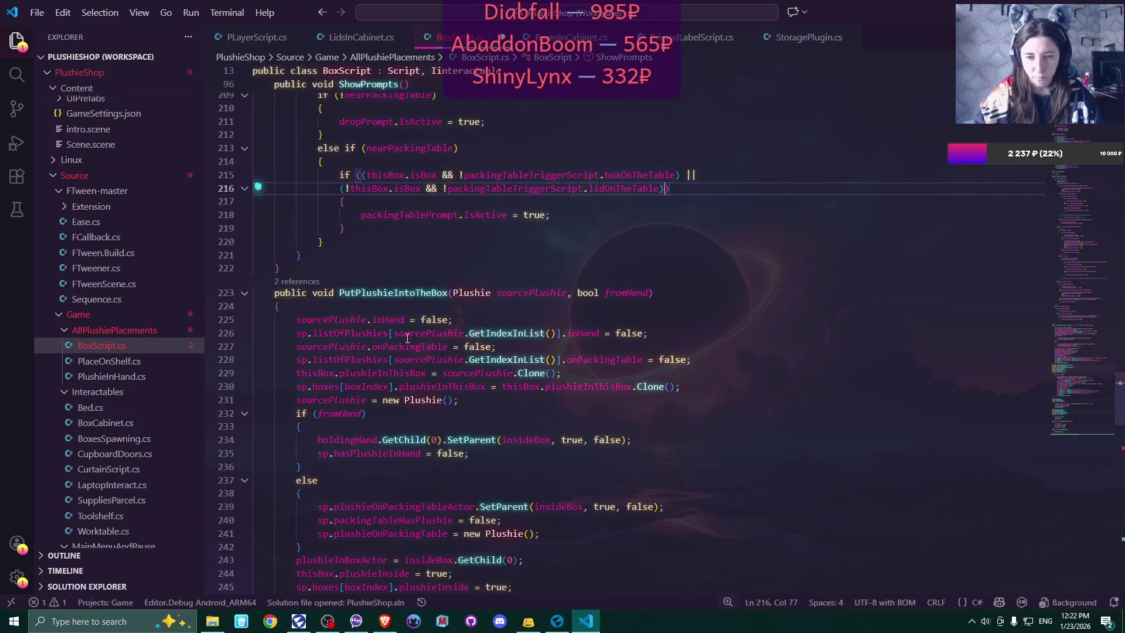
{"action": "scroll", "coordinate": [352, 316], "scroll_direction": "down", "scroll_amount": 5}
{"action": "scroll", "coordinate": [405, 327], "scroll_direction": "up", "scroll_amount": 3}
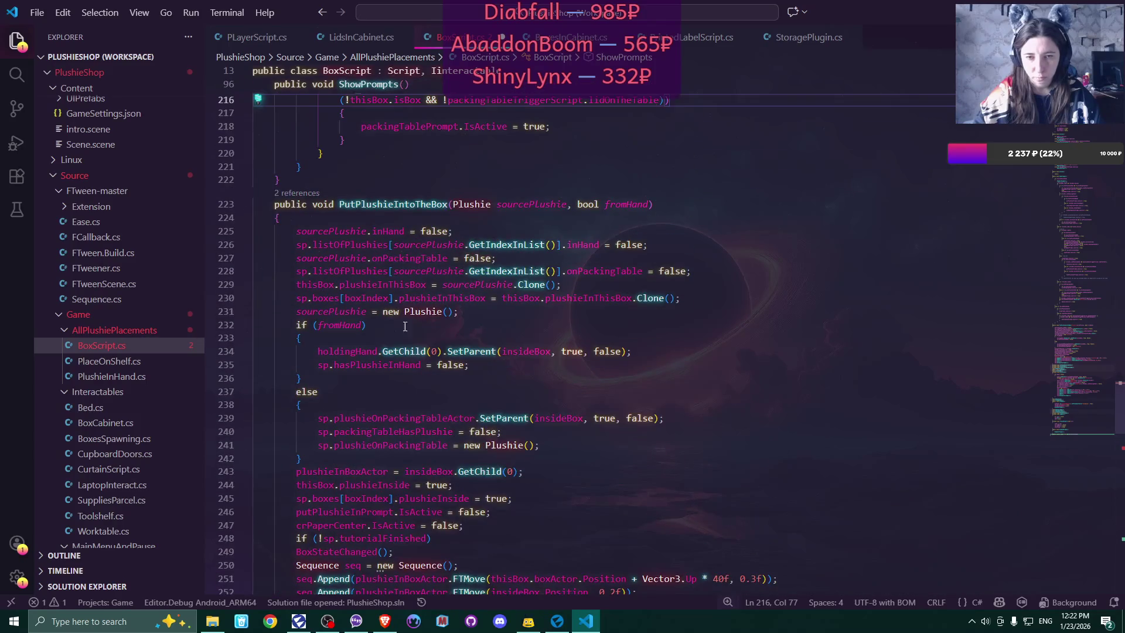
{"action": "left_click", "coordinate": [245, 204]}
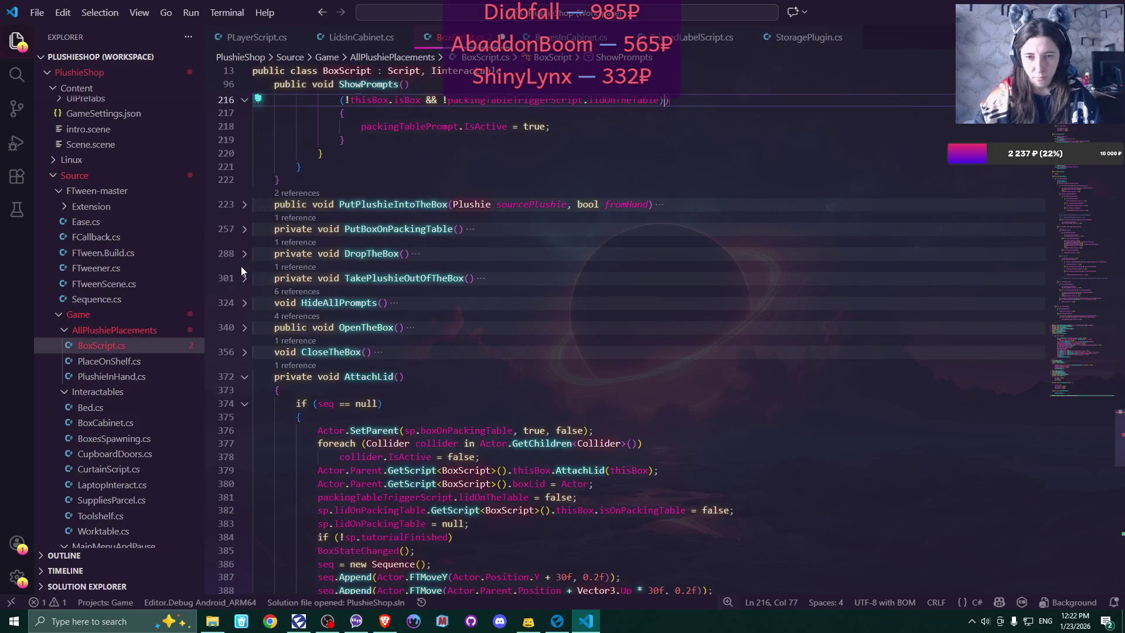
- Delete the assemblePrompt.IsActive = false line from HideAllPrompts
{"action": "left_click", "coordinate": [244, 304]}
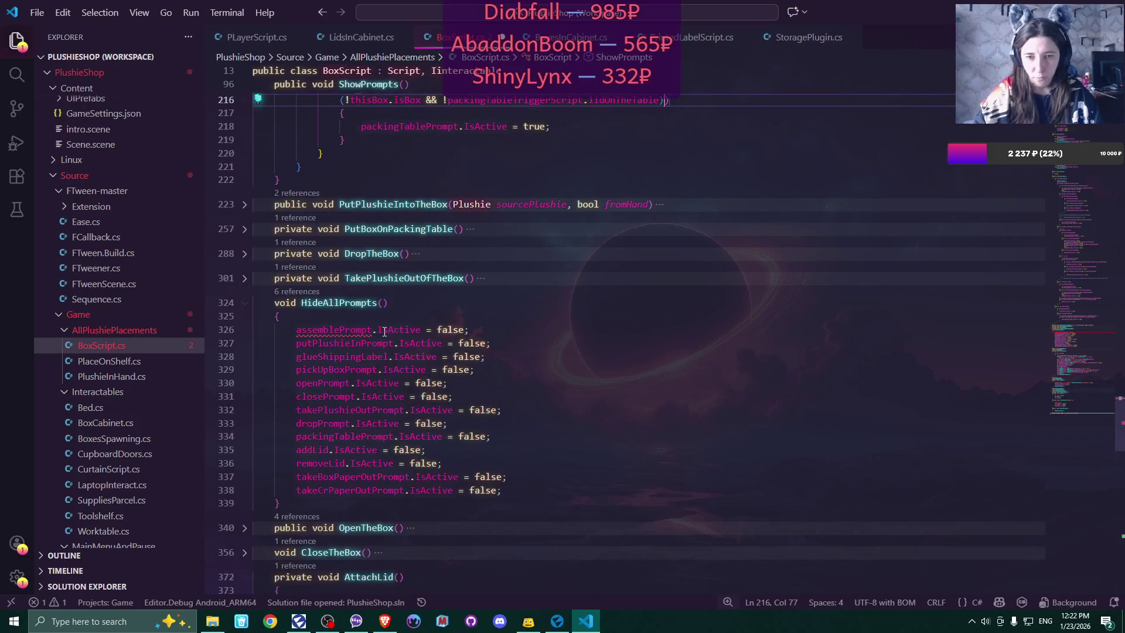
{"action": "left_click_drag", "start_coordinate": [295, 330], "coordinate": [534, 332]}
{"action": "key", "text": "BackSpace"}
{"action": "key", "text": "BackSpace"}
{"action": "key", "text": "BackSpace"}
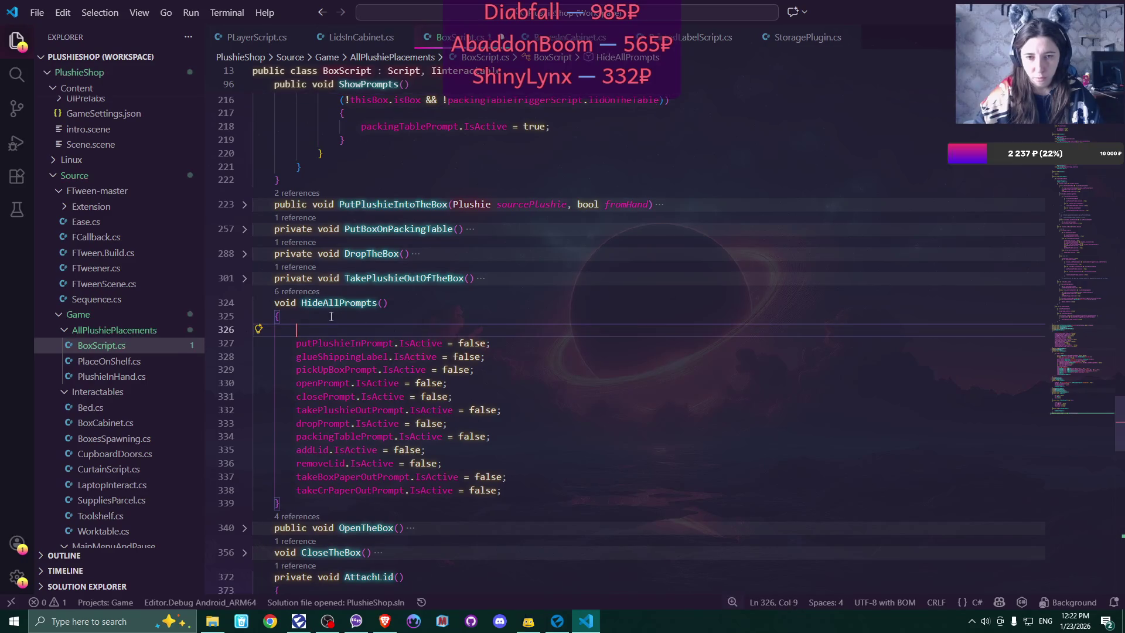
{"action": "scroll", "coordinate": [677, 315], "scroll_direction": "down", "scroll_amount": 2}
{"action": "scroll", "coordinate": [677, 315], "scroll_direction": "down", "scroll_amount": 1}
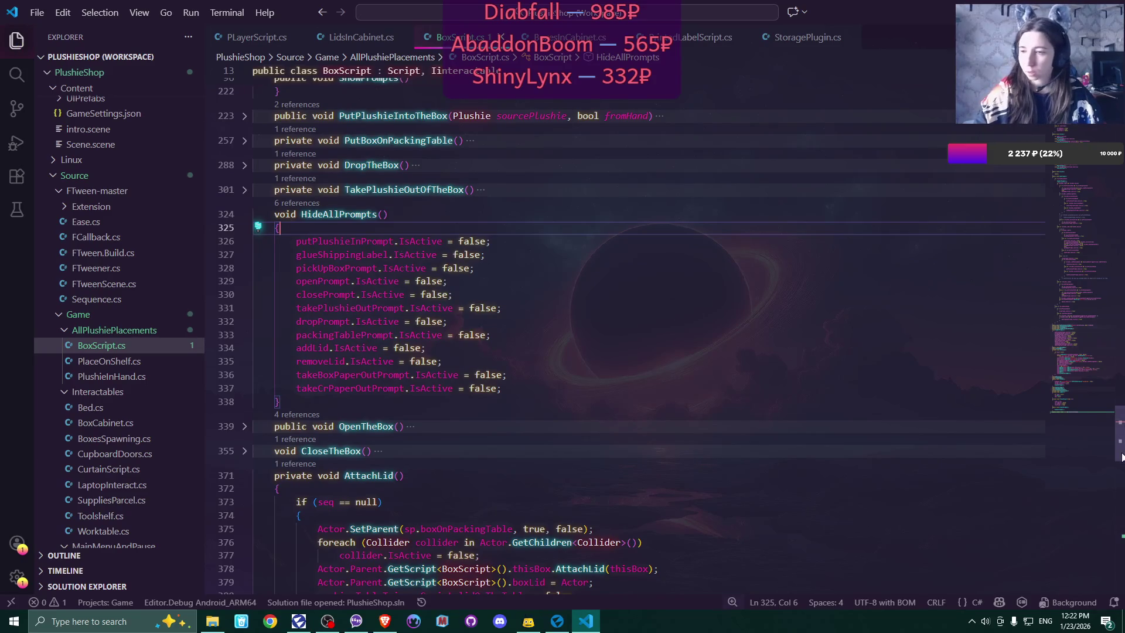
{"action": "mouse_move", "coordinate": [1068, 385]}
{"action": "left_mouse_down"}
{"action": "mouse_move", "coordinate": [1084, 159]}
{"action": "mouse_move", "coordinate": [1123, 116]}
{"action": "mouse_move", "coordinate": [1123, 209]}
{"action": "left_mouse_up"}
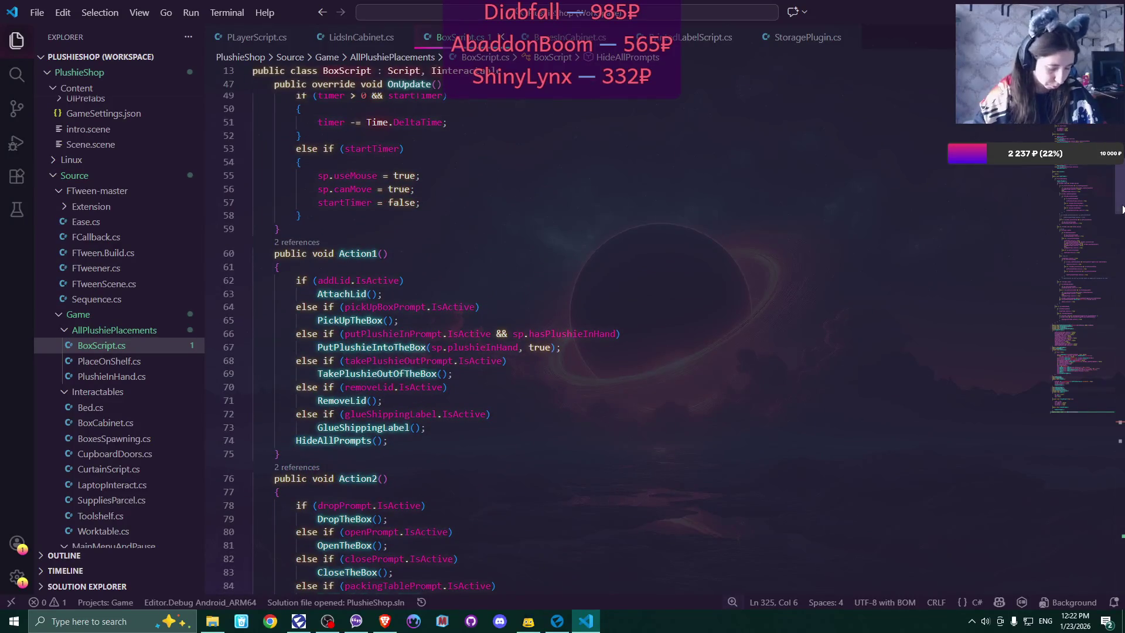
{"action": "scroll", "coordinate": [150, 313], "scroll_direction": "down", "scroll_amount": 5}
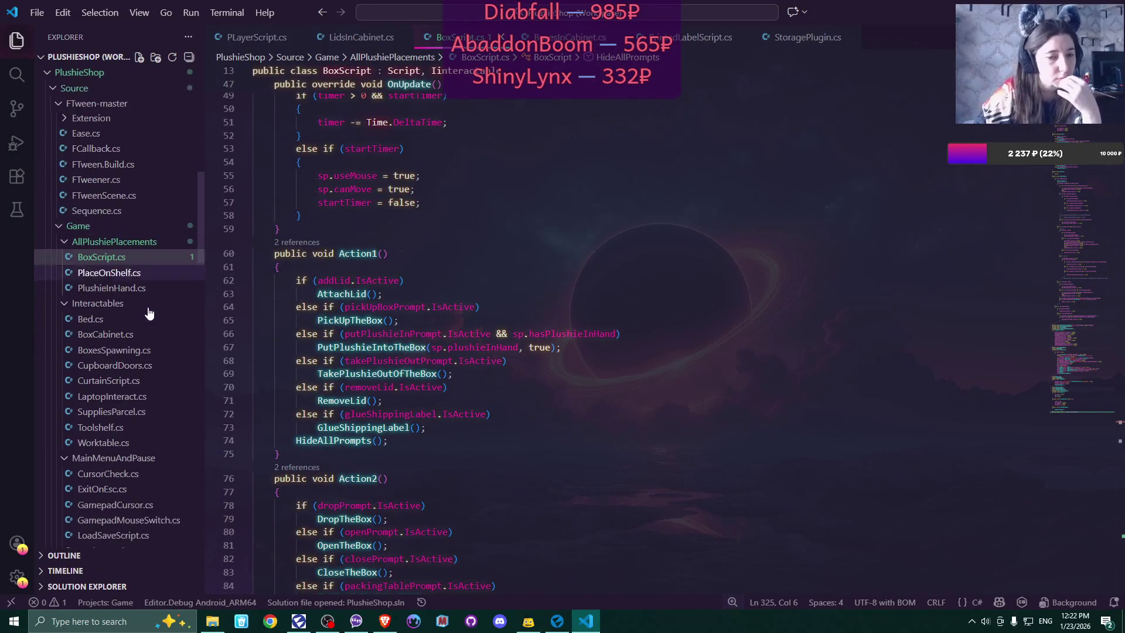
{"action": "scroll", "coordinate": [149, 313], "scroll_direction": "down", "scroll_amount": 2}
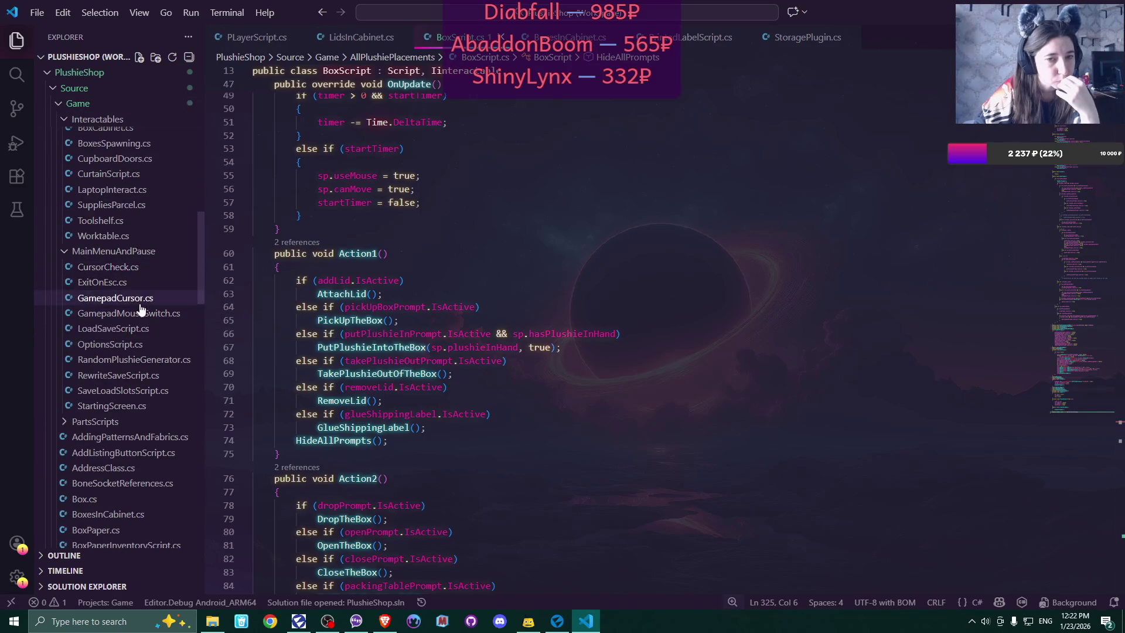
{"action": "scroll", "coordinate": [143, 316], "scroll_direction": "down", "scroll_amount": 3}
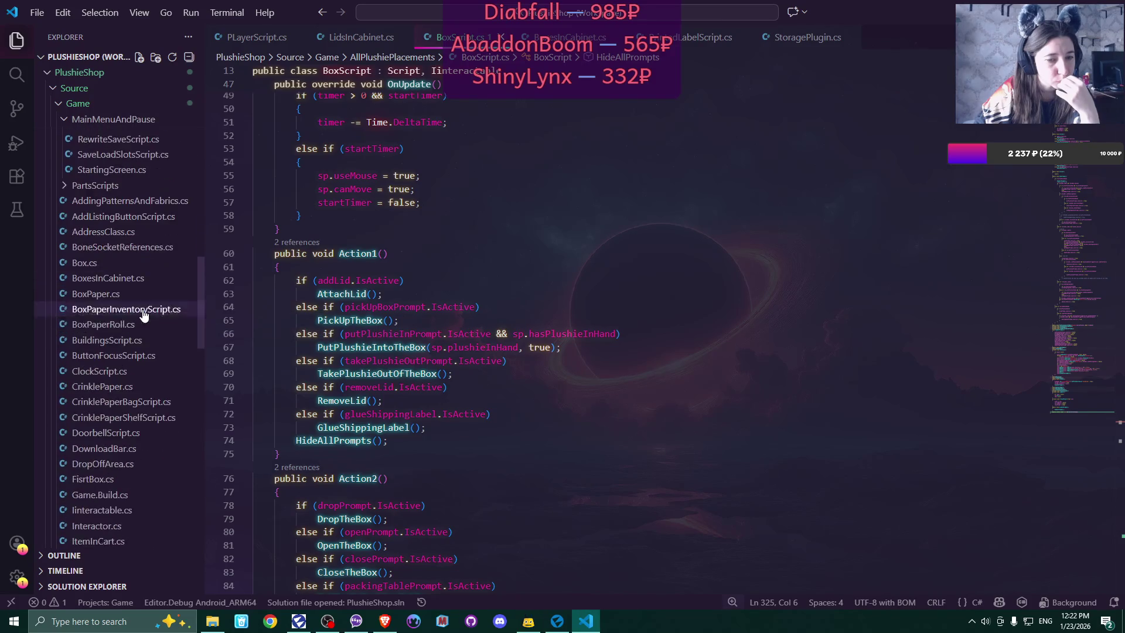
{"action": "scroll", "coordinate": [143, 315], "scroll_direction": "up", "scroll_amount": 1}
{"action": "scroll", "coordinate": [144, 315], "scroll_direction": "up", "scroll_amount": 2}
{"action": "scroll", "coordinate": [144, 315], "scroll_direction": "up", "scroll_amount": 8}
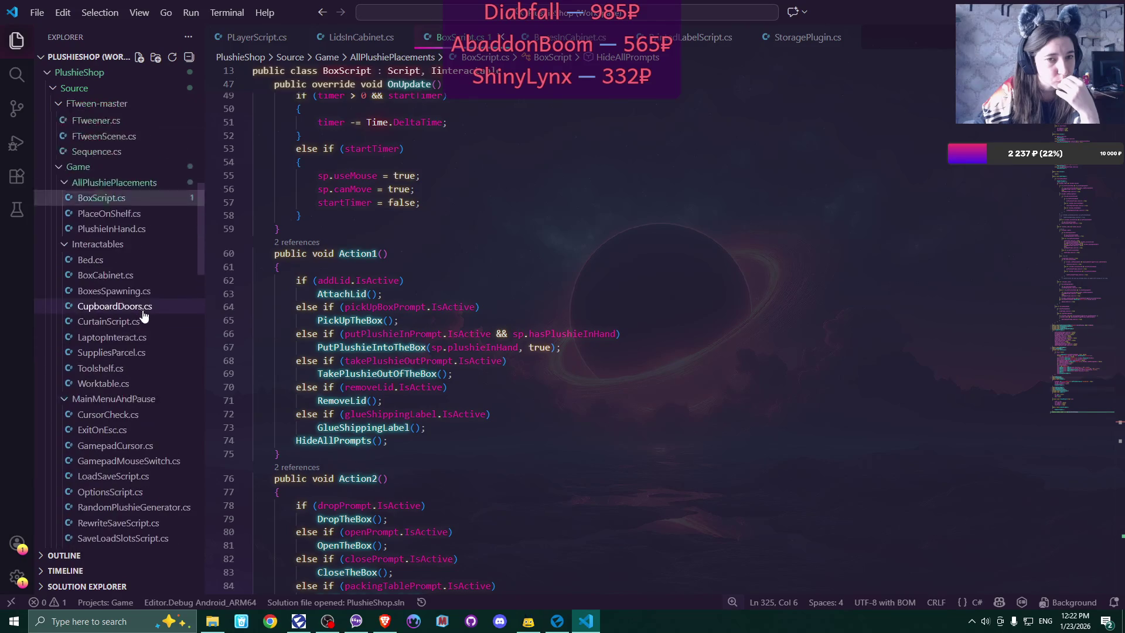
{"action": "scroll", "coordinate": [144, 315], "scroll_direction": "down", "scroll_amount": 3}
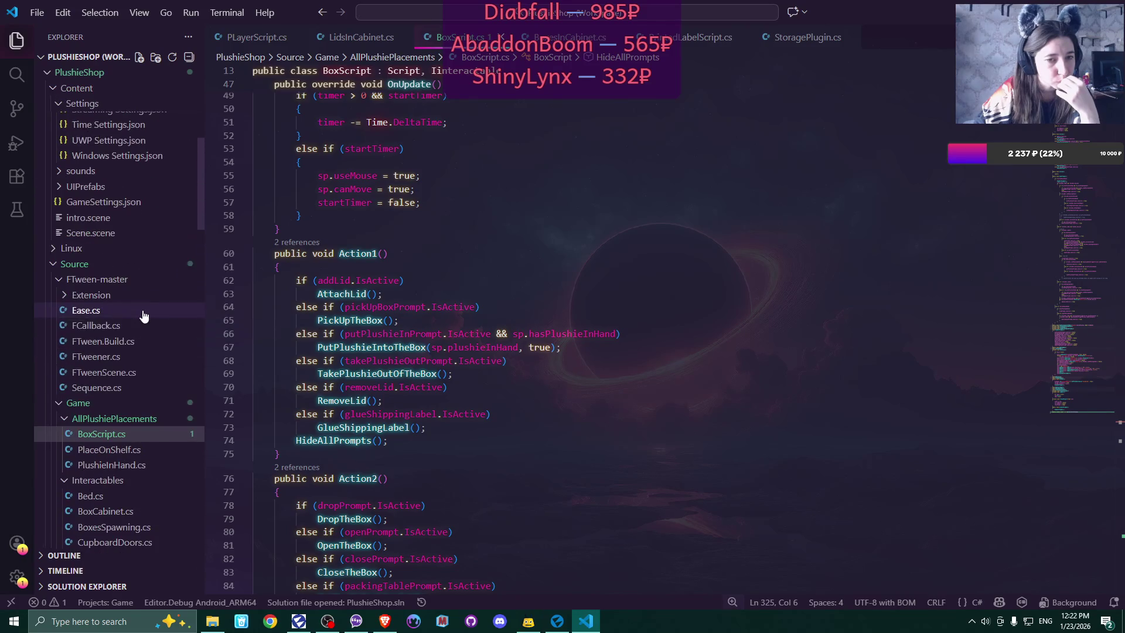
{"action": "scroll", "coordinate": [143, 315], "scroll_direction": "down", "scroll_amount": 1}
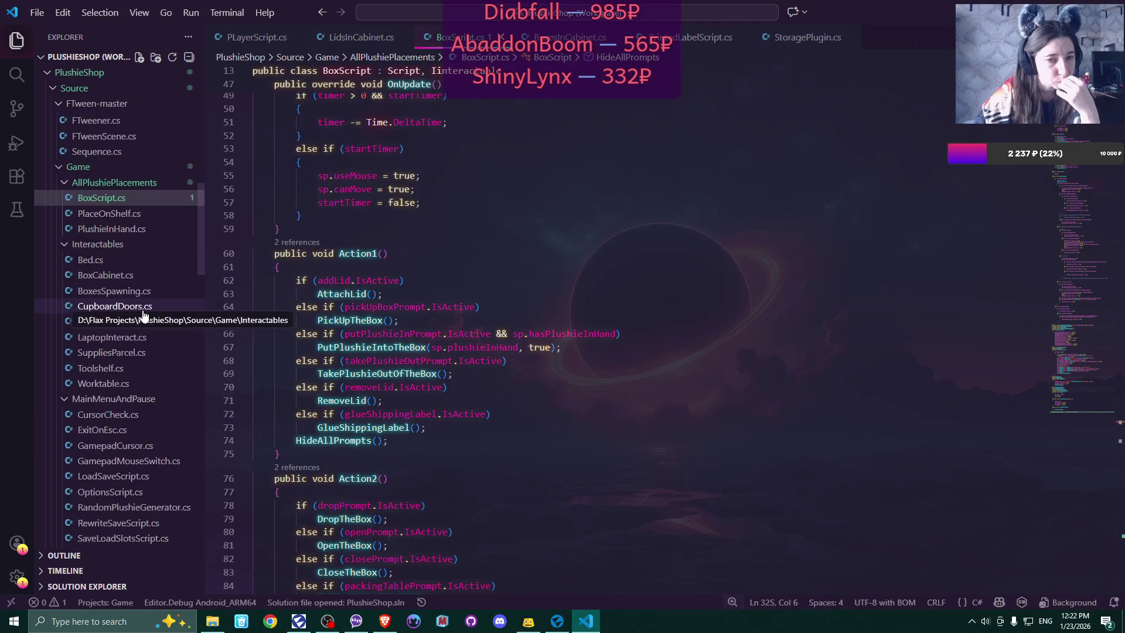
{"action": "scroll", "coordinate": [143, 316], "scroll_direction": "down", "scroll_amount": 1}
{"action": "scroll", "coordinate": [143, 316], "scroll_direction": "down", "scroll_amount": 2}
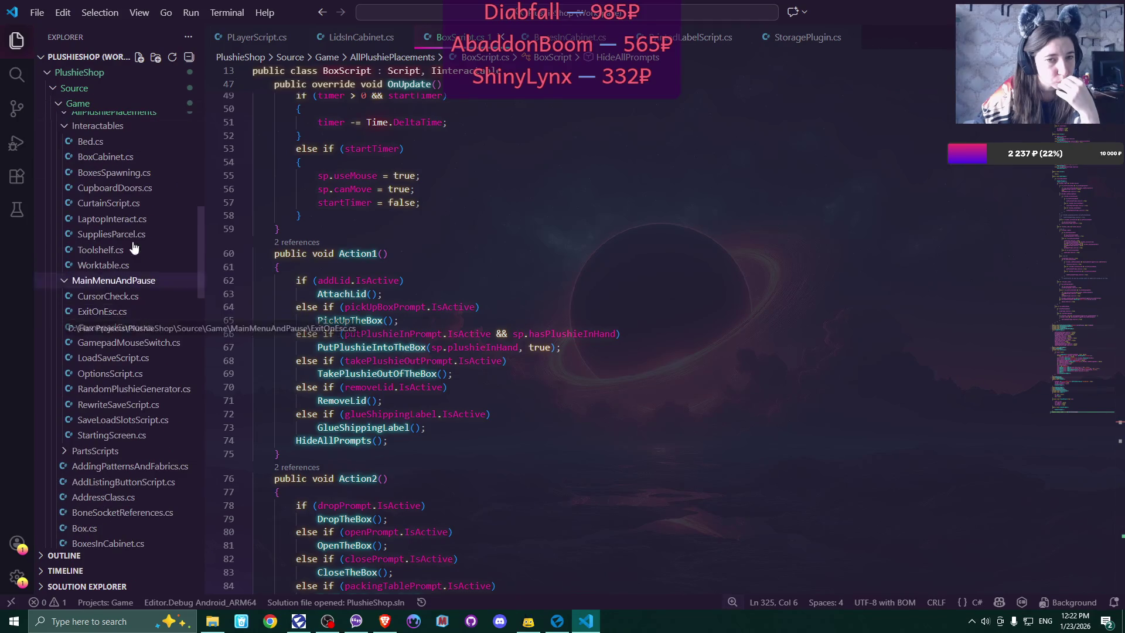
- Open CurtainScript.cs from the Explorer and scroll to its Action methods
{"action": "left_click", "coordinate": [108, 203]}
{"action": "scroll", "coordinate": [674, 303], "scroll_direction": "down", "scroll_amount": 6}
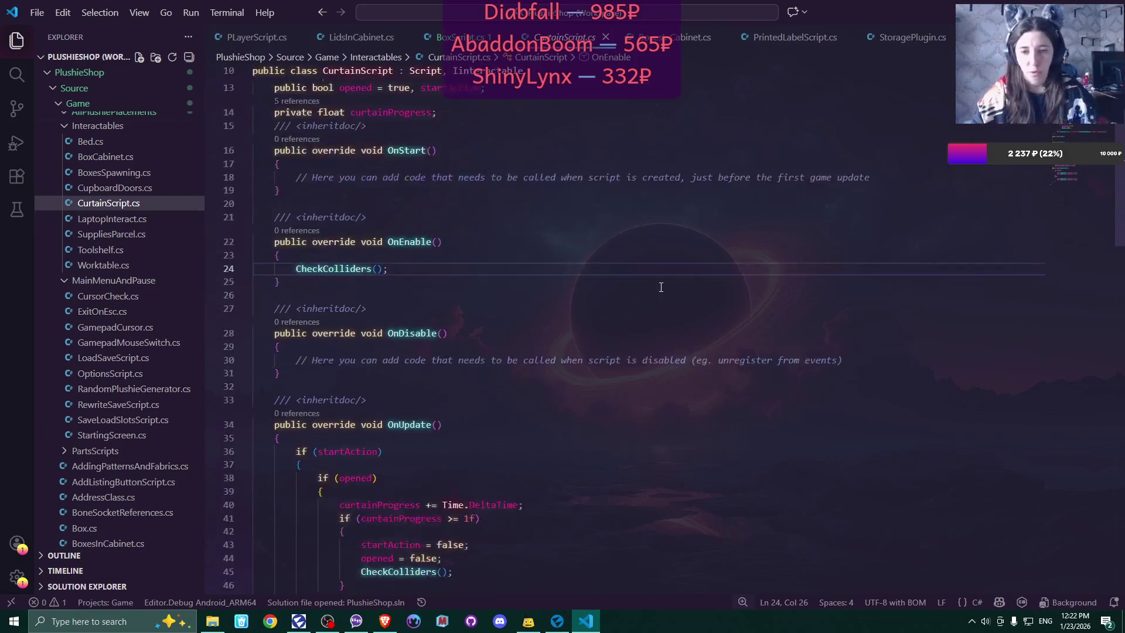
{"action": "scroll", "coordinate": [661, 287], "scroll_direction": "down", "scroll_amount": 3}
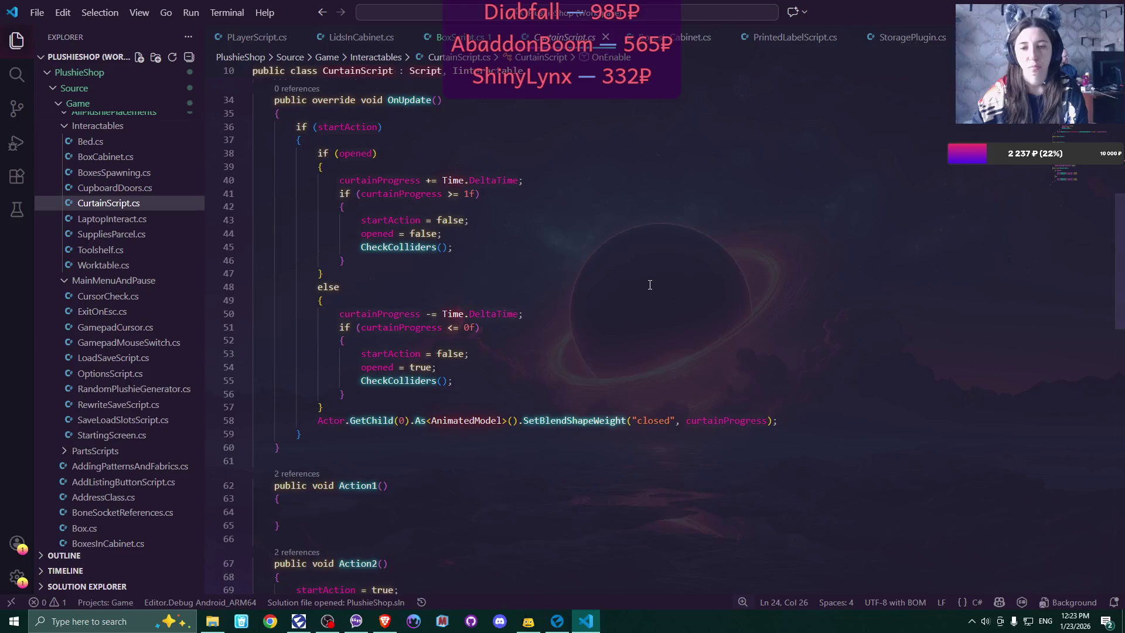
{"action": "scroll", "coordinate": [650, 285], "scroll_direction": "down", "scroll_amount": 6}
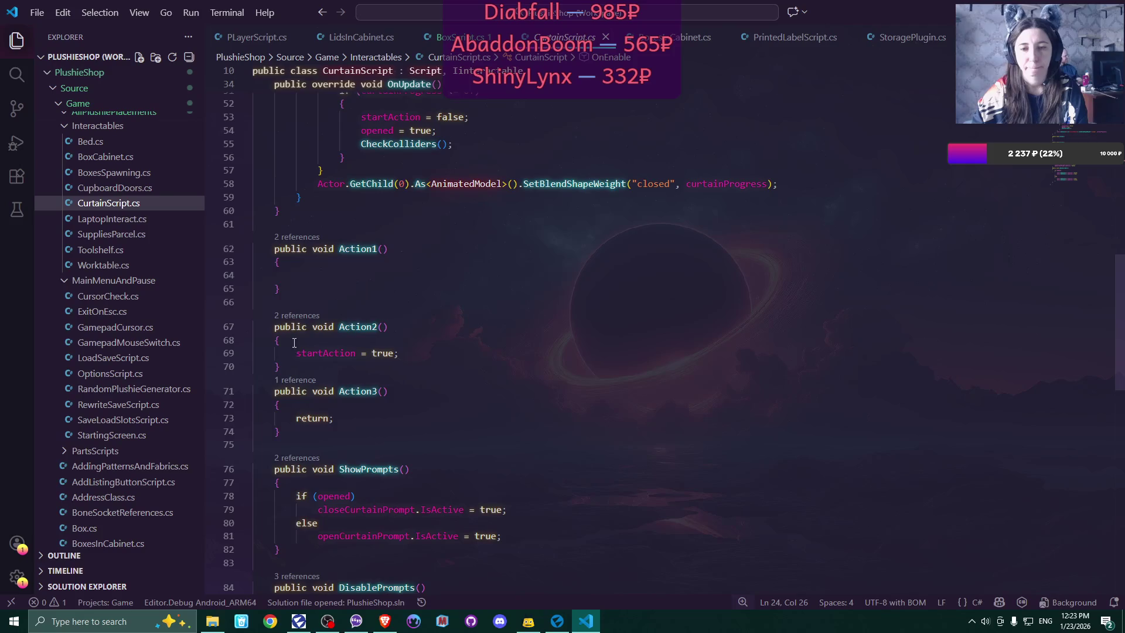
- Move 'startAction = true' from Action2 into Action1 and remove the blank line
{"action": "left_click_drag", "start_coordinate": [295, 352], "coordinate": [401, 354]}
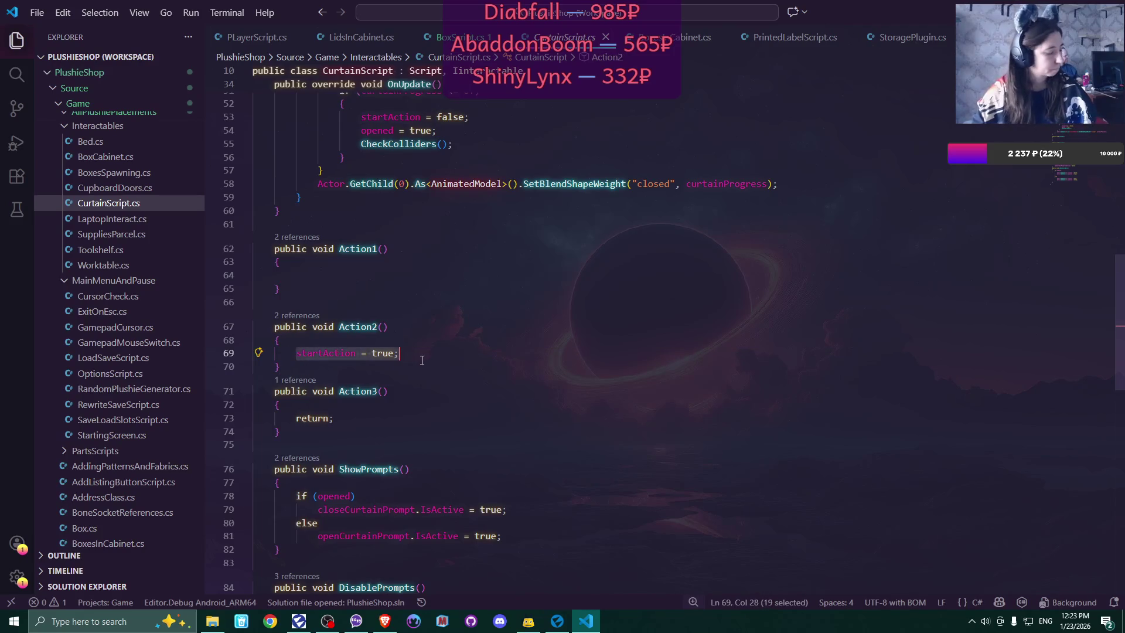
{"action": "key", "text": "ctrl+x"}
{"action": "left_click", "coordinate": [357, 275]}
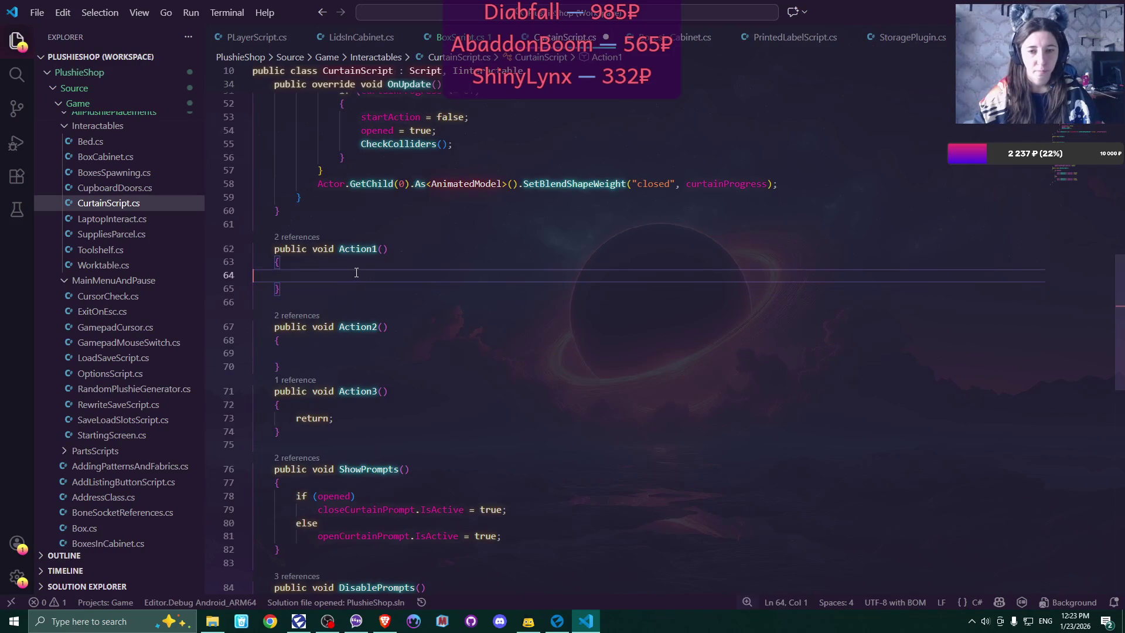
{"action": "key", "text": "ctrl+v"}
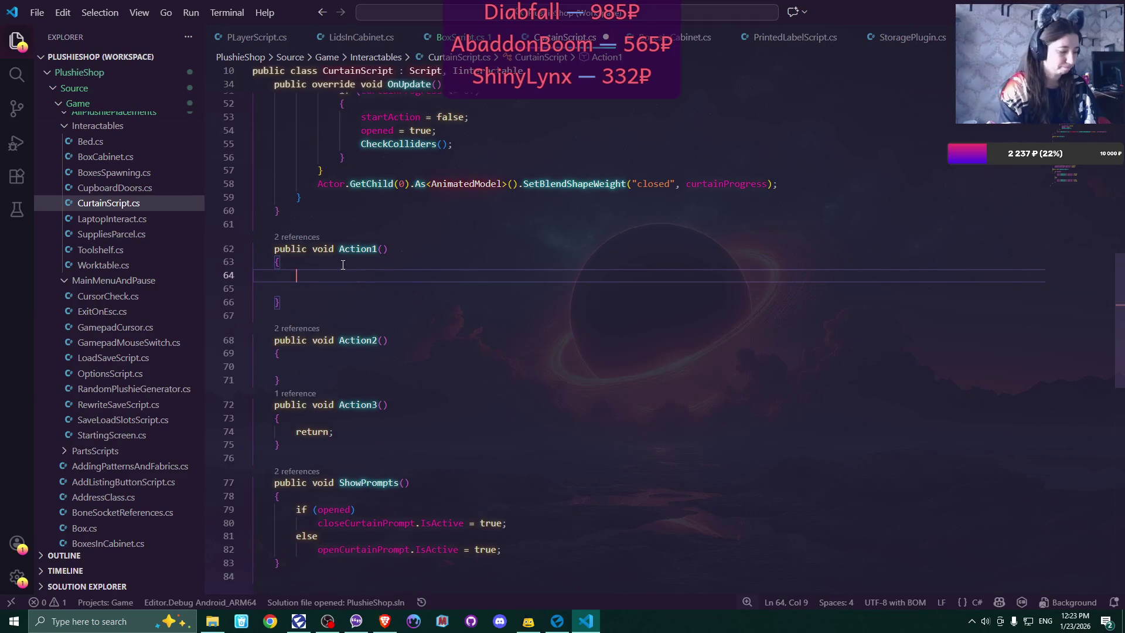
{"action": "key", "text": "Delete"}
{"action": "type", "text": "startAction = true;"}
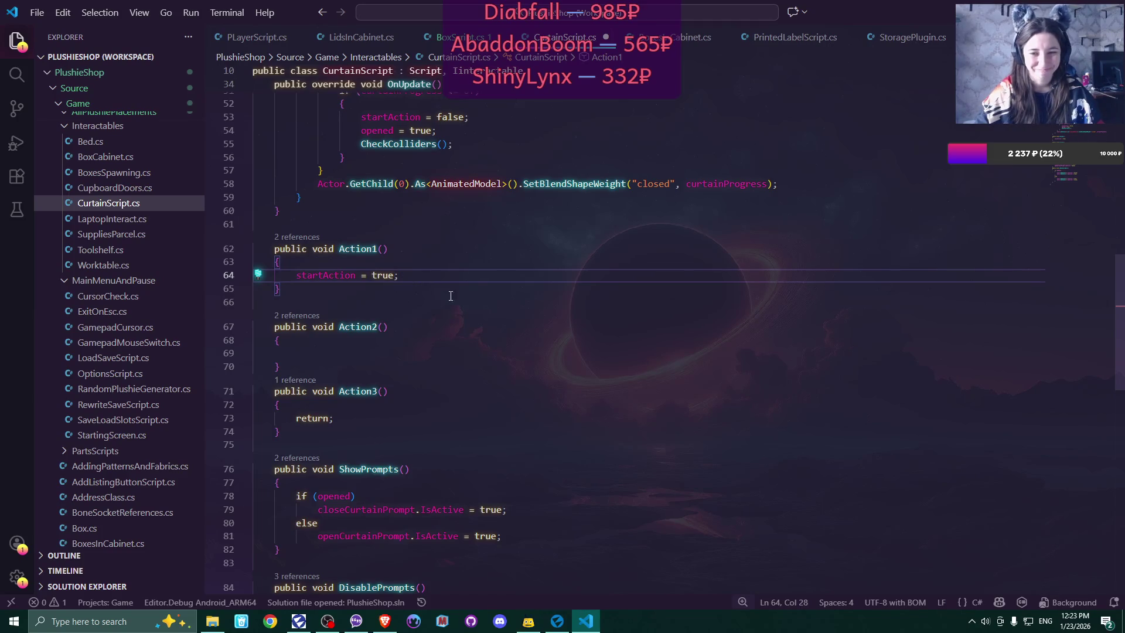
{"action": "scroll", "coordinate": [456, 296], "scroll_direction": "down", "scroll_amount": 1}
{"action": "scroll", "coordinate": [457, 297], "scroll_direction": "down", "scroll_amount": 2}
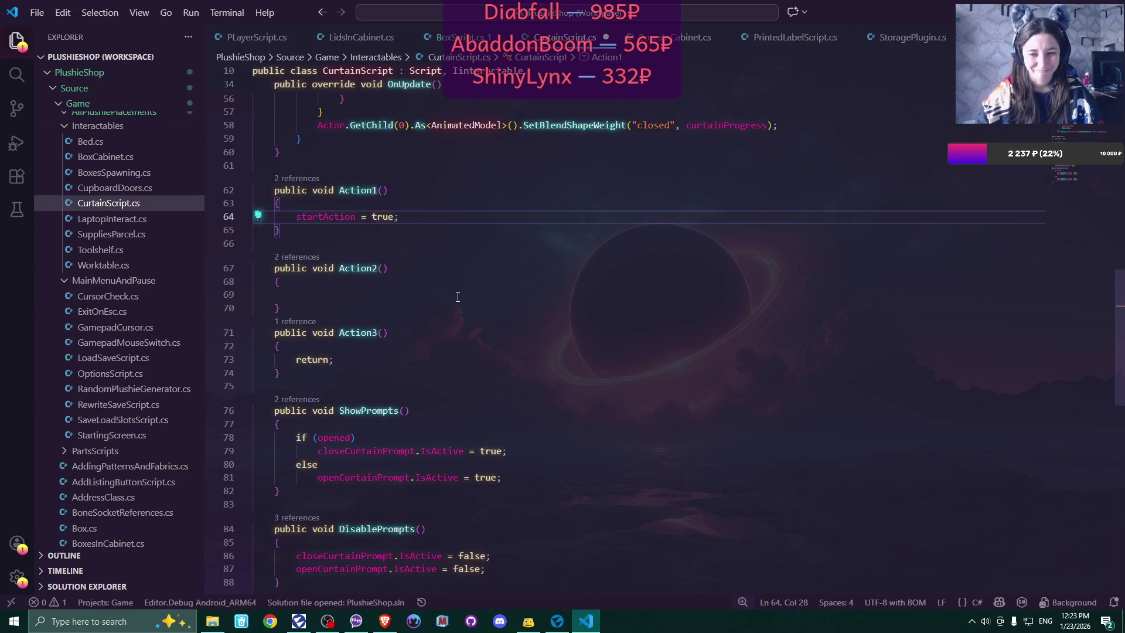
{"action": "scroll", "coordinate": [458, 298], "scroll_direction": "down", "scroll_amount": 2}
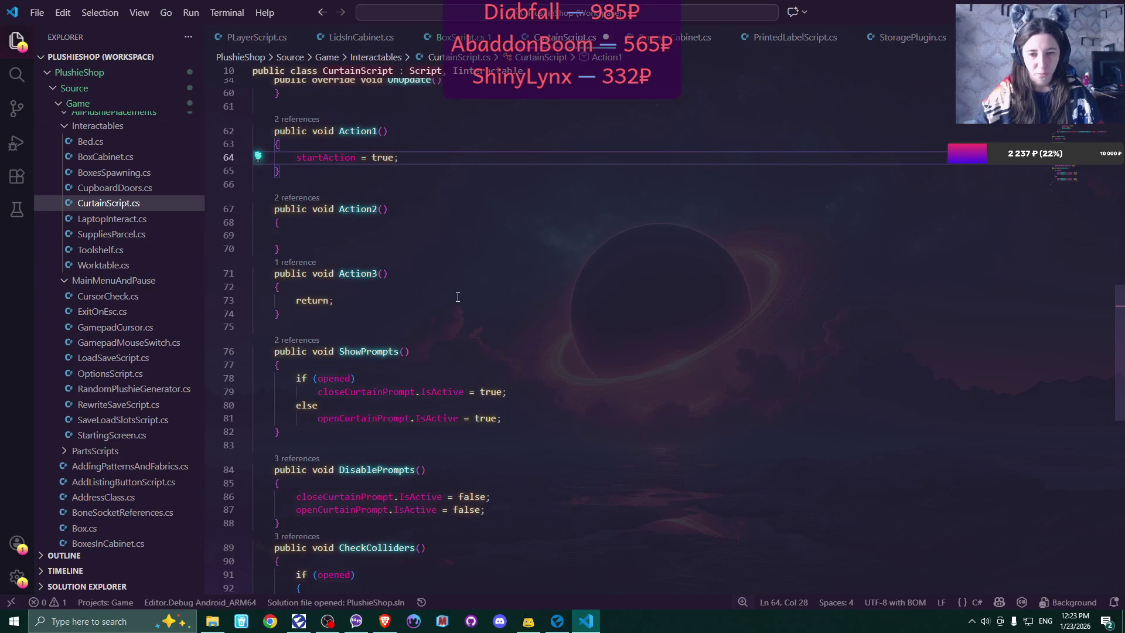
- Save CurtainScript.cs and return to the Flax Engine editor showing the PlushieShop scene
{"action": "scroll", "coordinate": [458, 297], "scroll_direction": "up", "scroll_amount": 10}
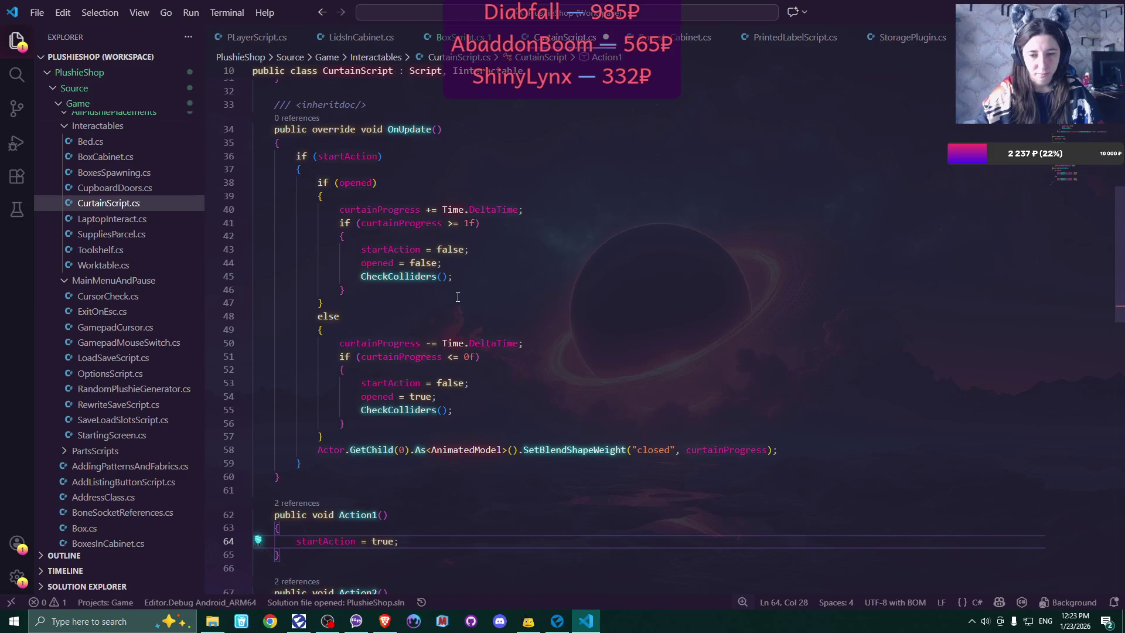
{"action": "scroll", "coordinate": [457, 297], "scroll_direction": "down", "scroll_amount": 7}
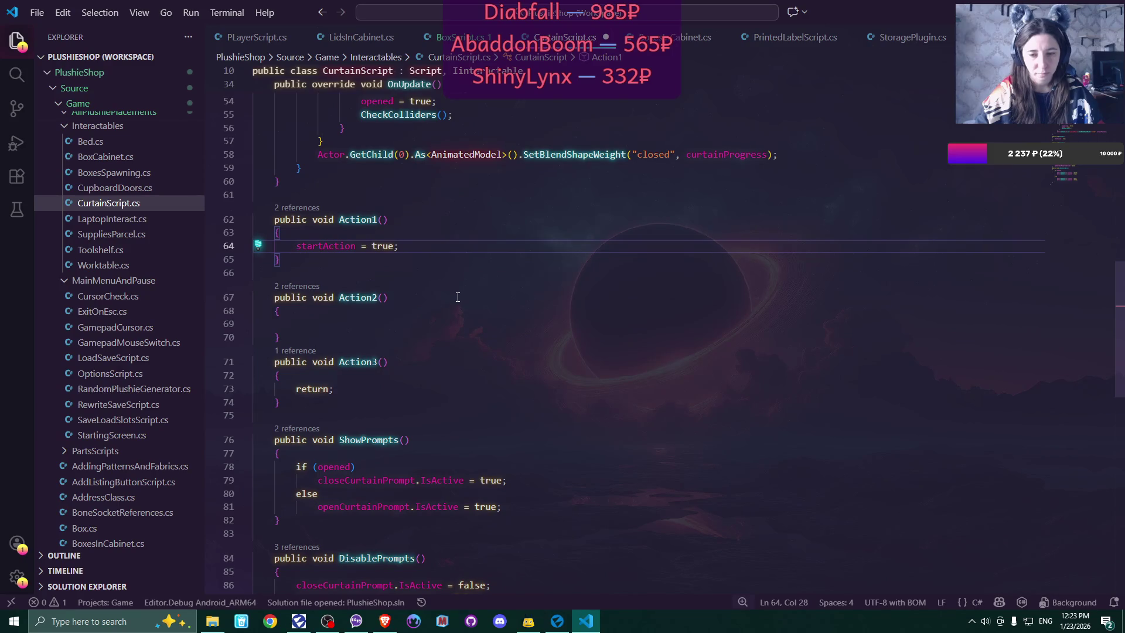
{"action": "scroll", "coordinate": [458, 297], "scroll_direction": "up", "scroll_amount": 9}
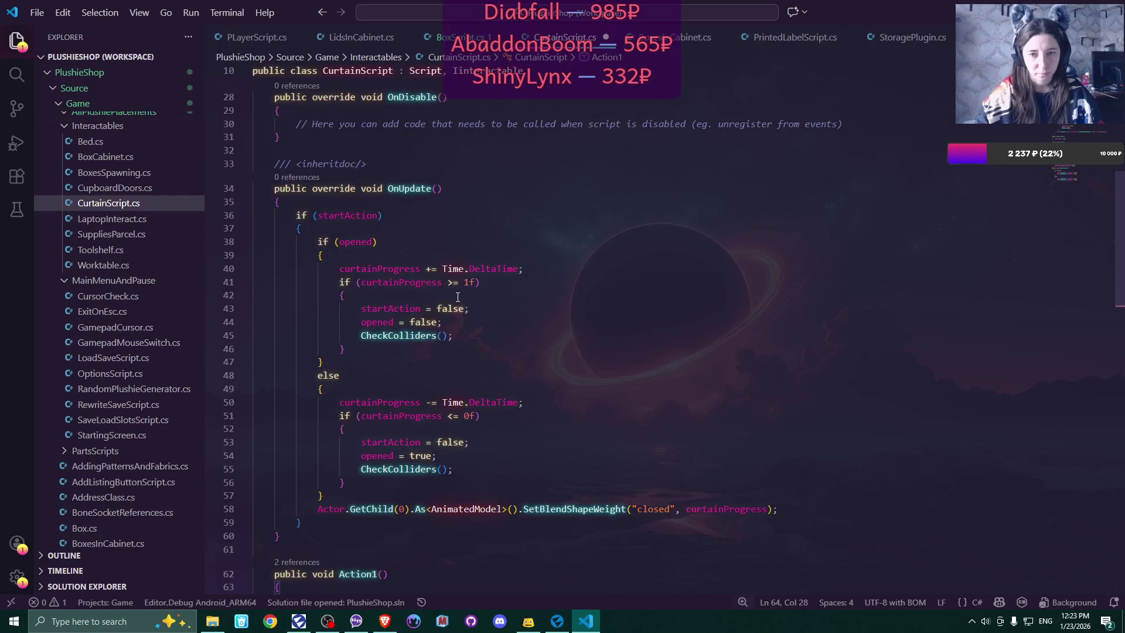
{"action": "scroll", "coordinate": [458, 297], "scroll_direction": "down", "scroll_amount": 10}
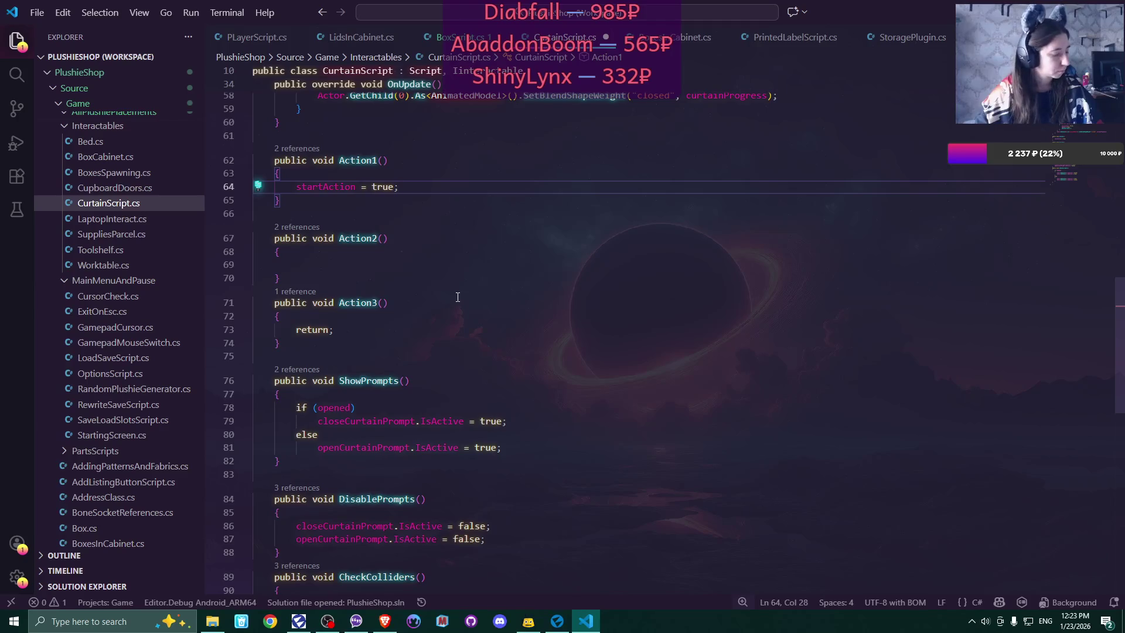
{"action": "key", "text": "ctrl+s"}
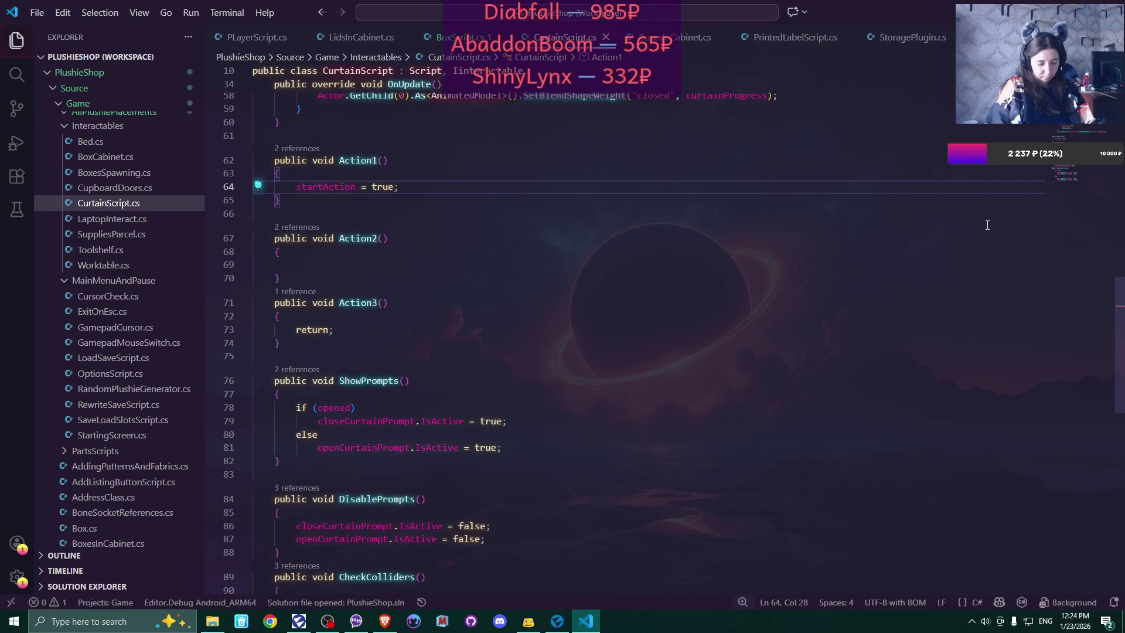
{"action": "left_click", "coordinate": [557, 621]}
{"action": "scroll", "coordinate": [54, 174], "scroll_direction": "up", "scroll_amount": 5}
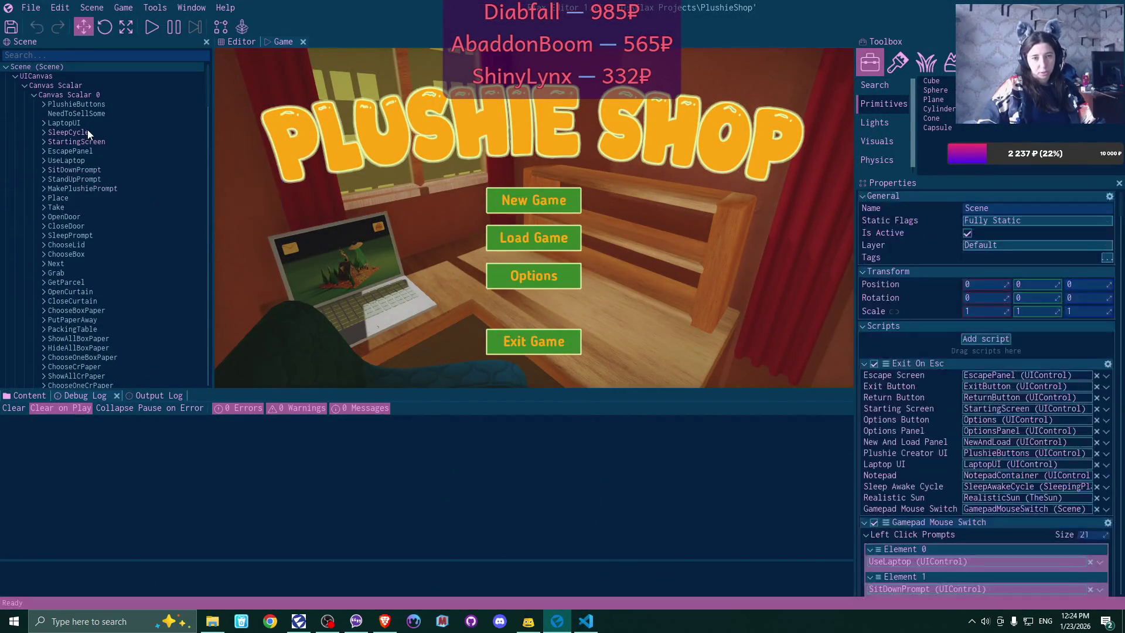
- Expand LaptopUI > Laptop > Background > allEMails in the Scene tree to reveal Header, CloseButton and emailVerticalPanel
{"action": "left_click", "coordinate": [43, 123]}
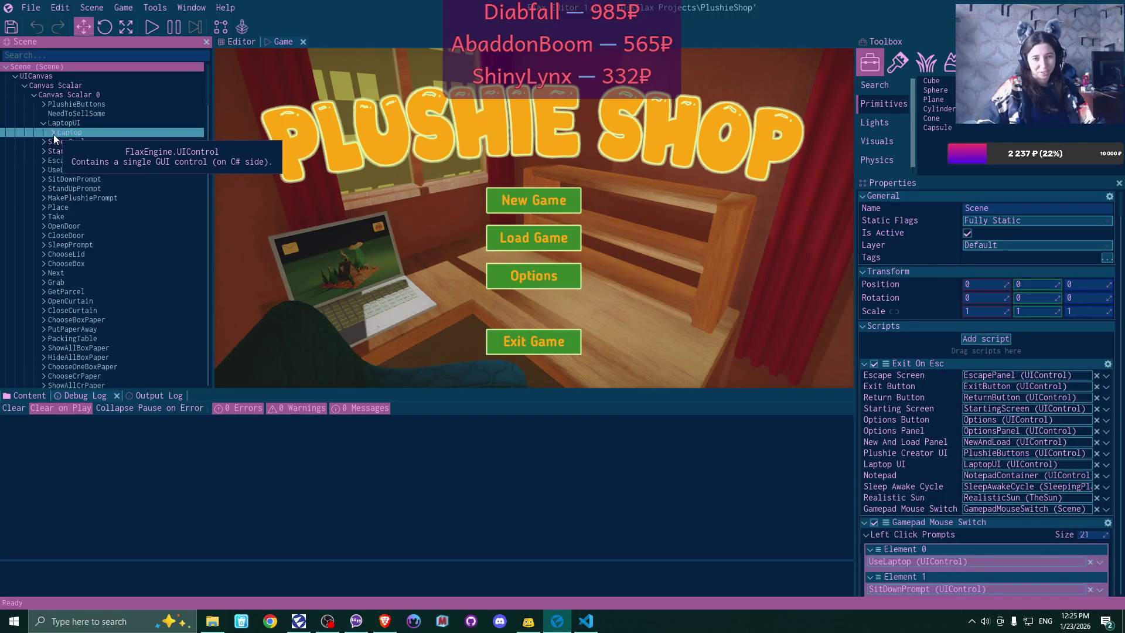
{"action": "left_click", "coordinate": [54, 134]}
{"action": "double_click", "coordinate": [103, 144]}
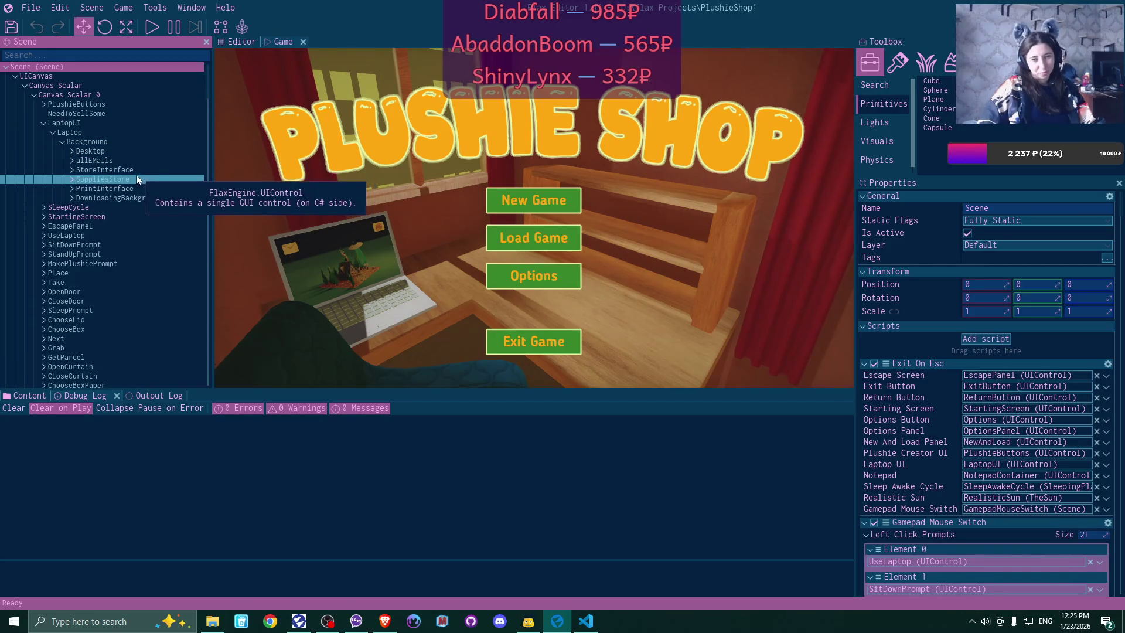
{"action": "left_click", "coordinate": [73, 159]}
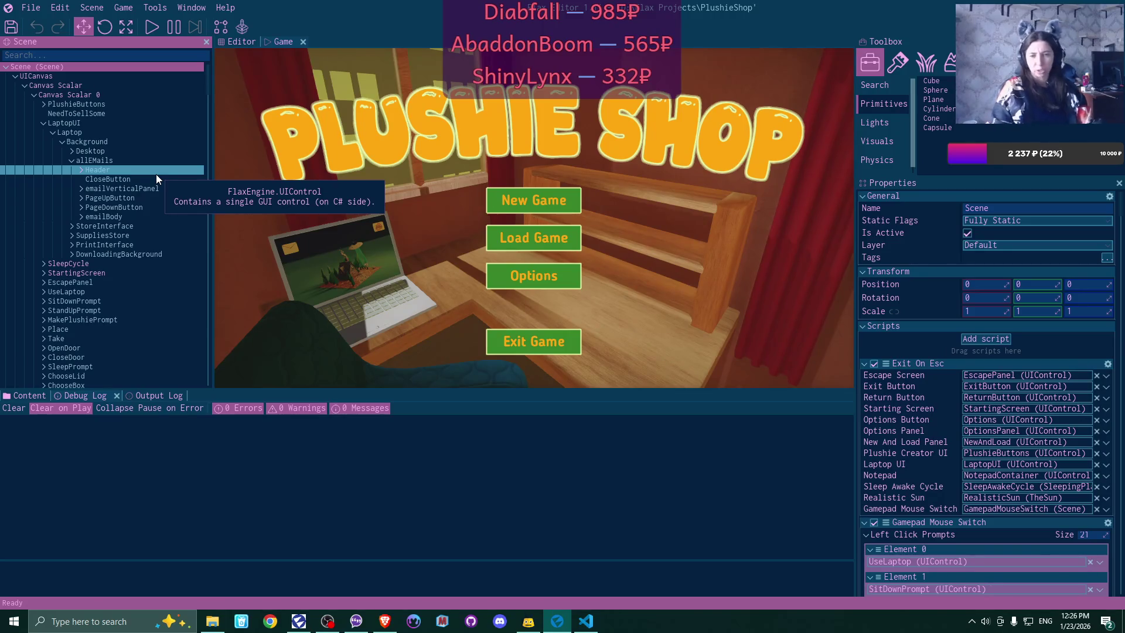
- Rename ChooseLid's mouse 2 icon to 'mouse 1' and set its Brush Texture to left click
{"action": "scroll", "coordinate": [128, 234], "scroll_direction": "down", "scroll_amount": 6}
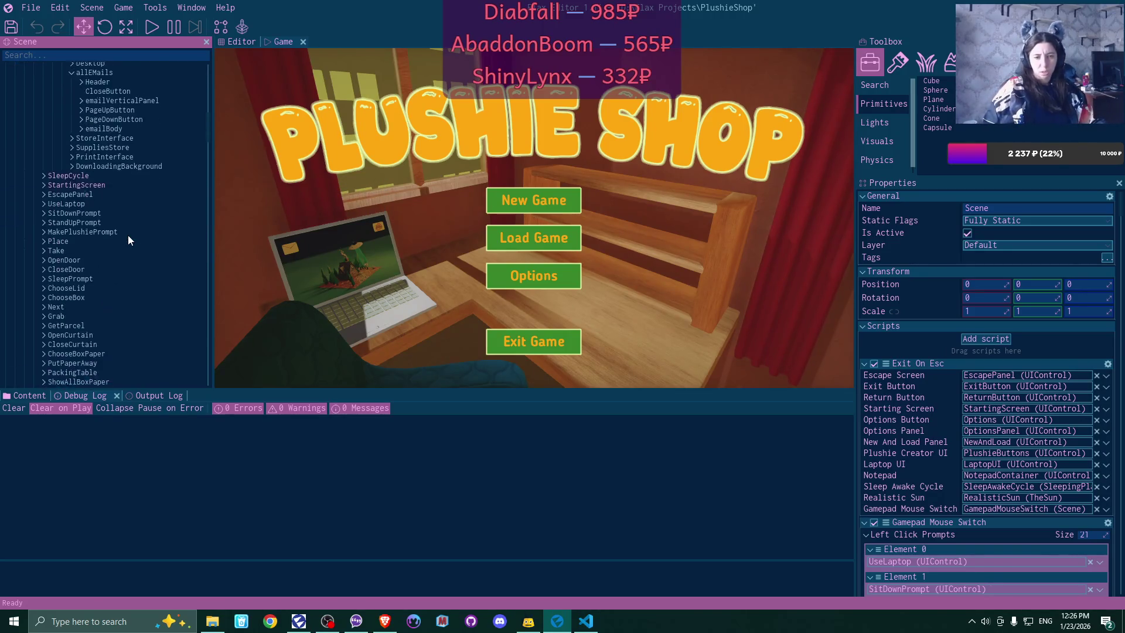
{"action": "left_click", "coordinate": [69, 200]}
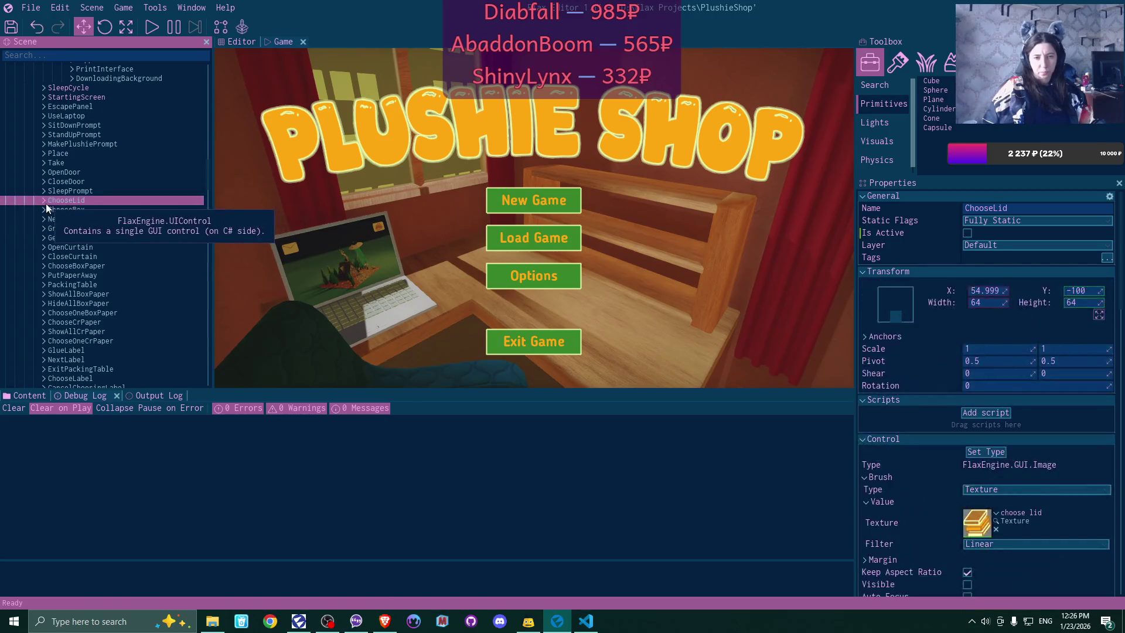
{"action": "left_click", "coordinate": [44, 201]}
{"action": "left_click", "coordinate": [80, 210]}
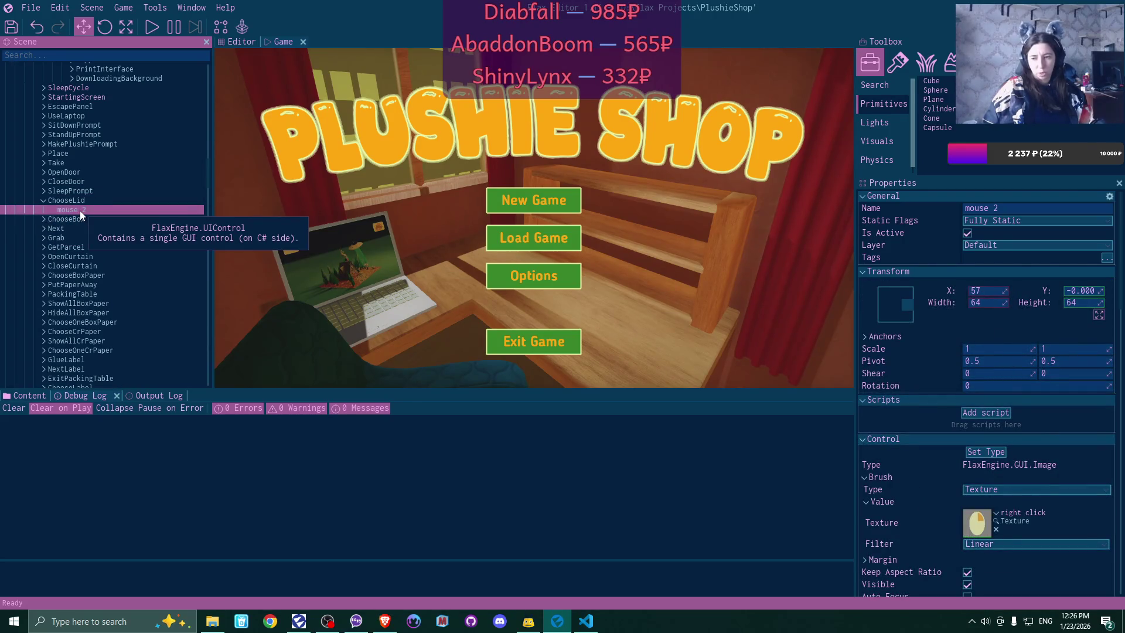
{"action": "double_click", "coordinate": [80, 210]}
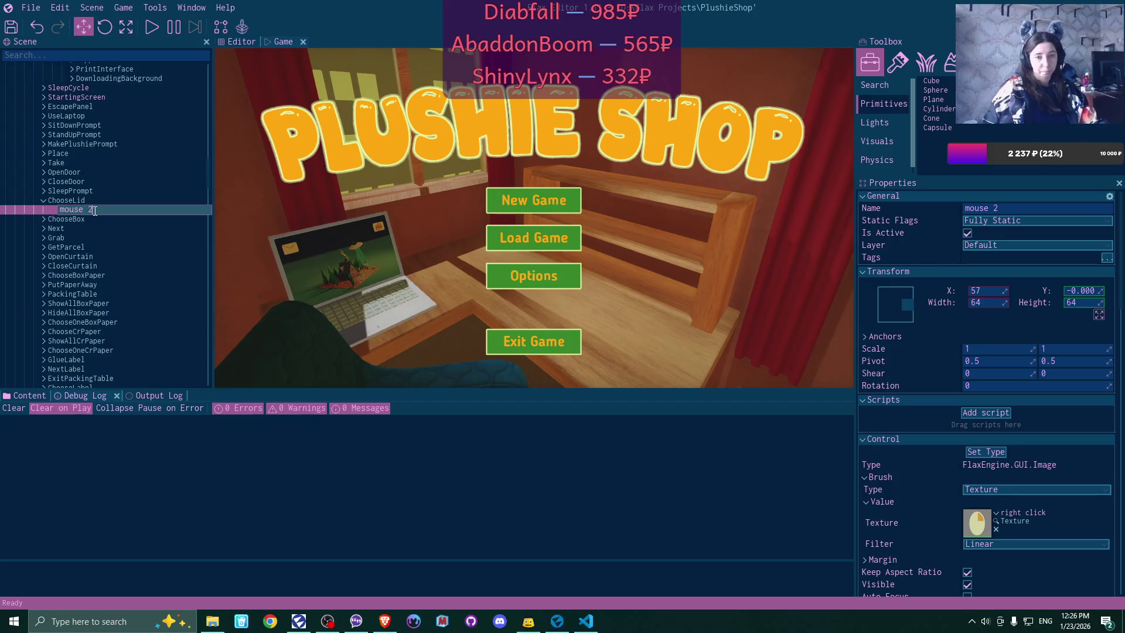
{"action": "key", "text": "BackSpace"}
{"action": "type", "text": "4"}
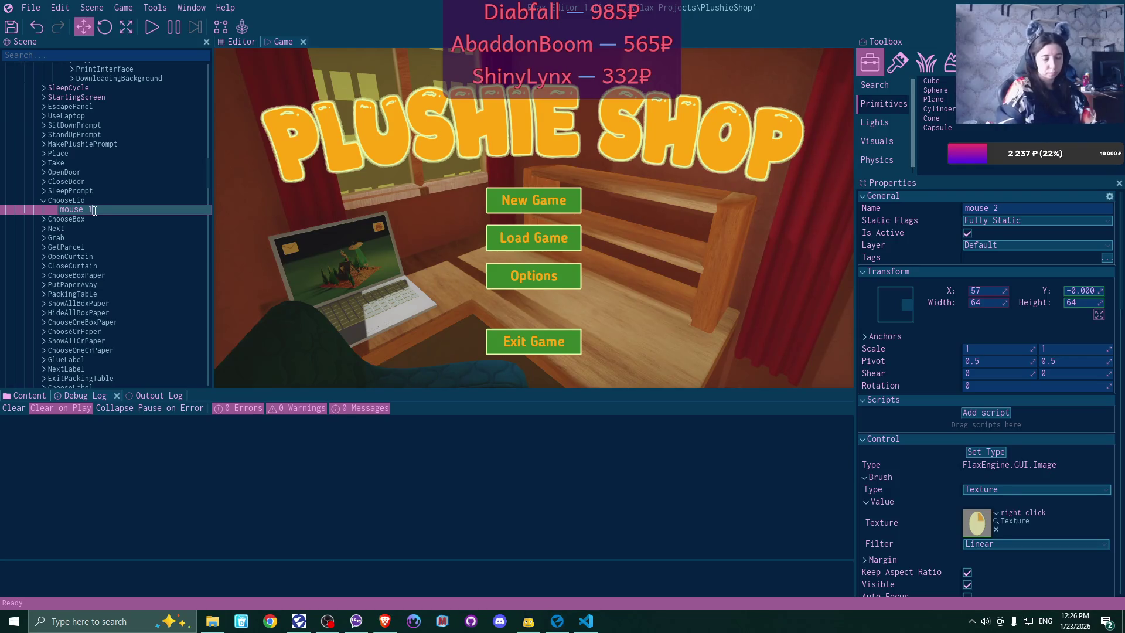
{"action": "key", "text": "Return"}
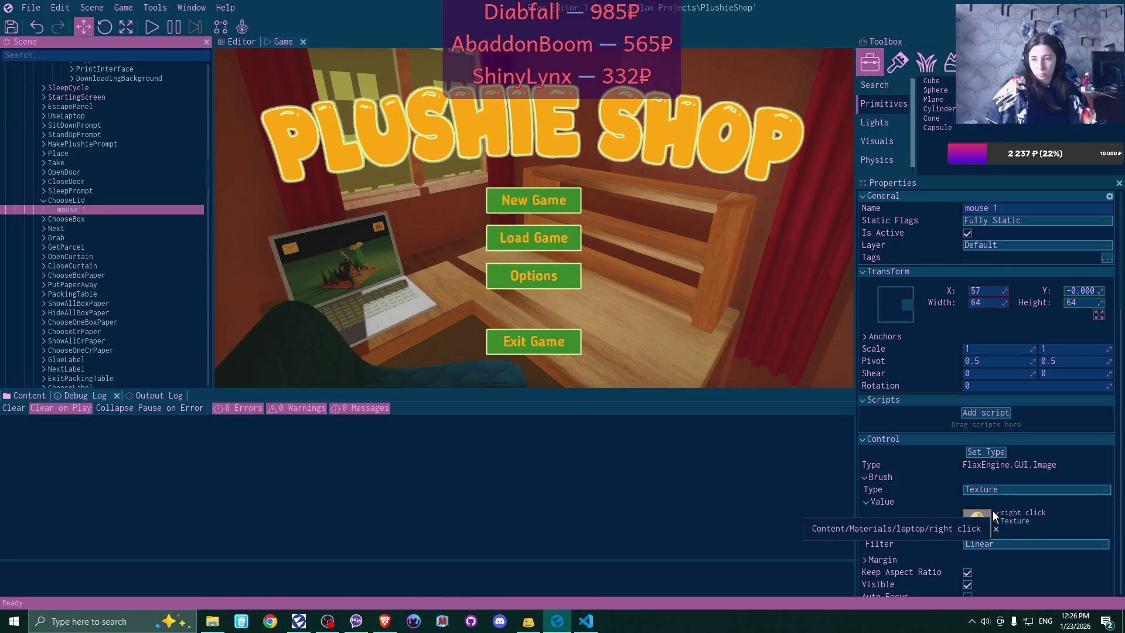
{"action": "left_click", "coordinate": [977, 523]}
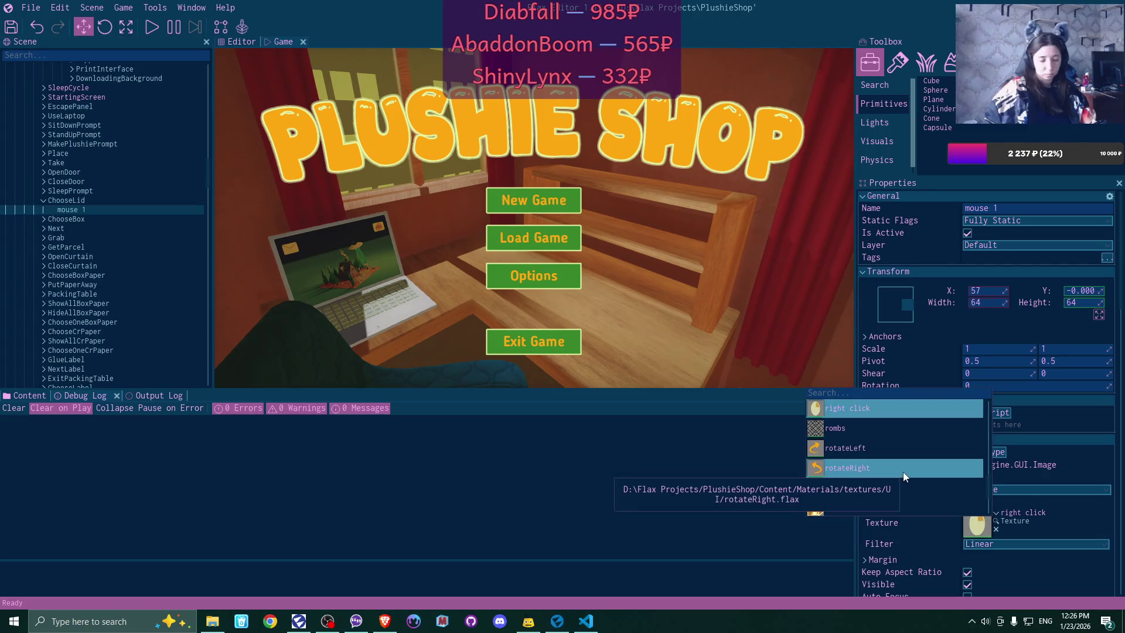
{"action": "type", "text": "left"}
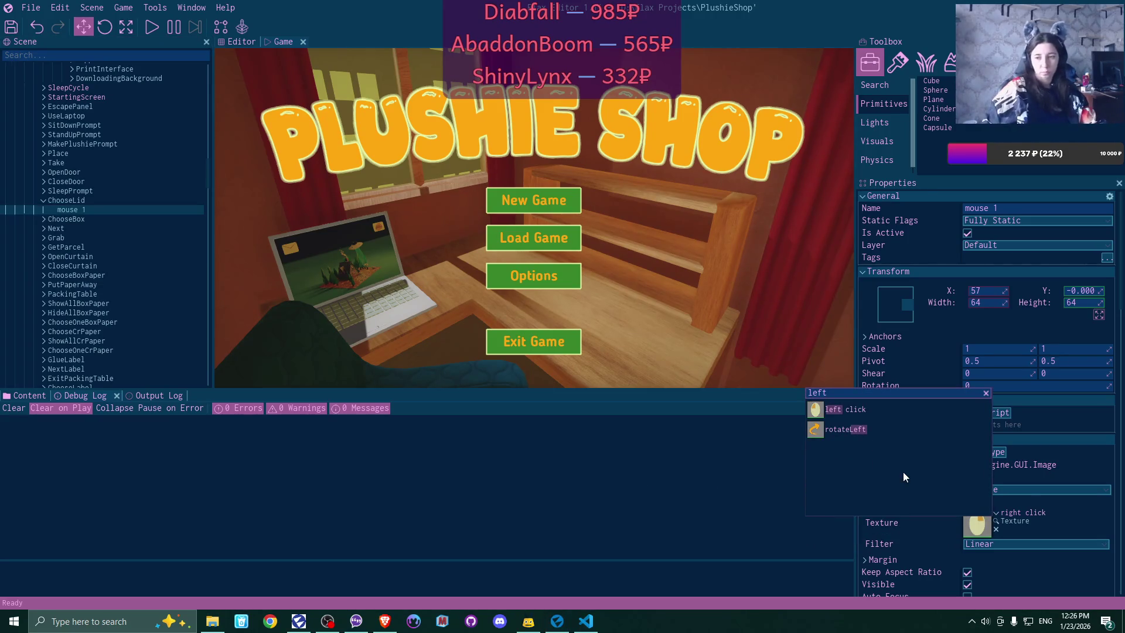
{"action": "left_click", "coordinate": [861, 411]}
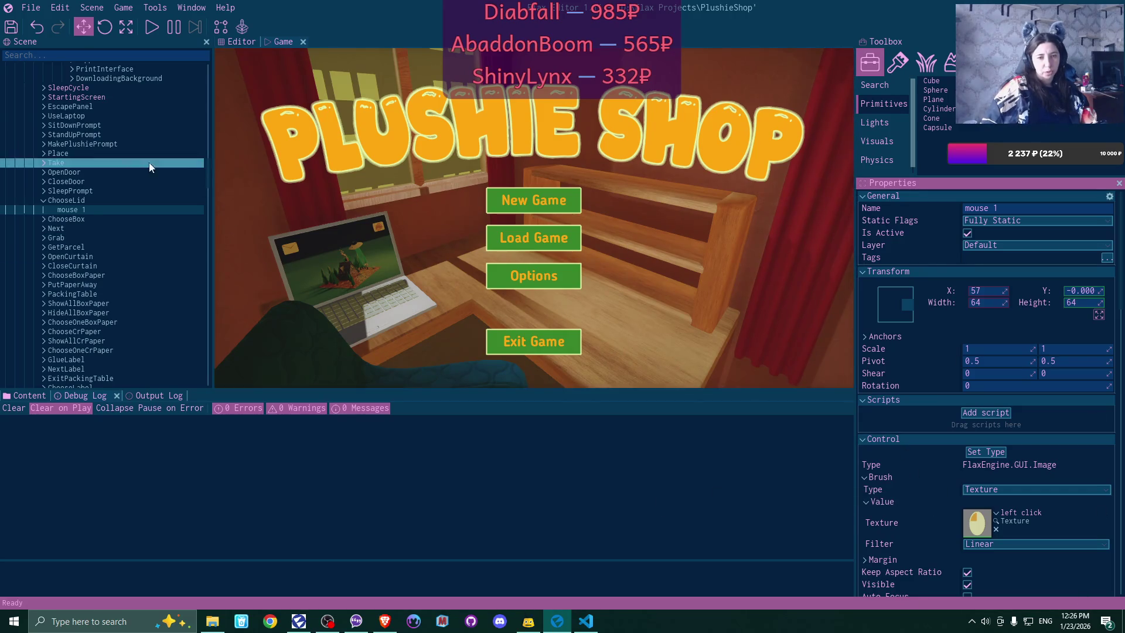
- Give CloseCurtain's mouse 1 icon the left click Brush Texture
{"action": "left_click", "coordinate": [45, 262]}
{"action": "left_click", "coordinate": [45, 256]}
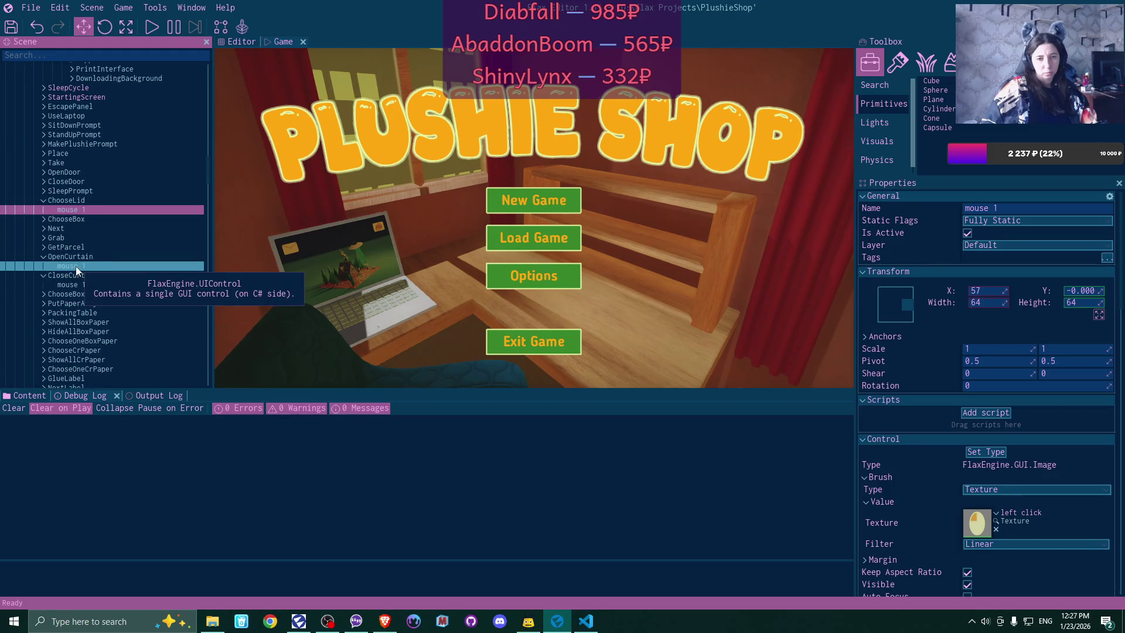
{"action": "left_click", "coordinate": [75, 266]}
{"action": "left_click", "coordinate": [86, 289]}
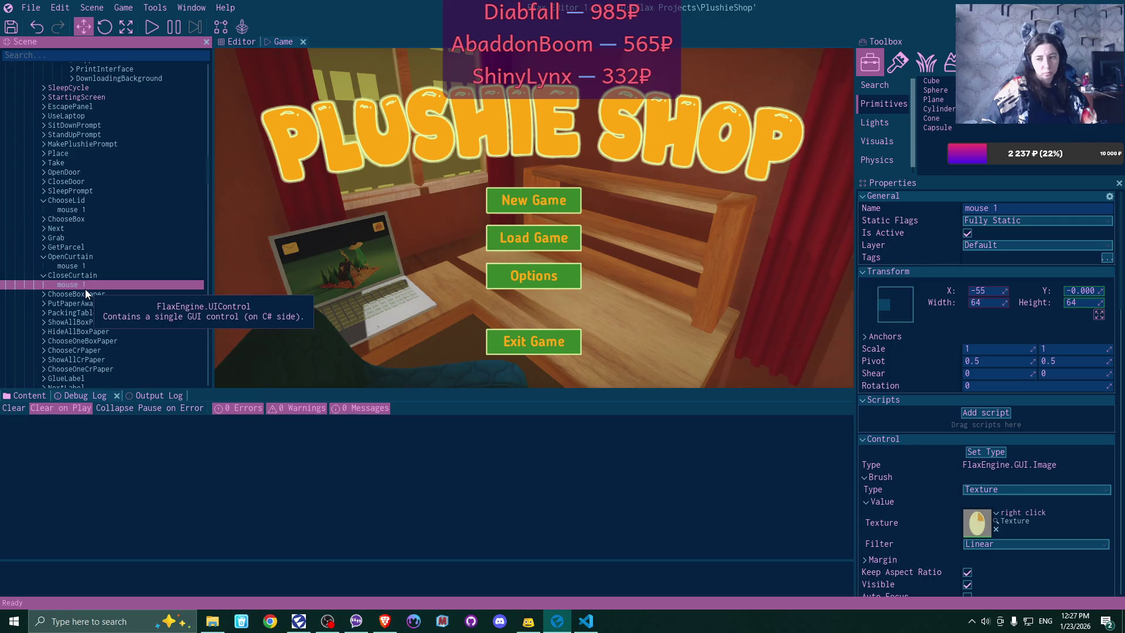
{"action": "left_click", "coordinate": [990, 531]}
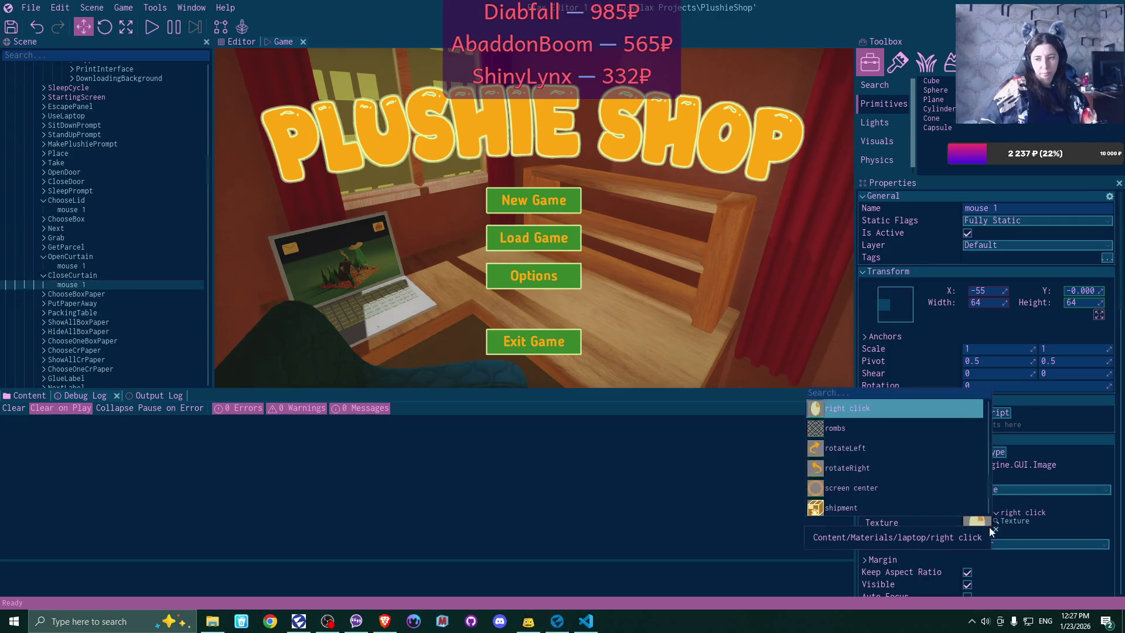
{"action": "type", "text": "r"}
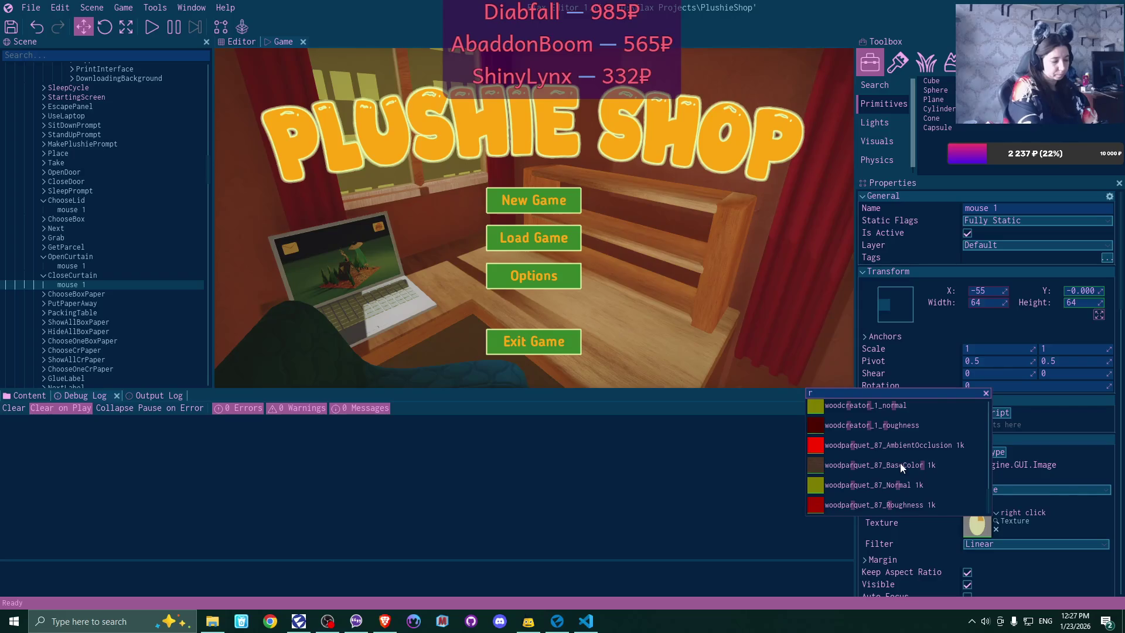
{"action": "key", "text": "BackSpace"}
{"action": "type", "text": "left"}
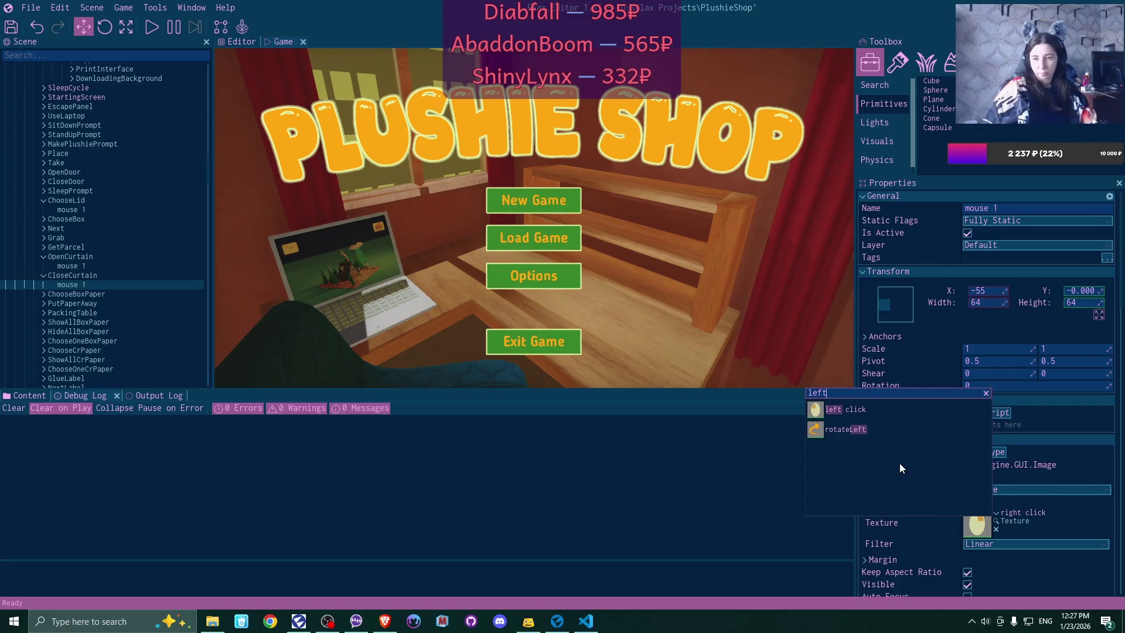
{"action": "left_click", "coordinate": [835, 409]}
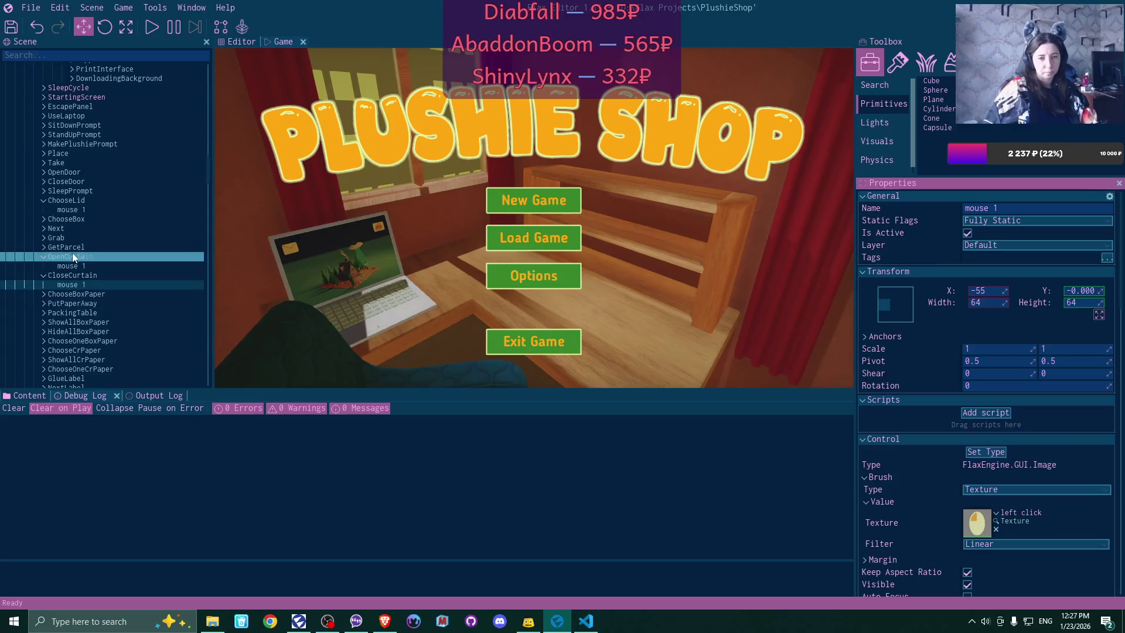
- Anchor ChooseLid's mouse 1 icon middle-left and set its X position to -55
{"action": "left_click", "coordinate": [43, 275]}
{"action": "left_click", "coordinate": [43, 256]}
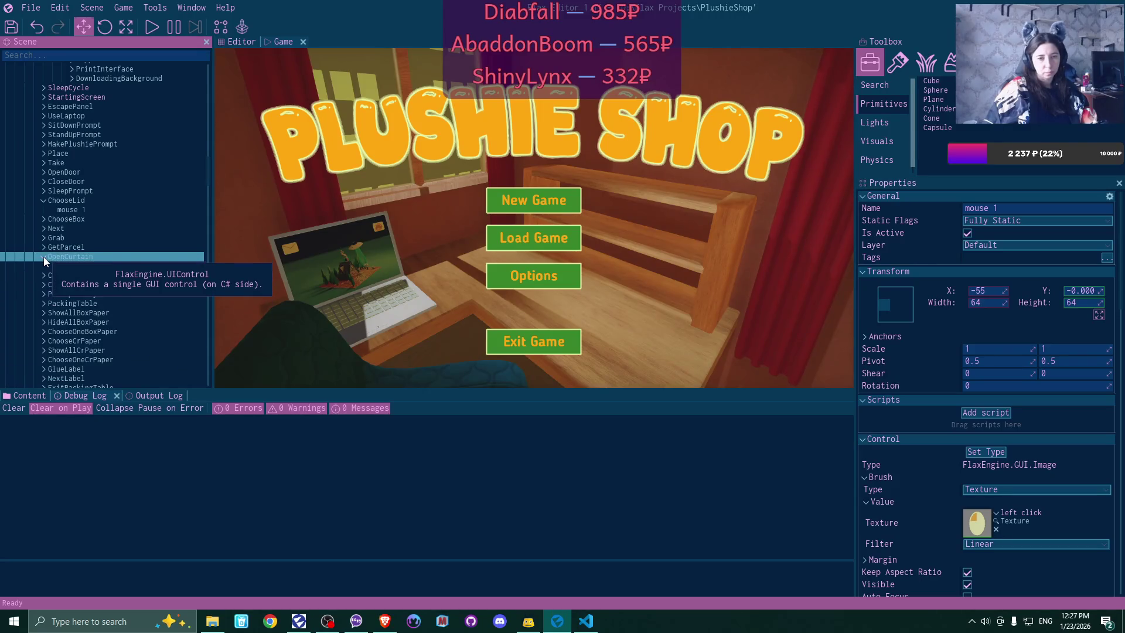
{"action": "left_click", "coordinate": [76, 209]}
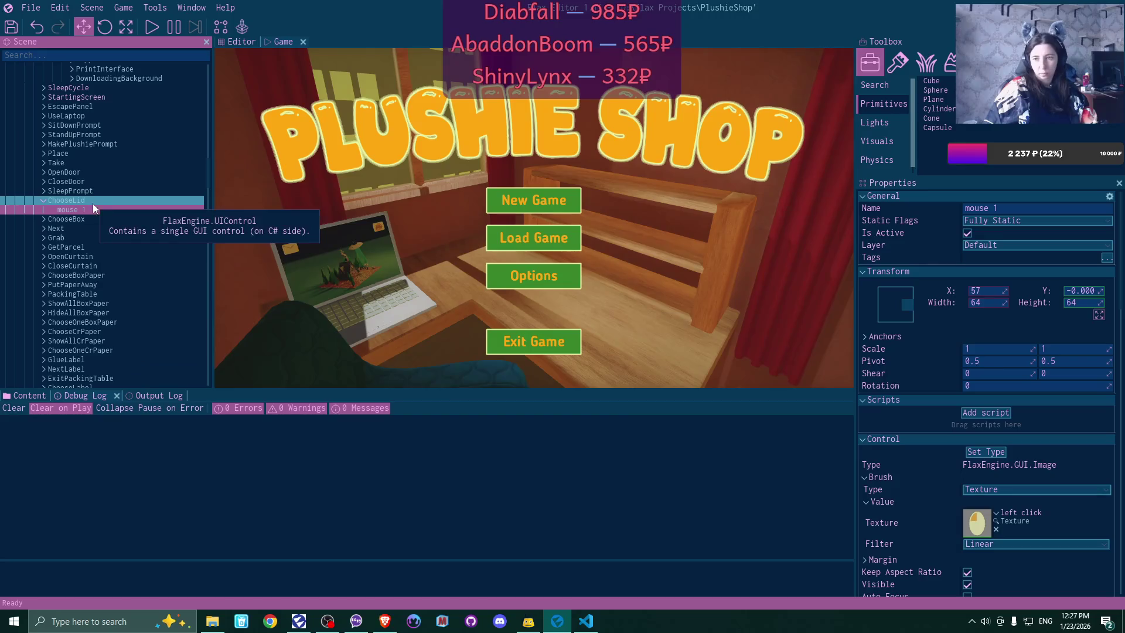
{"action": "left_click", "coordinate": [890, 308]}
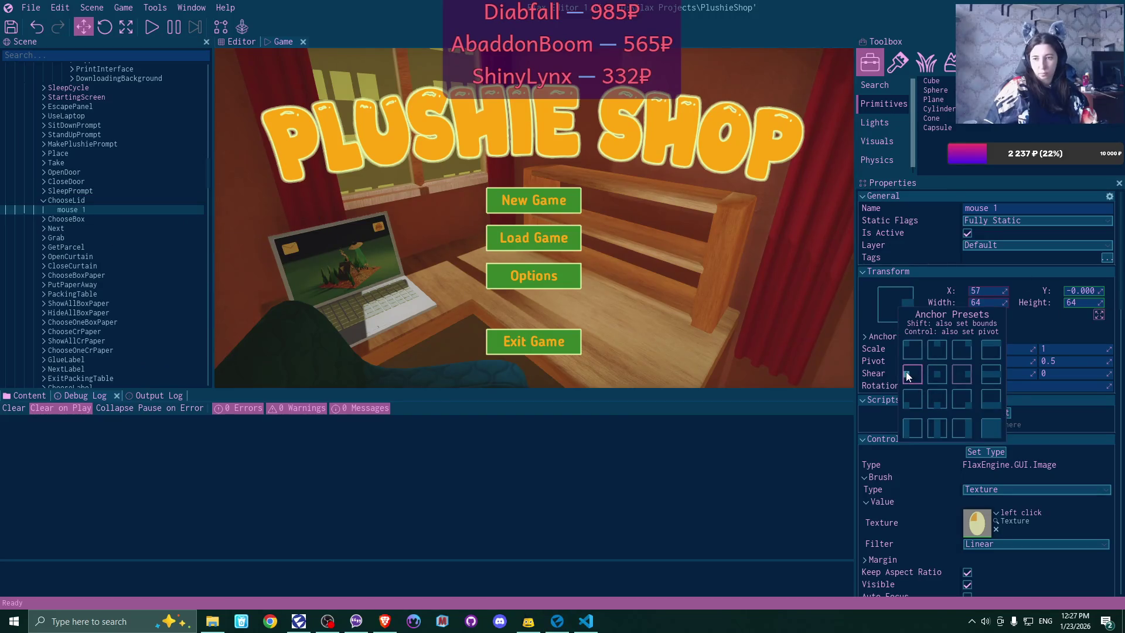
{"action": "left_click", "coordinate": [908, 375]}
{"action": "left_click", "coordinate": [987, 290]}
{"action": "type", "text": "-55"}
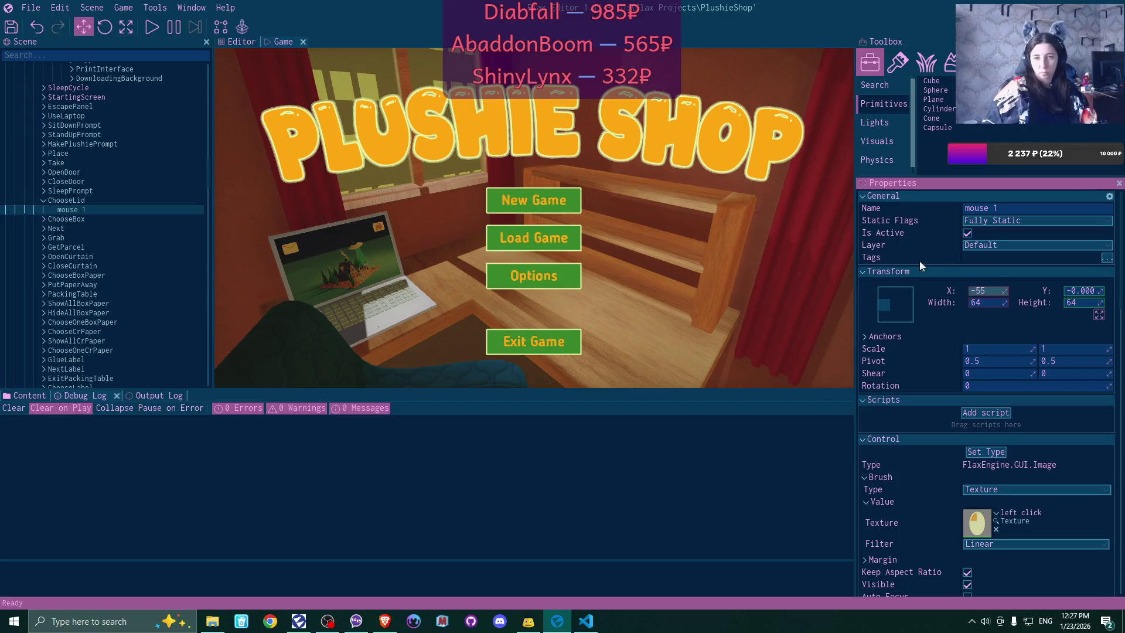
{"action": "key", "text": "Return"}
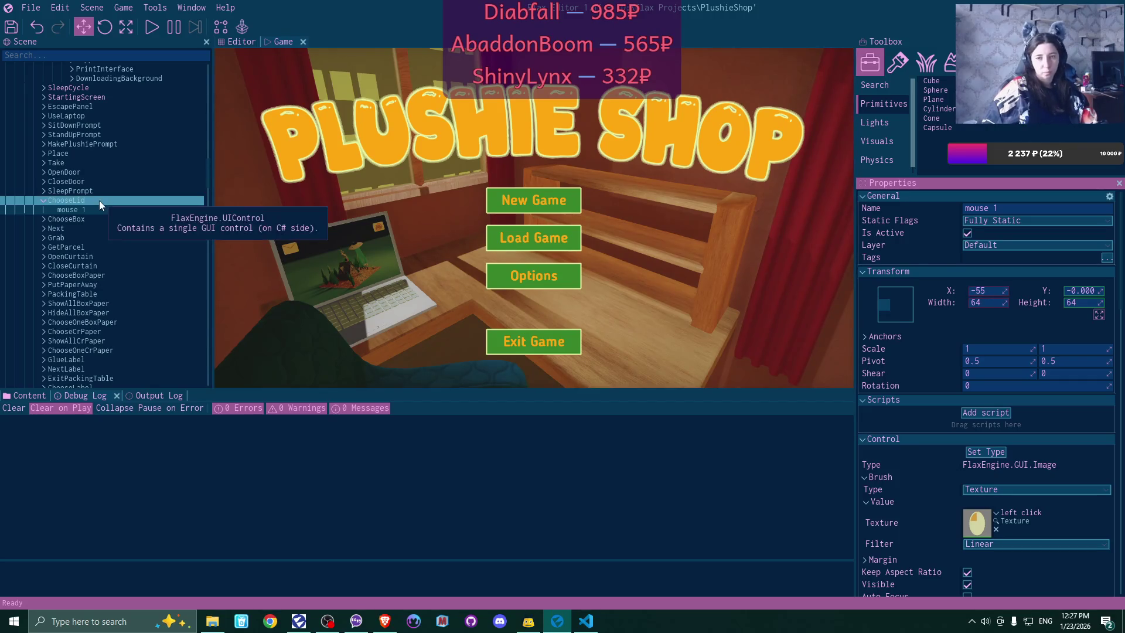
- Set the X position of ChooseLid and ChooseBox to 0, then collapse ChooseLid
{"action": "left_click", "coordinate": [99, 200]}
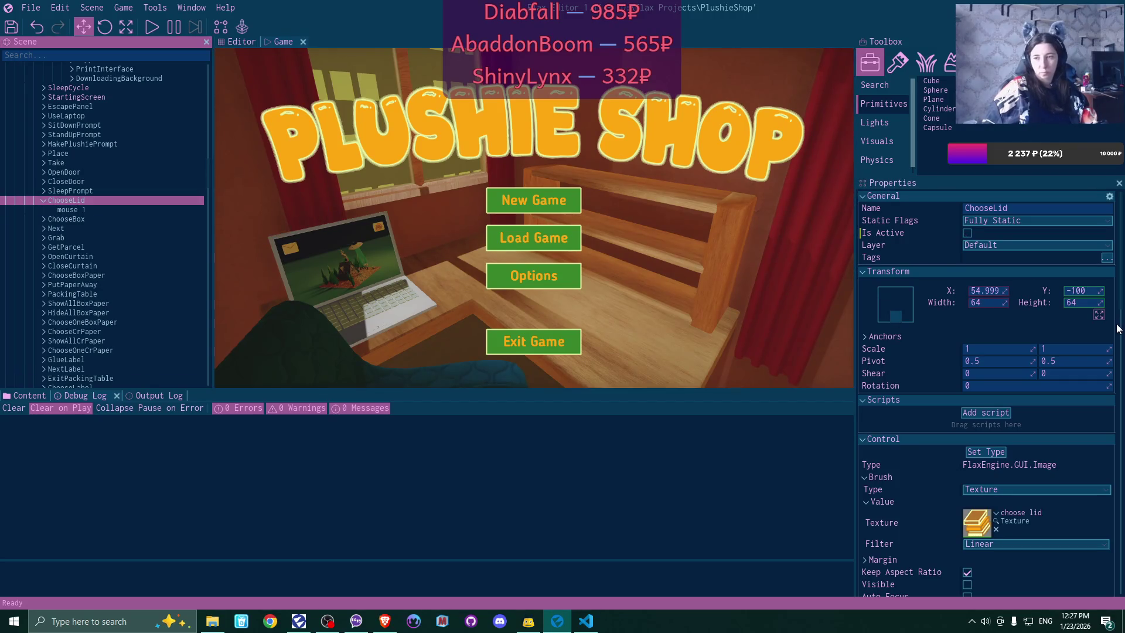
{"action": "left_click", "coordinate": [990, 289]}
{"action": "type", "text": "0"}
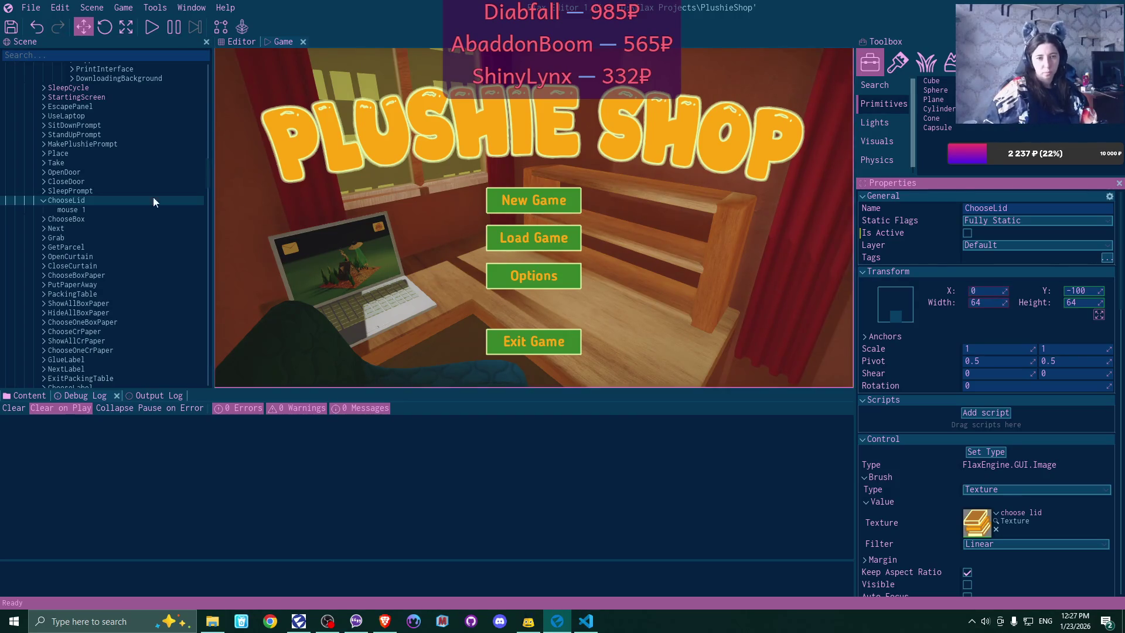
{"action": "left_click", "coordinate": [60, 199]}
{"action": "left_click", "coordinate": [50, 220]}
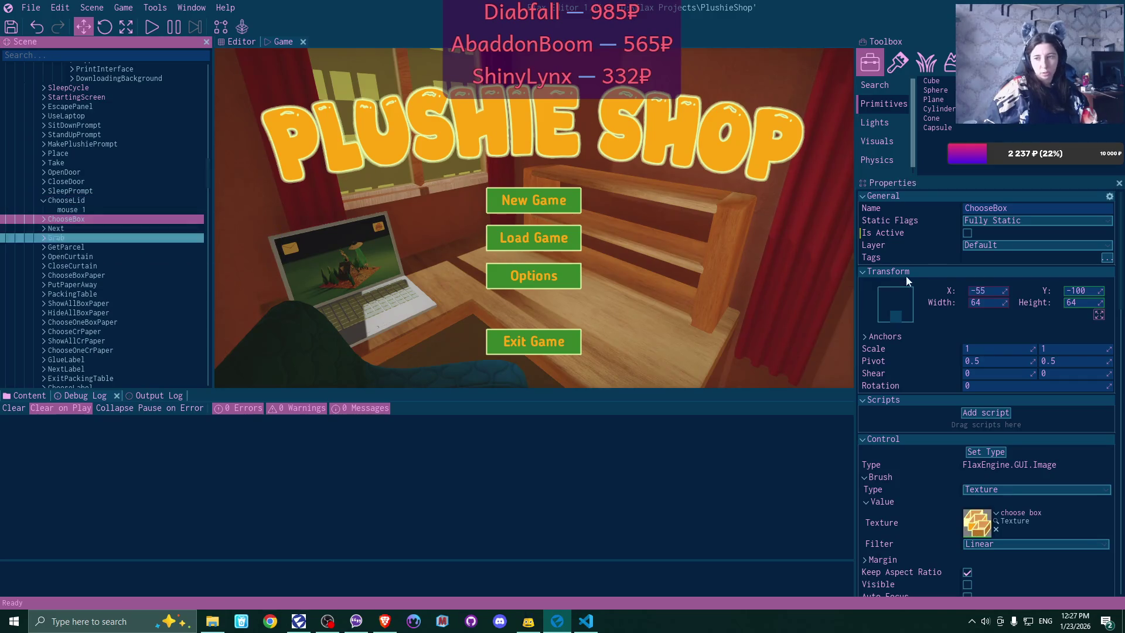
{"action": "left_click", "coordinate": [988, 291]}
{"action": "type", "text": "0"}
{"action": "key", "text": "Return"}
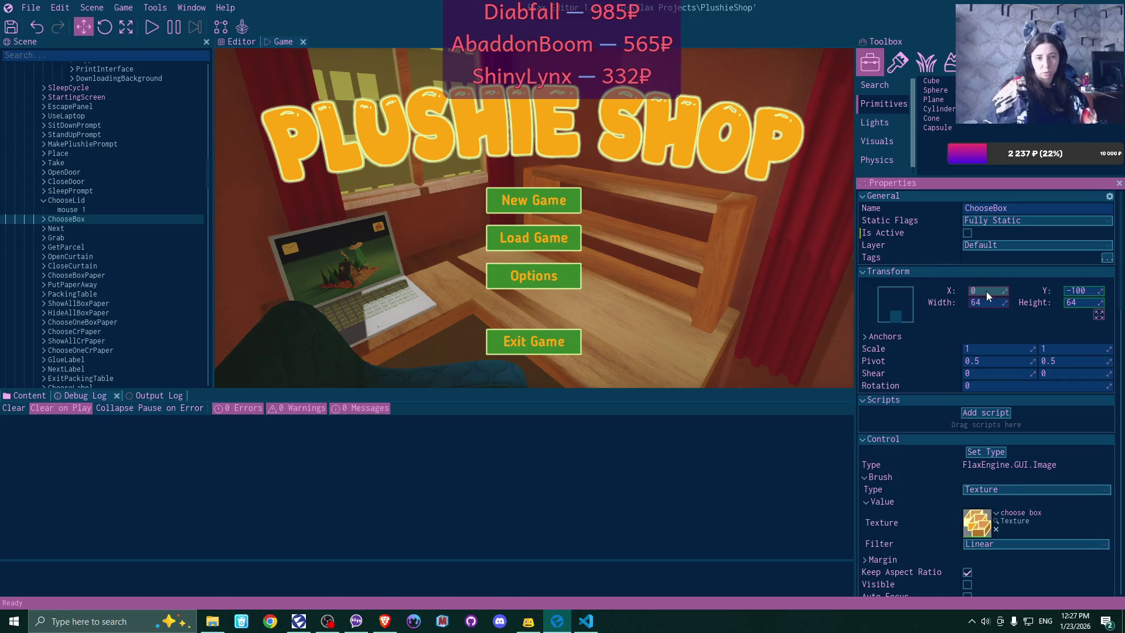
{"action": "left_click", "coordinate": [44, 200]}
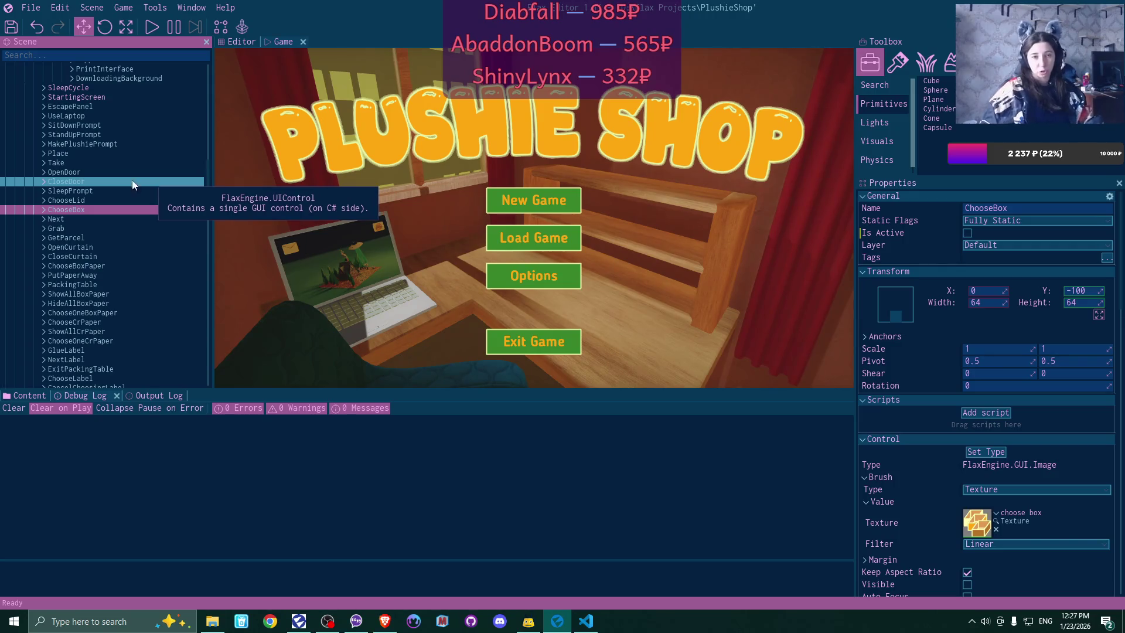
{"action": "scroll", "coordinate": [108, 132], "scroll_direction": "up", "scroll_amount": 6}
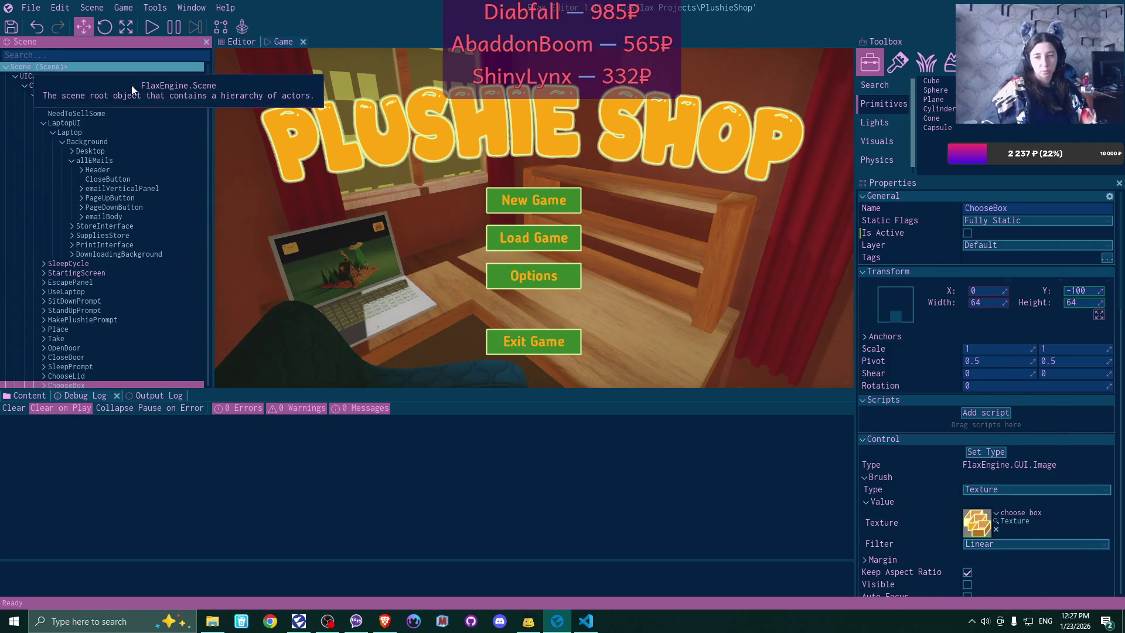
- Add a new slot to Gamepad Mouse Switch's Left Click Prompts and drag ChooseLid into it
{"action": "left_click", "coordinate": [117, 66]}
{"action": "scroll", "coordinate": [1089, 412], "scroll_direction": "down", "scroll_amount": 2}
{"action": "scroll", "coordinate": [1088, 413], "scroll_direction": "down", "scroll_amount": 8}
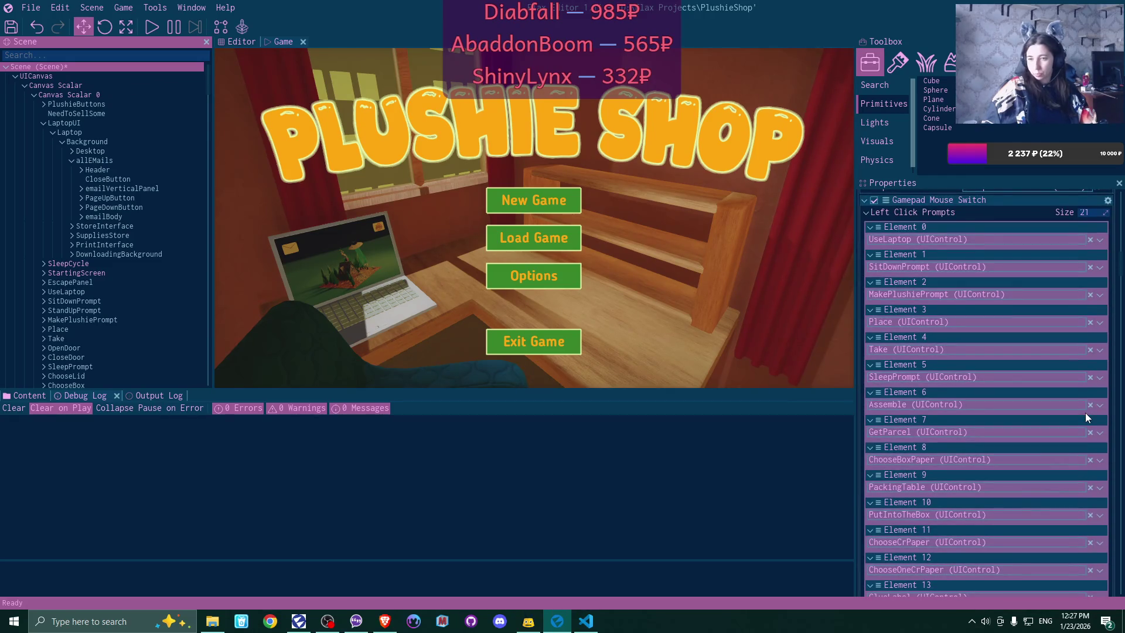
{"action": "scroll", "coordinate": [1086, 413], "scroll_direction": "down", "scroll_amount": 4}
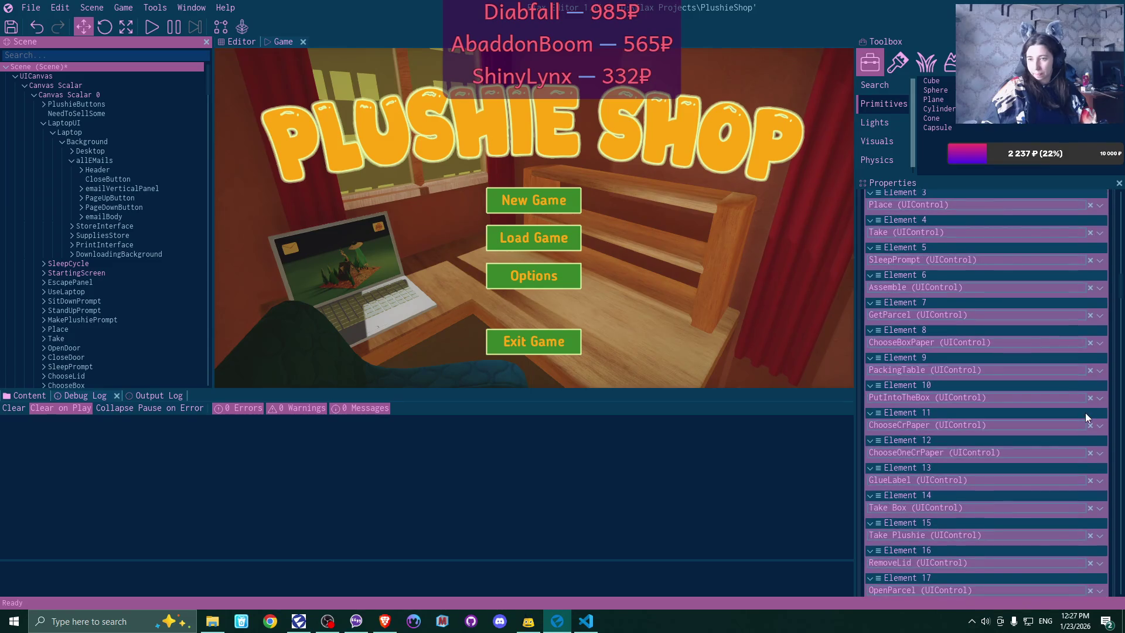
{"action": "scroll", "coordinate": [1085, 412], "scroll_direction": "down", "scroll_amount": 2}
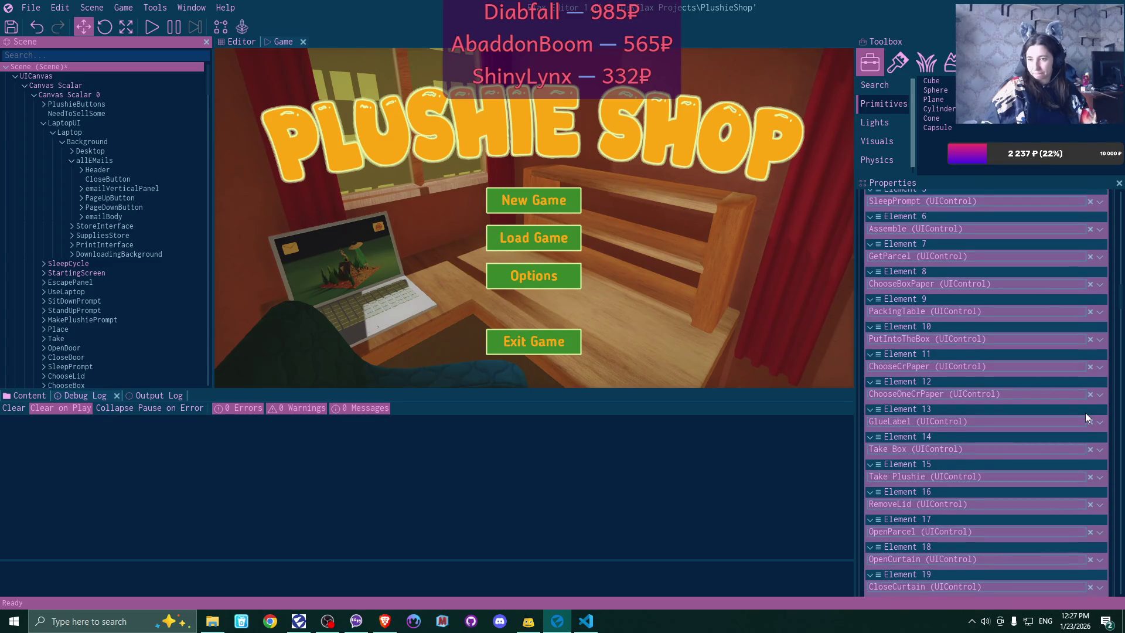
{"action": "scroll", "coordinate": [1086, 416], "scroll_direction": "down", "scroll_amount": 3}
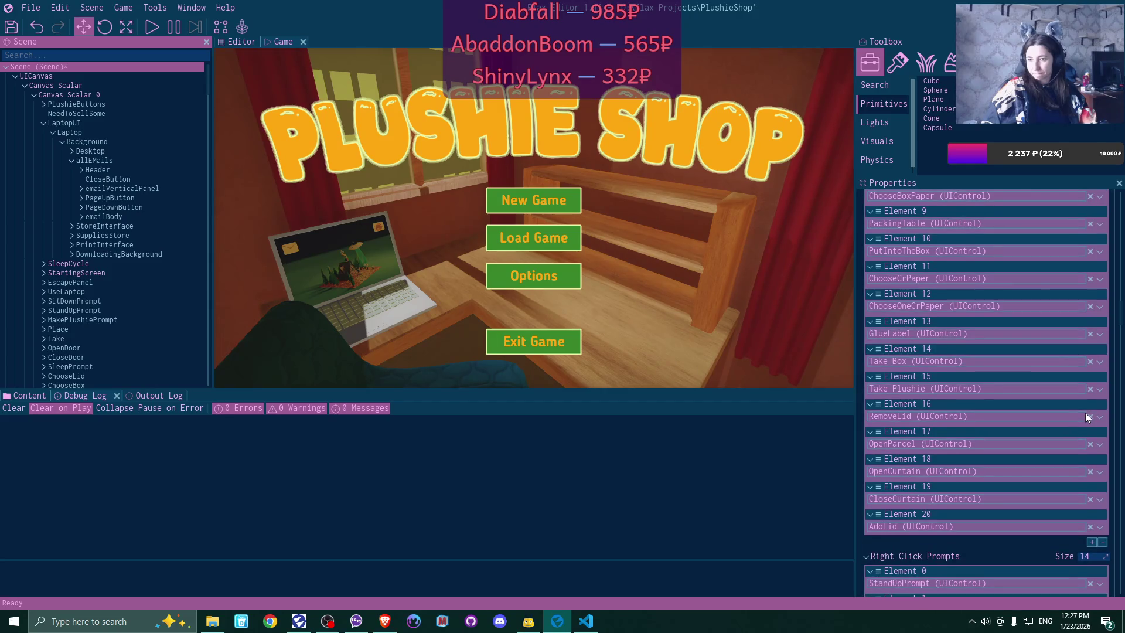
{"action": "scroll", "coordinate": [1086, 415], "scroll_direction": "down", "scroll_amount": 5}
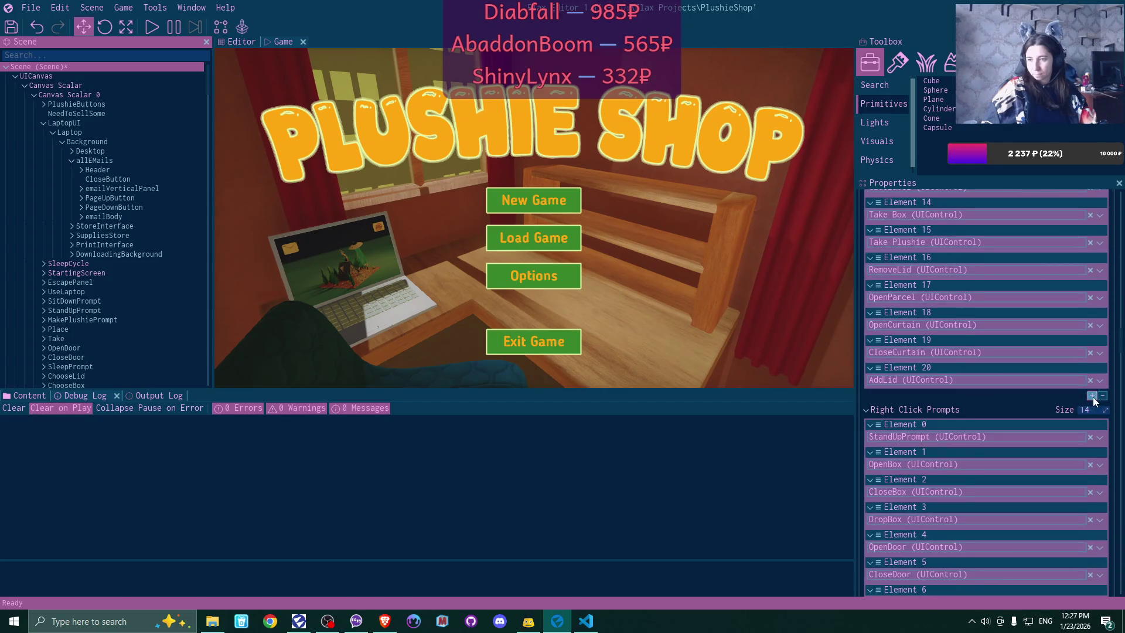
{"action": "left_click", "coordinate": [1092, 396]}
{"action": "scroll", "coordinate": [78, 236], "scroll_direction": "down", "scroll_amount": 1}
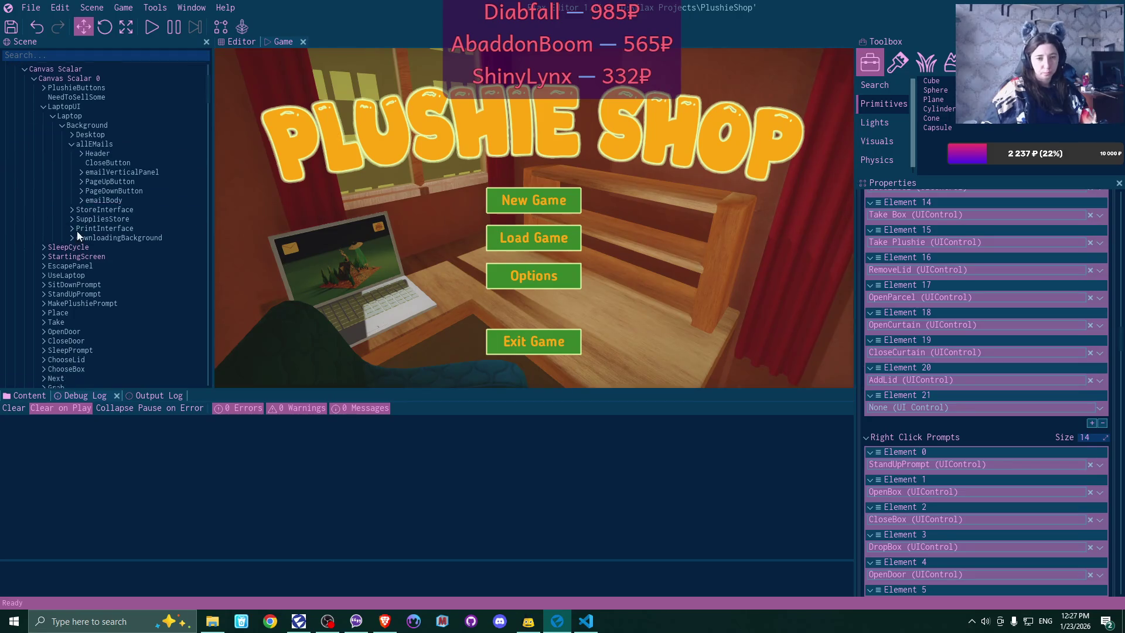
{"action": "scroll", "coordinate": [79, 234], "scroll_direction": "down", "scroll_amount": 12}
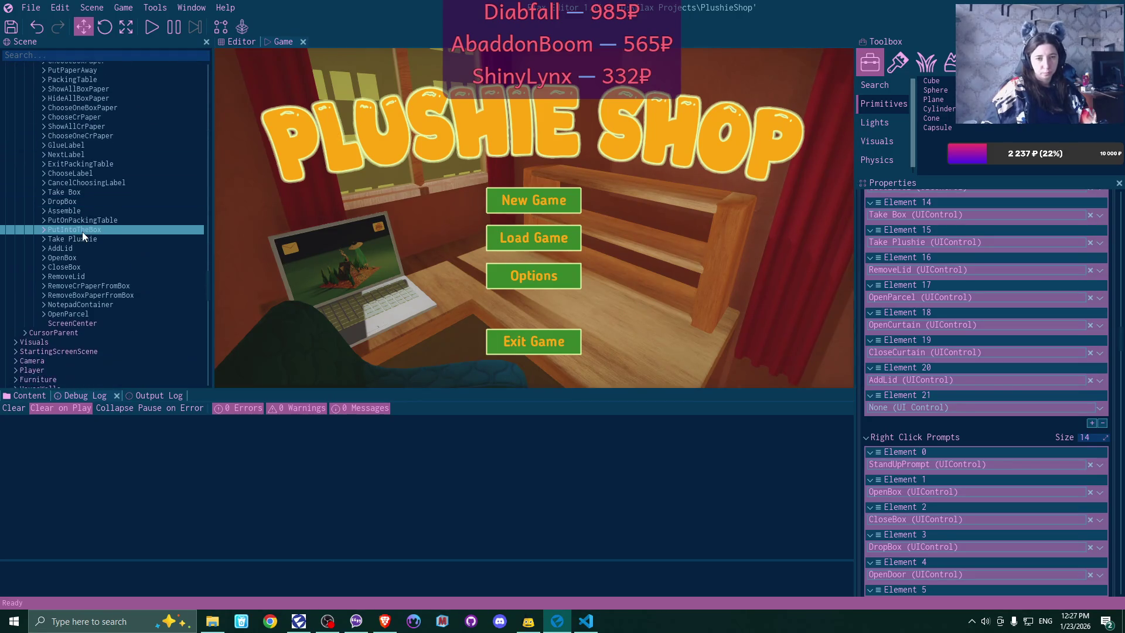
{"action": "scroll", "coordinate": [82, 231], "scroll_direction": "up", "scroll_amount": 6}
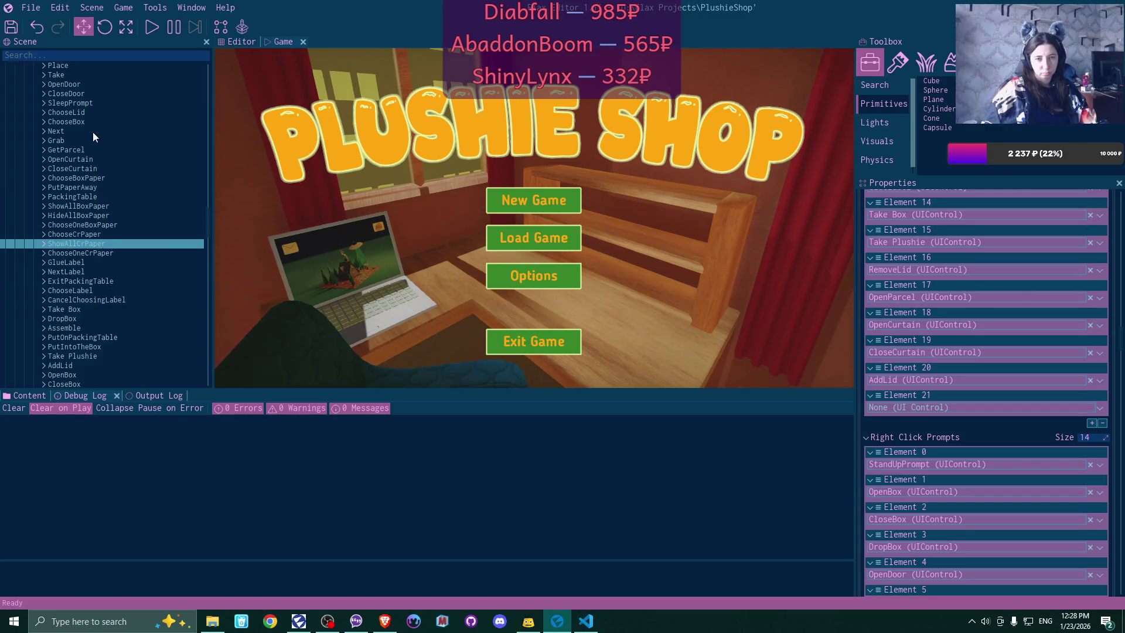
{"action": "left_click", "coordinate": [75, 112]}
{"action": "left_click_drag", "start_coordinate": [812, 353], "coordinate": [908, 407]}
- Move Assemble to the end of the Left Click Prompts list, remove it, and save all
{"action": "scroll", "coordinate": [993, 407], "scroll_direction": "down", "scroll_amount": 3}
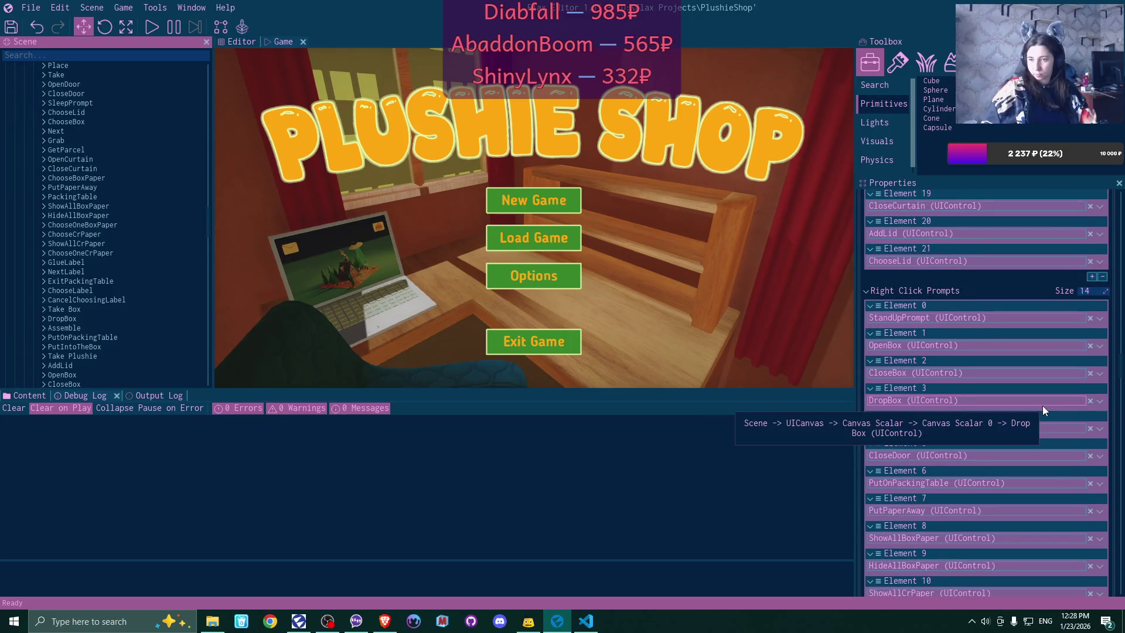
{"action": "scroll", "coordinate": [1057, 417], "scroll_direction": "down", "scroll_amount": 2}
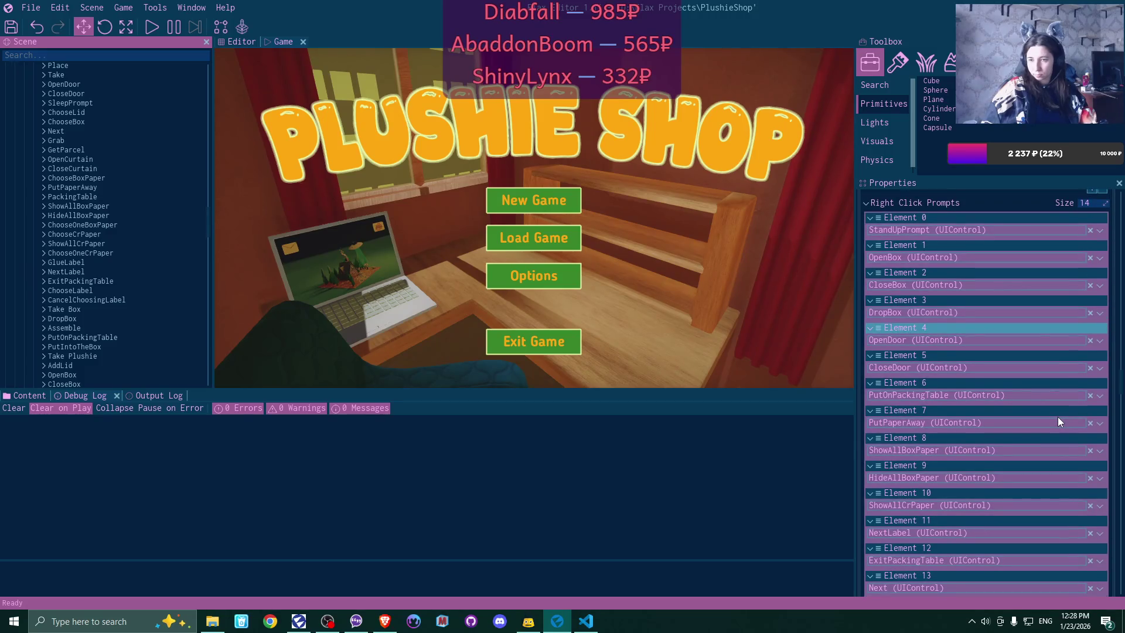
{"action": "scroll", "coordinate": [1058, 421], "scroll_direction": "down", "scroll_amount": 2}
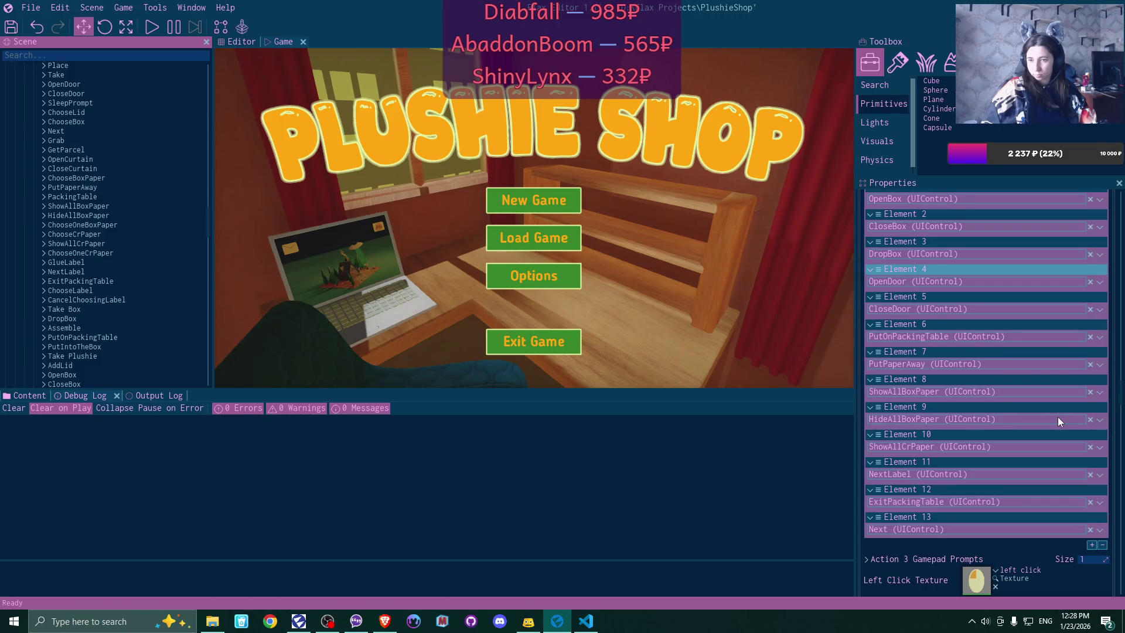
{"action": "scroll", "coordinate": [1057, 417], "scroll_direction": "up", "scroll_amount": 3}
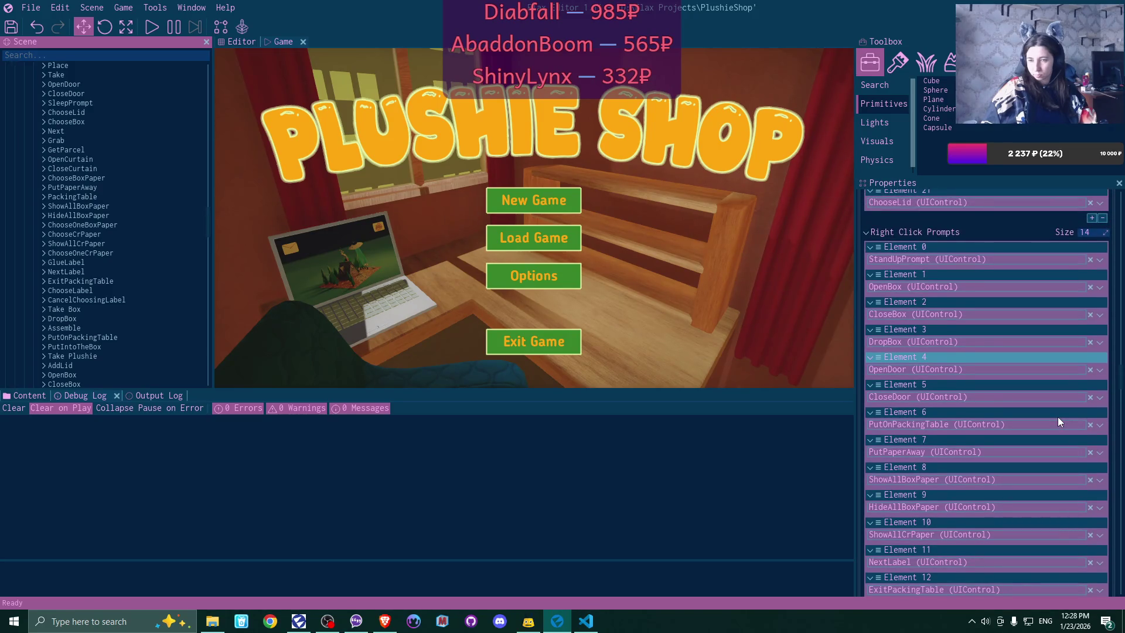
{"action": "scroll", "coordinate": [1057, 421], "scroll_direction": "down", "scroll_amount": 2}
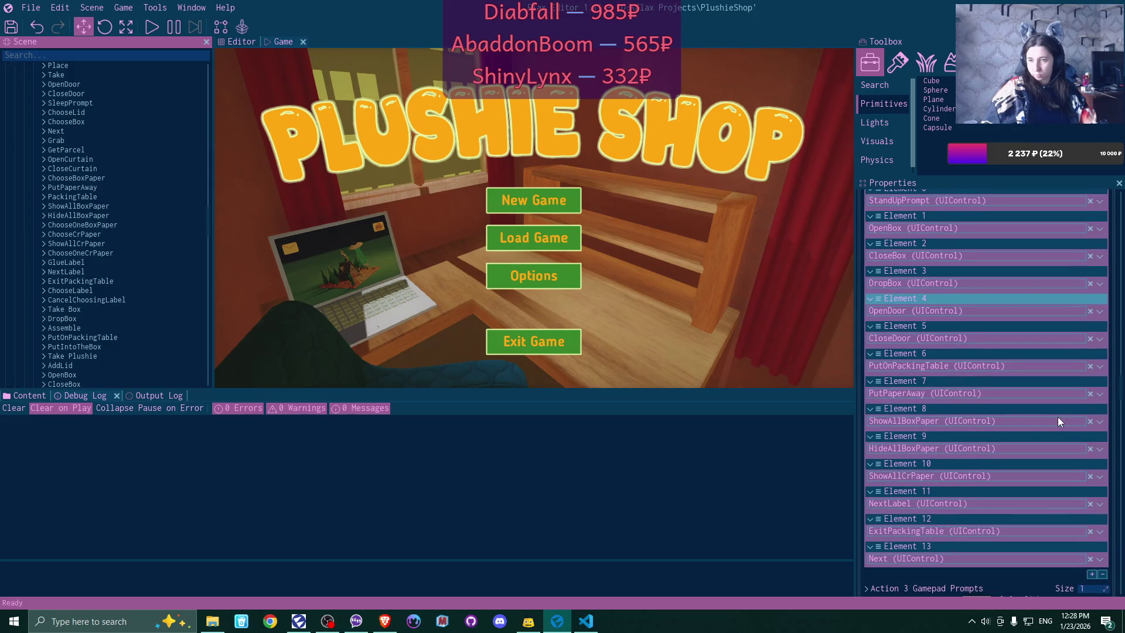
{"action": "scroll", "coordinate": [1058, 421], "scroll_direction": "up", "scroll_amount": 9}
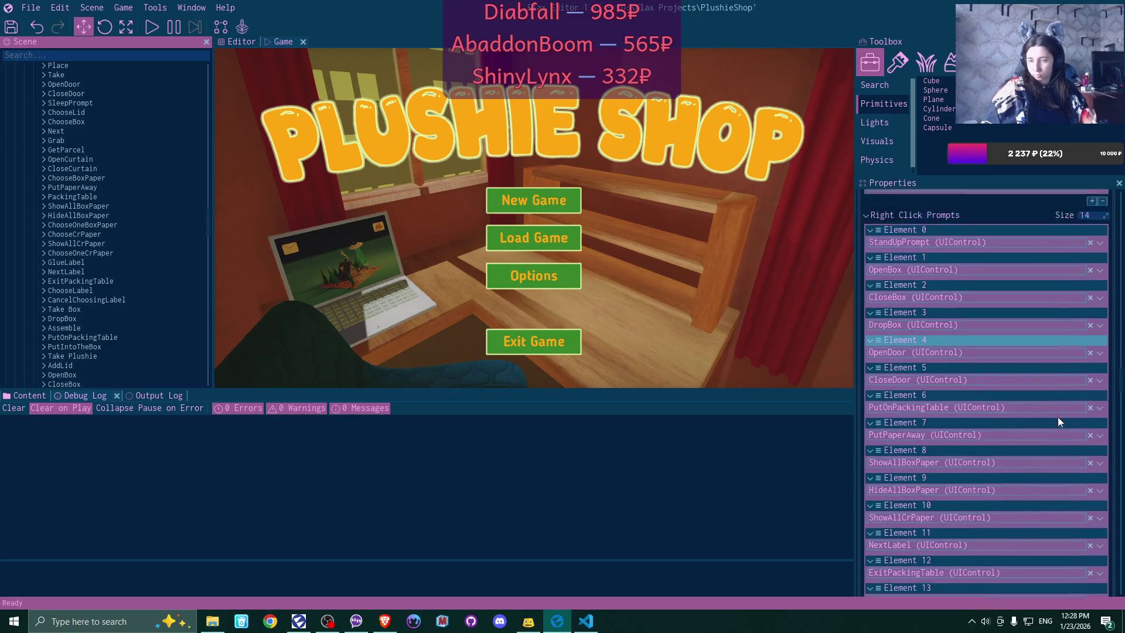
{"action": "scroll", "coordinate": [1059, 421], "scroll_direction": "up", "scroll_amount": 1}
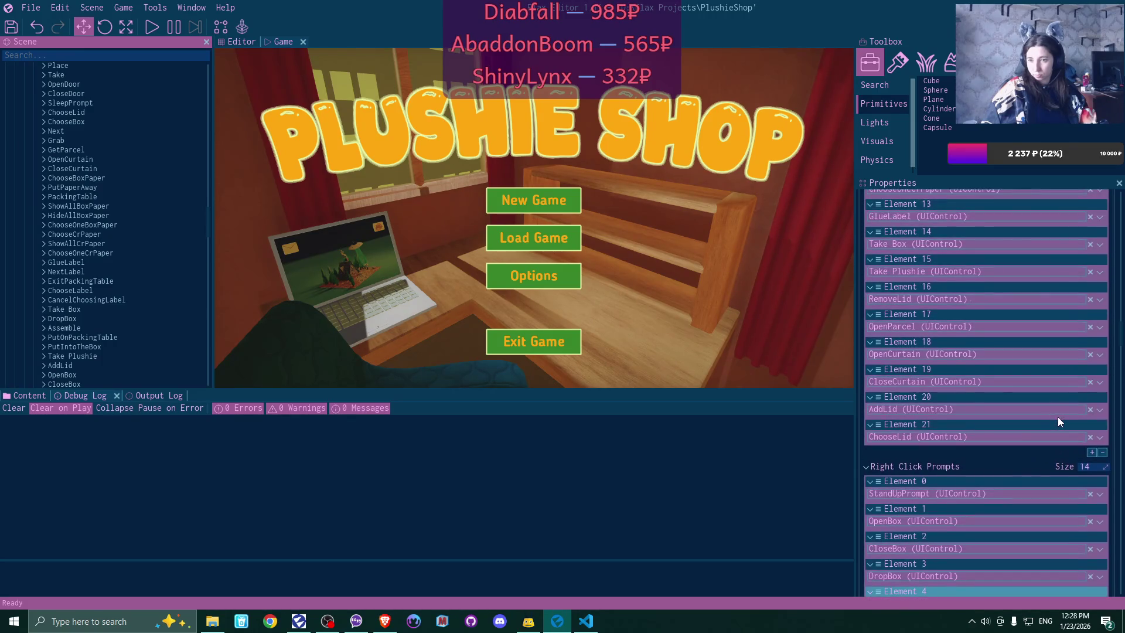
{"action": "scroll", "coordinate": [1058, 420], "scroll_direction": "up", "scroll_amount": 4}
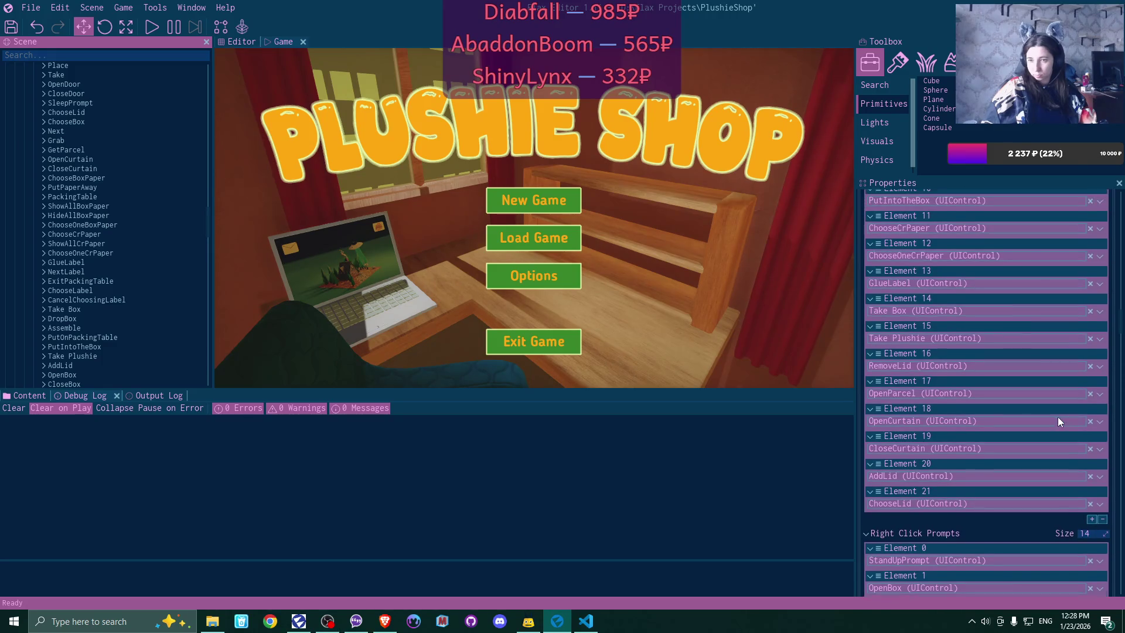
{"action": "scroll", "coordinate": [1058, 420], "scroll_direction": "up", "scroll_amount": 2}
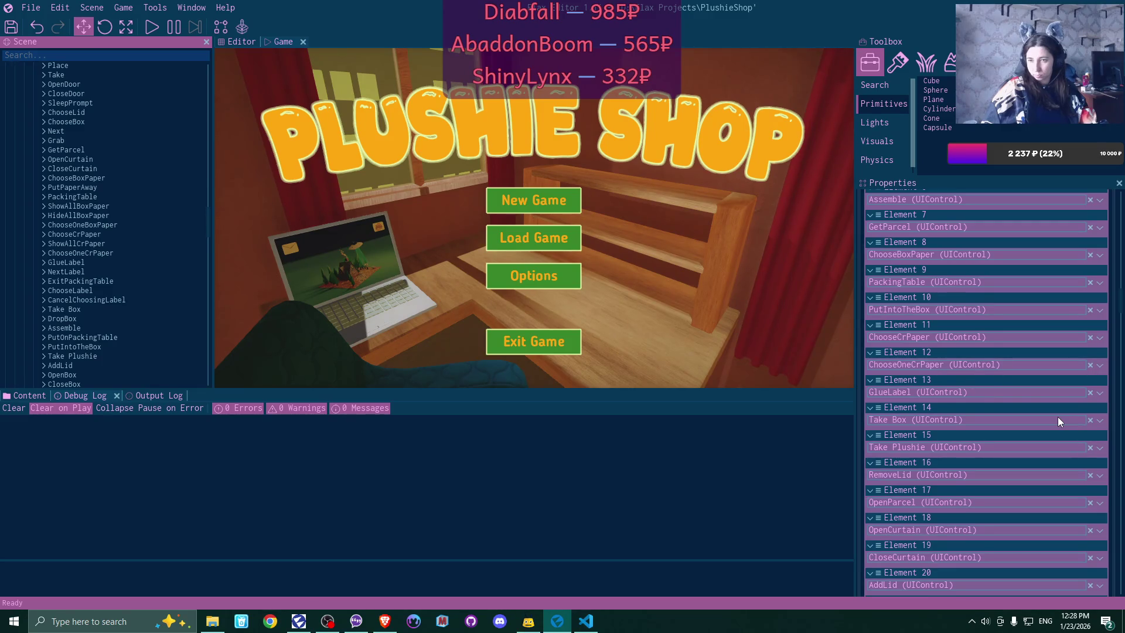
{"action": "scroll", "coordinate": [1057, 420], "scroll_direction": "up", "scroll_amount": 2}
{"action": "scroll", "coordinate": [1058, 421], "scroll_direction": "up", "scroll_amount": 4}
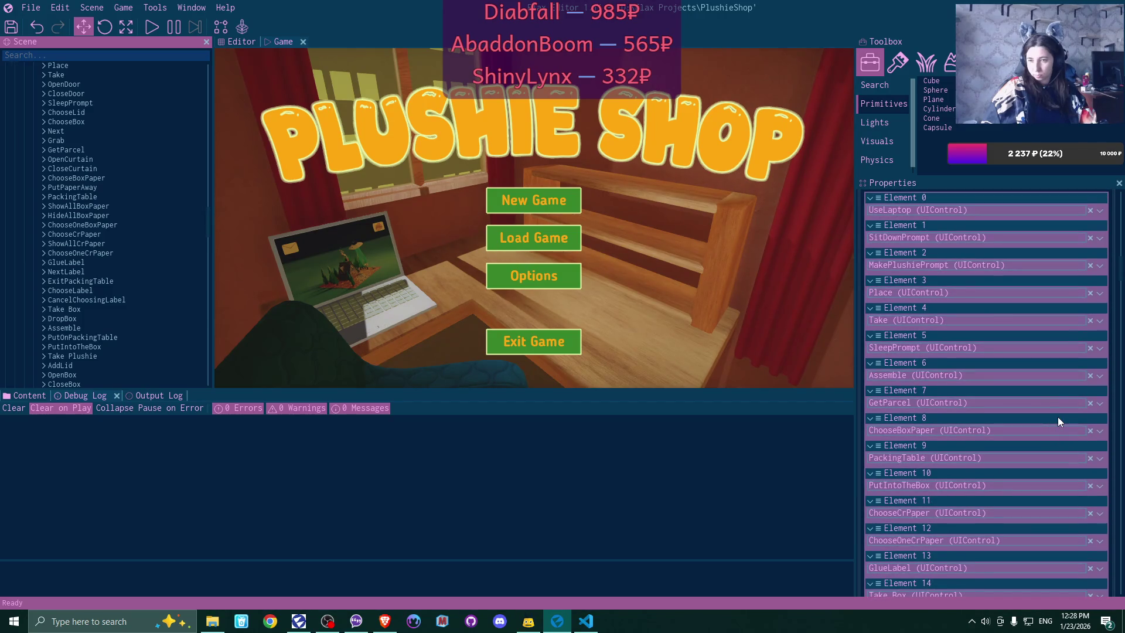
{"action": "scroll", "coordinate": [1057, 421], "scroll_direction": "up", "scroll_amount": 1}
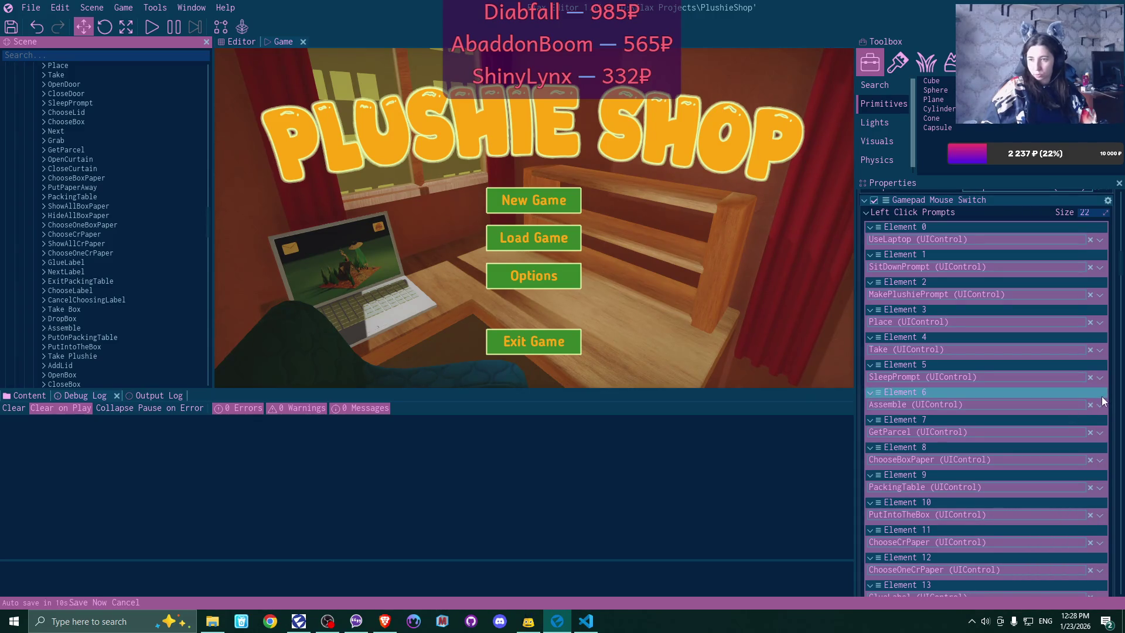
{"action": "left_click", "coordinate": [879, 403]}
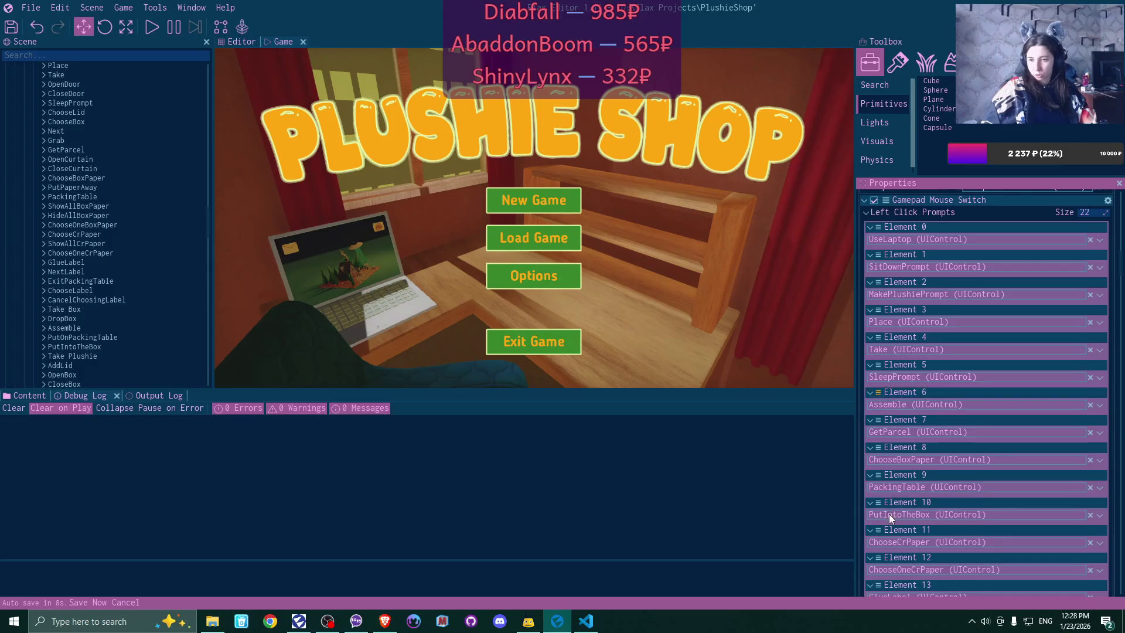
{"action": "left_click_drag", "start_coordinate": [884, 527], "coordinate": [884, 527]}
{"action": "scroll", "coordinate": [930, 444], "scroll_direction": "down", "scroll_amount": 5}
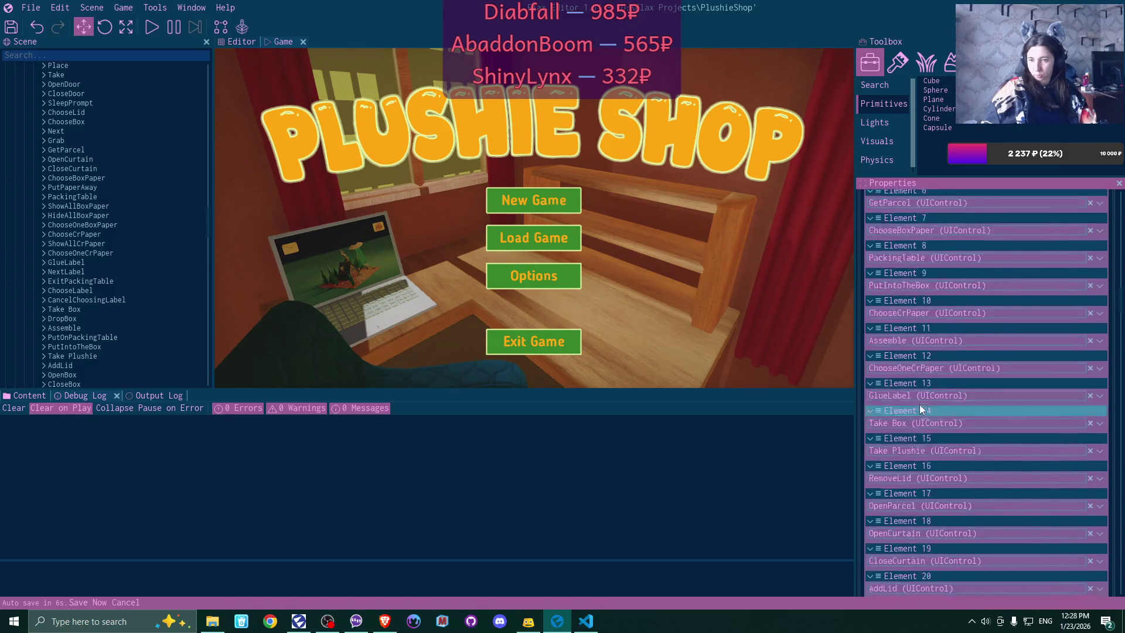
{"action": "left_click_drag", "start_coordinate": [882, 237], "coordinate": [910, 518]}
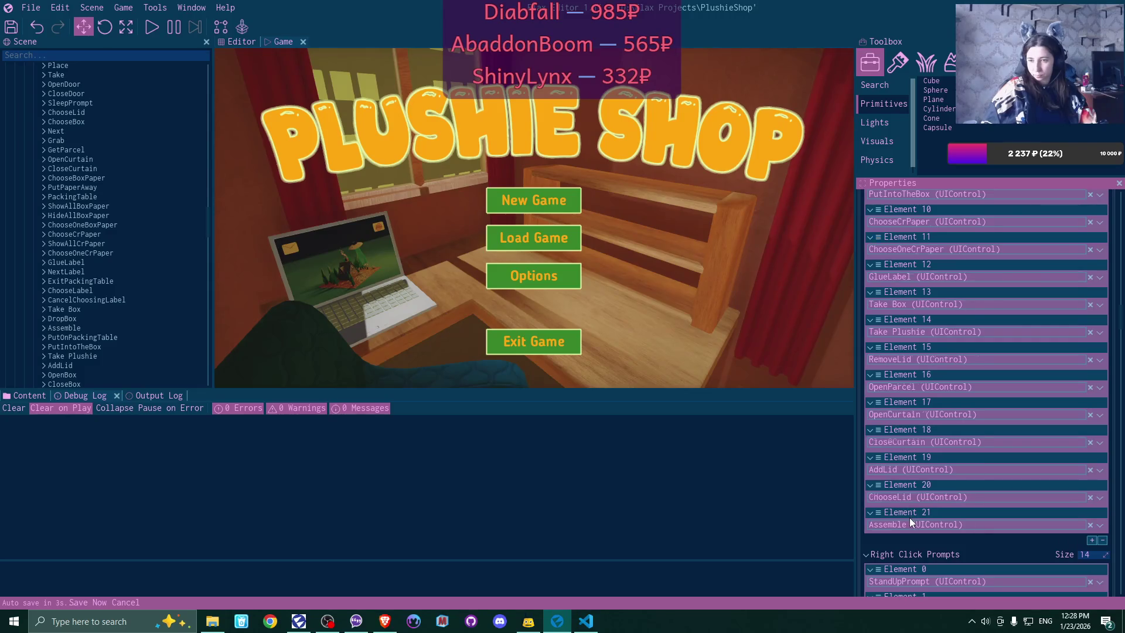
{"action": "left_click", "coordinate": [1103, 540]}
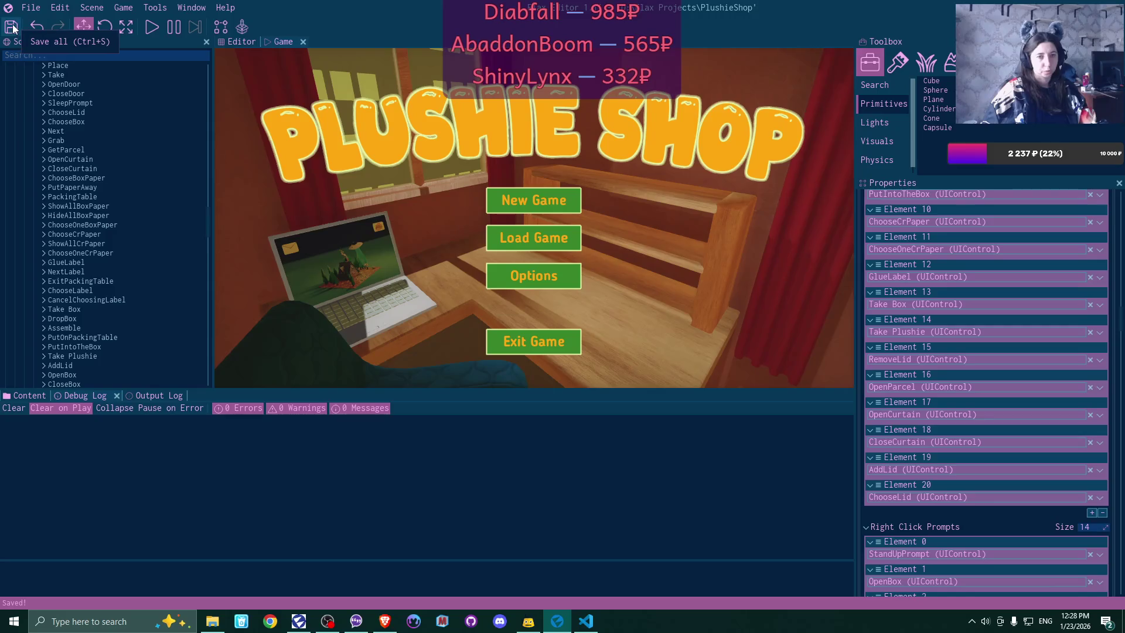
{"action": "left_click", "coordinate": [10, 28]}
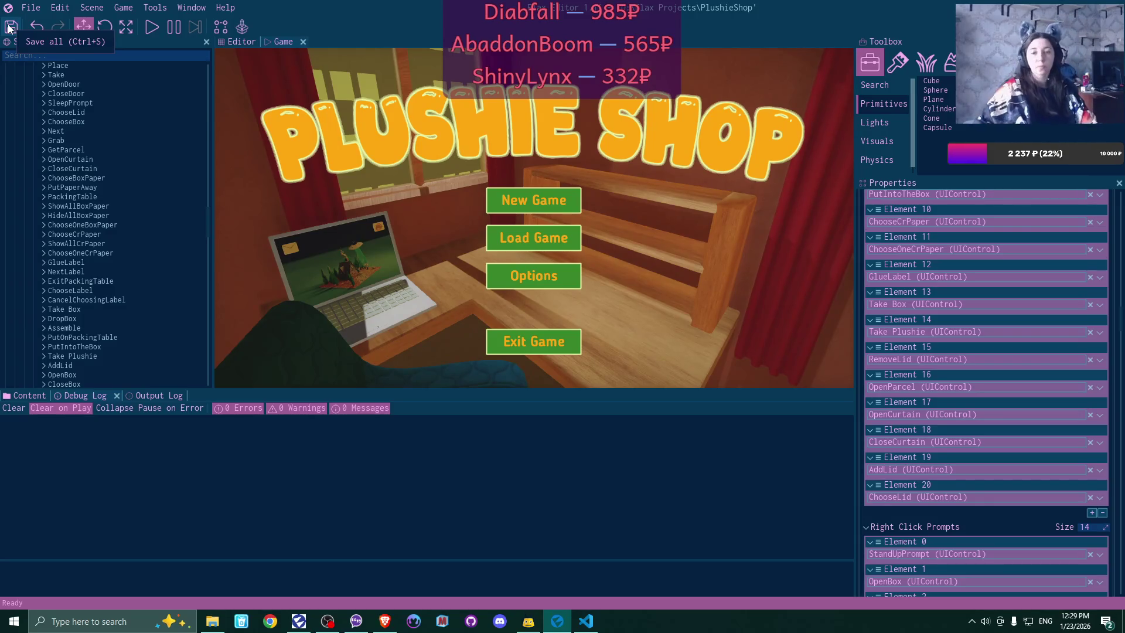
- Collapse the Gamepad Mouse Switch, Set Default Game State, Plushie Shop Timer and Exit On Esc script panels
{"action": "scroll", "coordinate": [1020, 301], "scroll_direction": "up", "scroll_amount": 3}
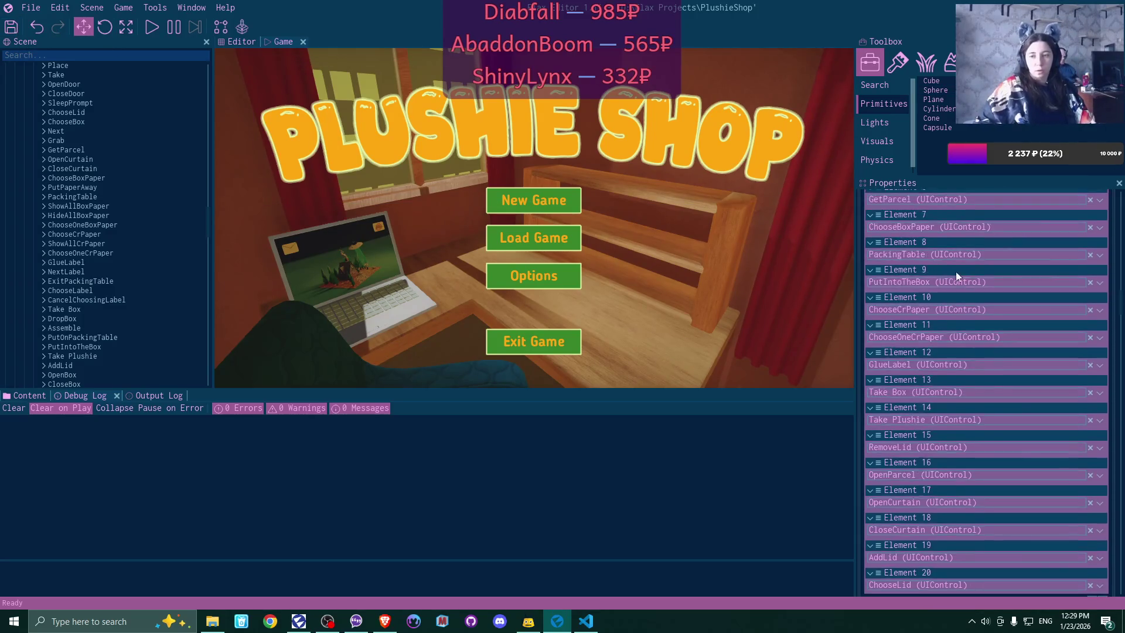
{"action": "scroll", "coordinate": [938, 258], "scroll_direction": "up", "scroll_amount": 12}
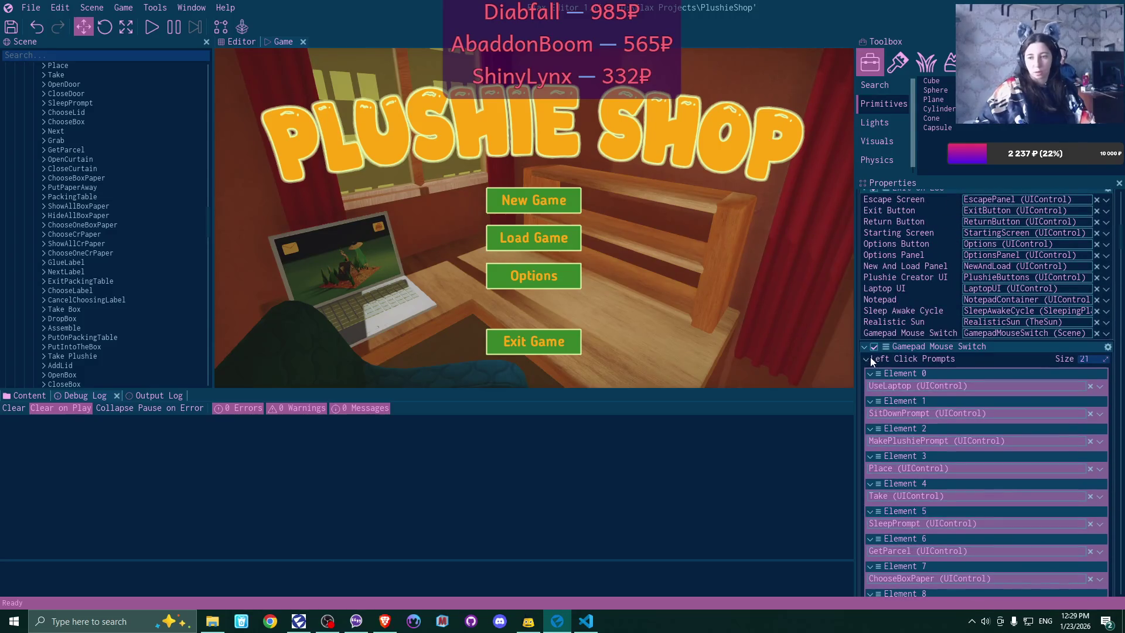
{"action": "left_click", "coordinate": [863, 347]}
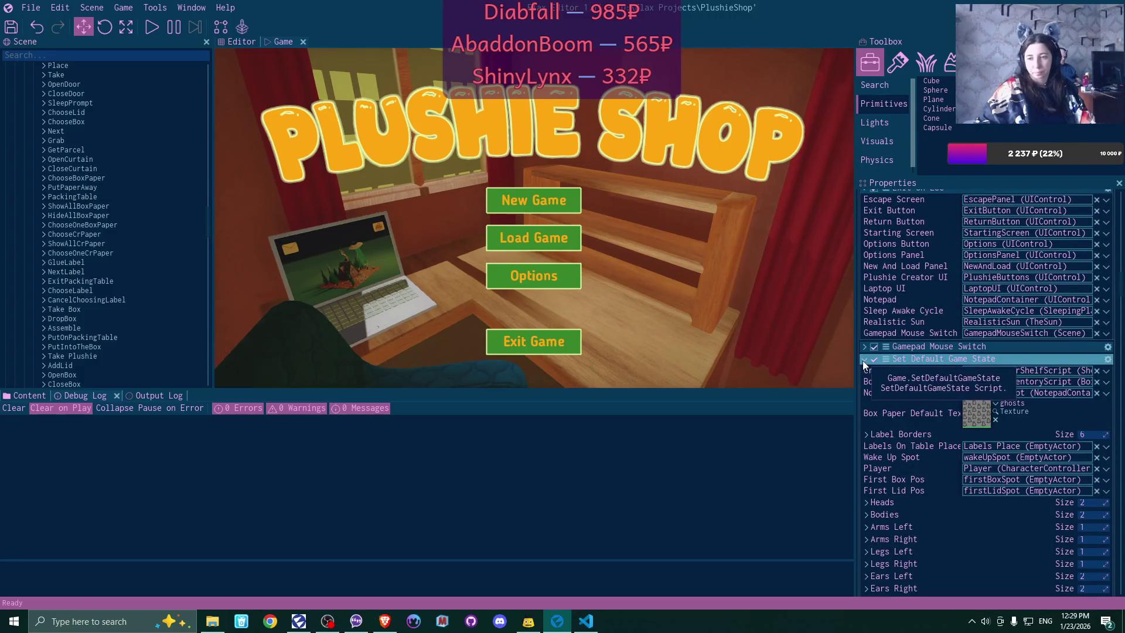
{"action": "left_click", "coordinate": [863, 359]}
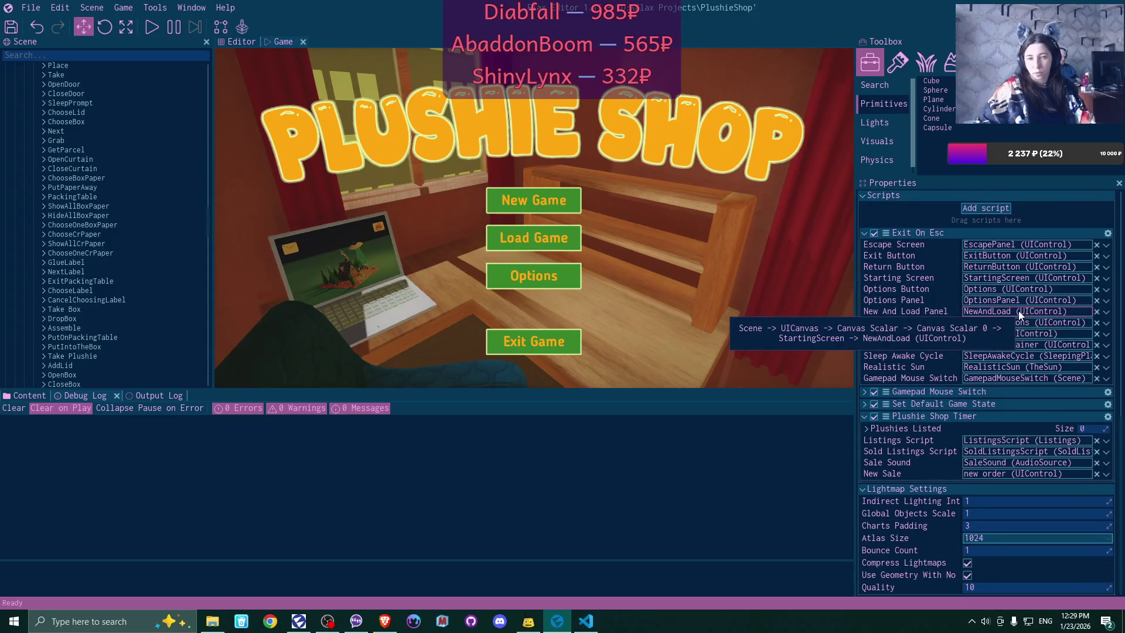
{"action": "left_click", "coordinate": [864, 417]}
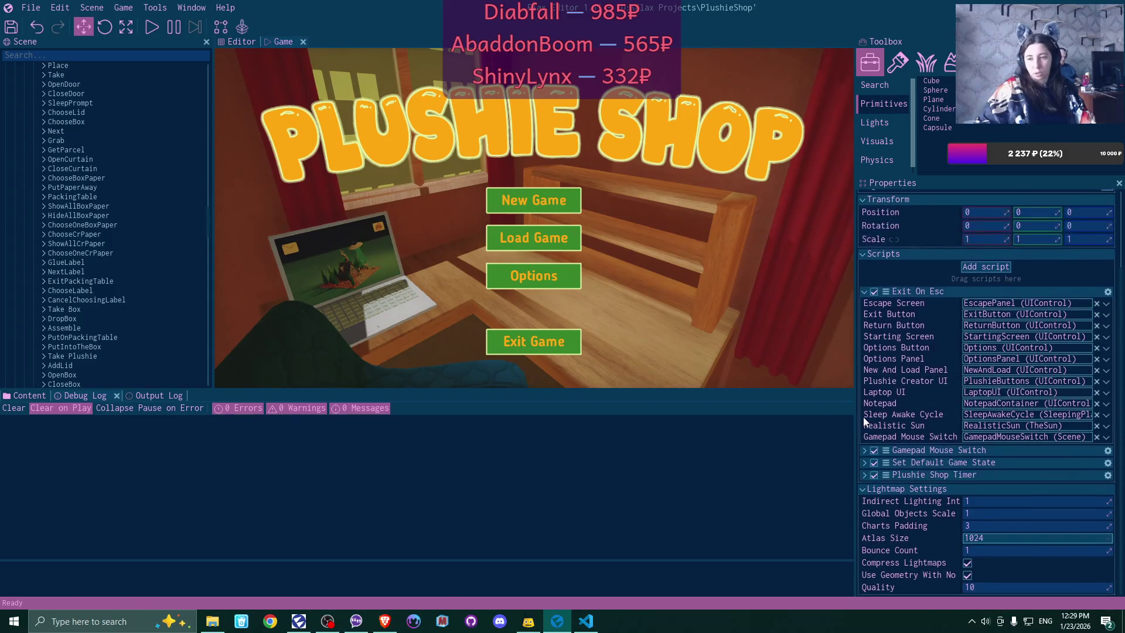
{"action": "left_click", "coordinate": [865, 292]}
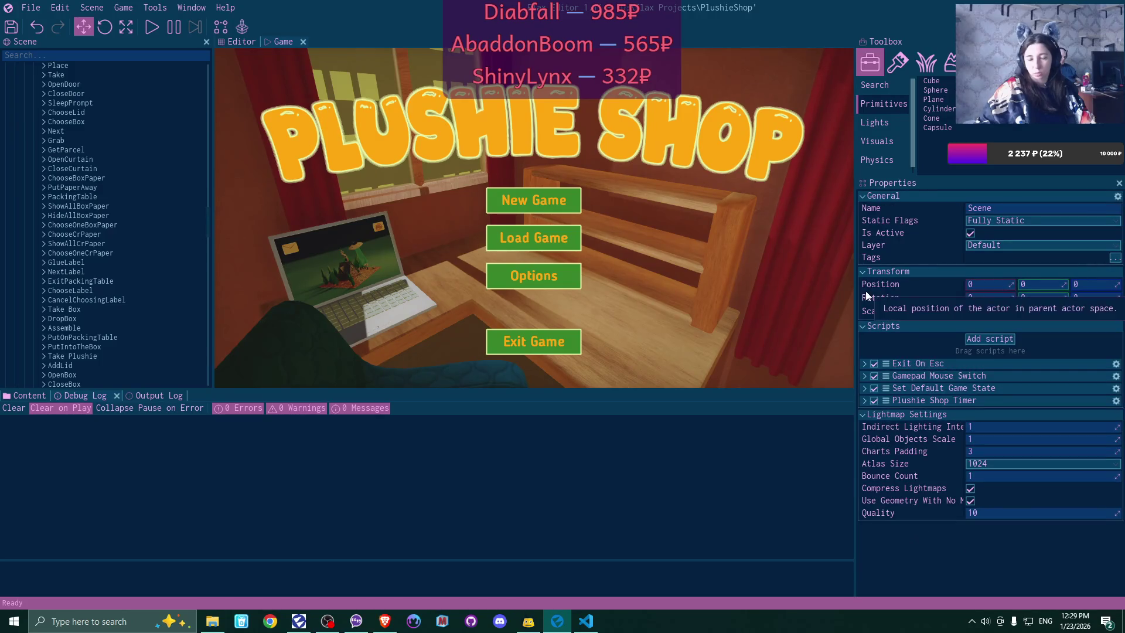
- Expand Player > CamTargetEmpty > Camera and select the clicks AudioSource to view its settings
{"action": "scroll", "coordinate": [117, 149], "scroll_direction": "up", "scroll_amount": 5}
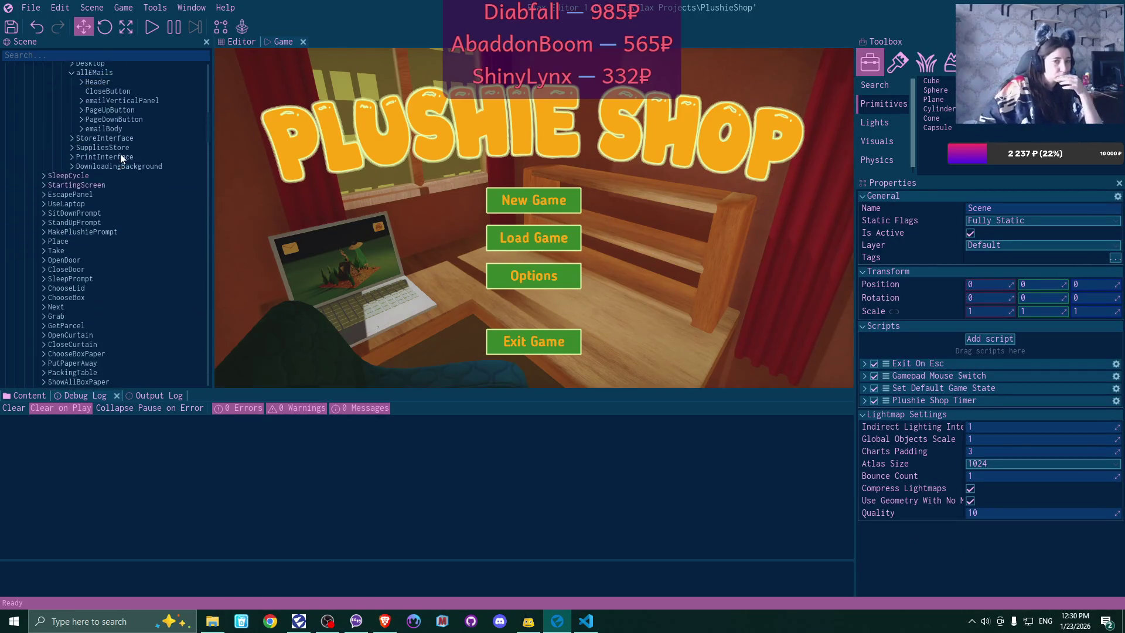
{"action": "scroll", "coordinate": [120, 157], "scroll_direction": "up", "scroll_amount": 3}
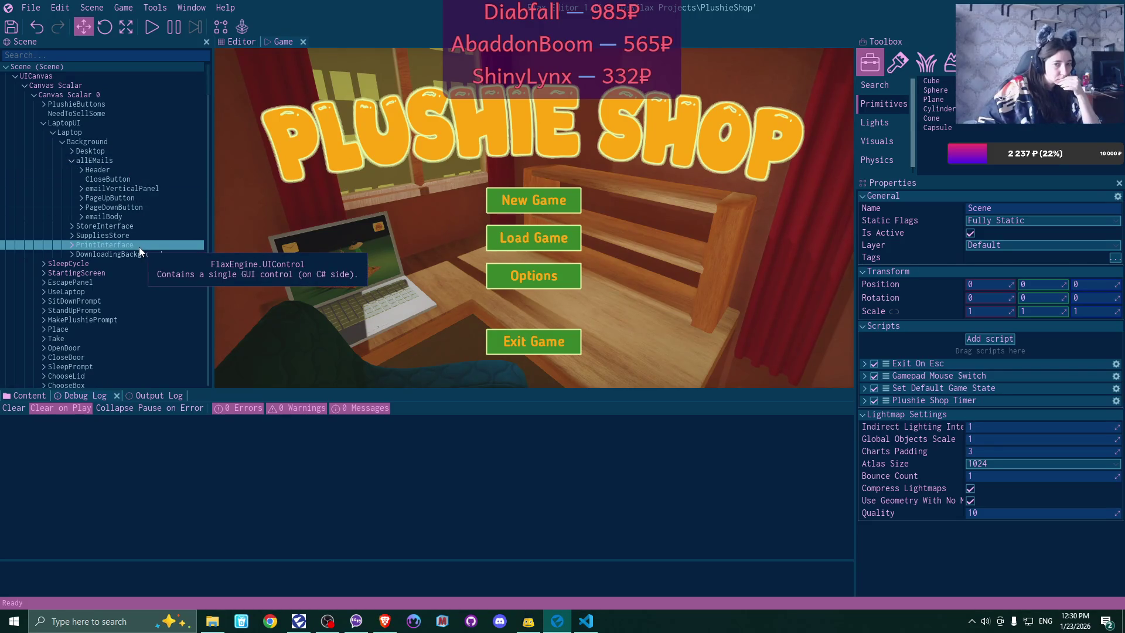
{"action": "scroll", "coordinate": [140, 248], "scroll_direction": "down", "scroll_amount": 15}
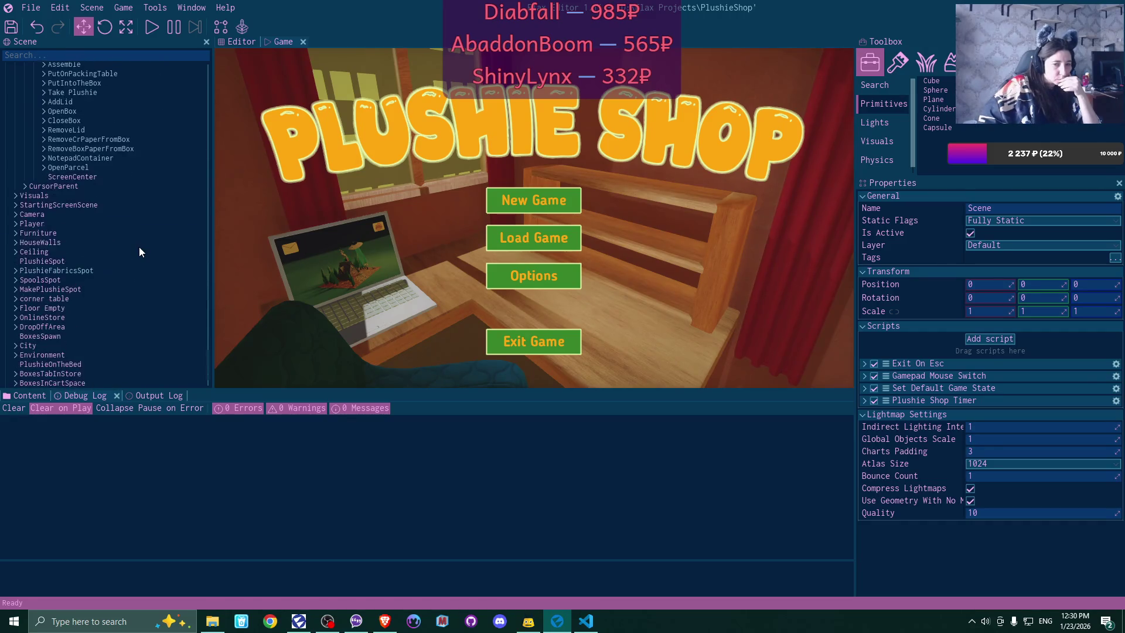
{"action": "scroll", "coordinate": [138, 247], "scroll_direction": "down", "scroll_amount": 1}
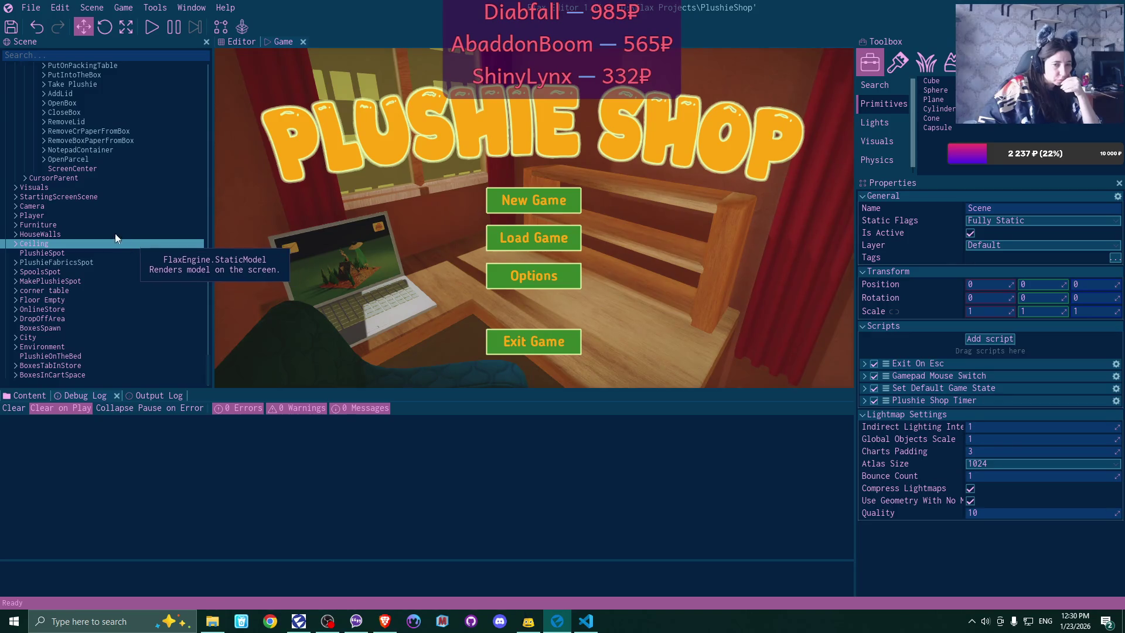
{"action": "double_click", "coordinate": [116, 217]}
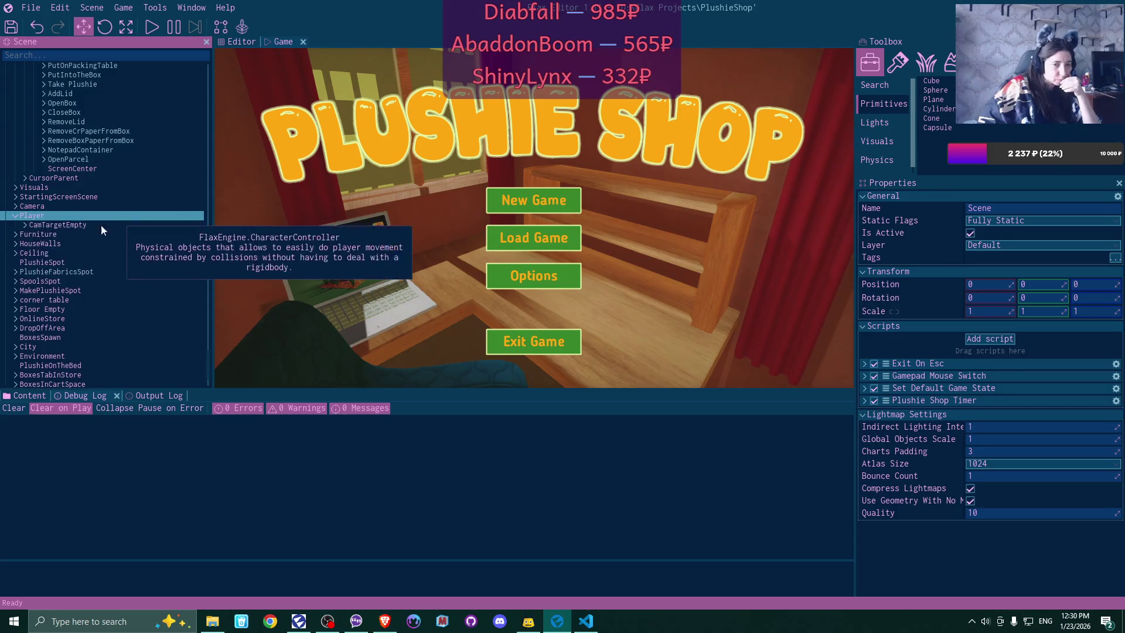
{"action": "left_click", "coordinate": [25, 225]}
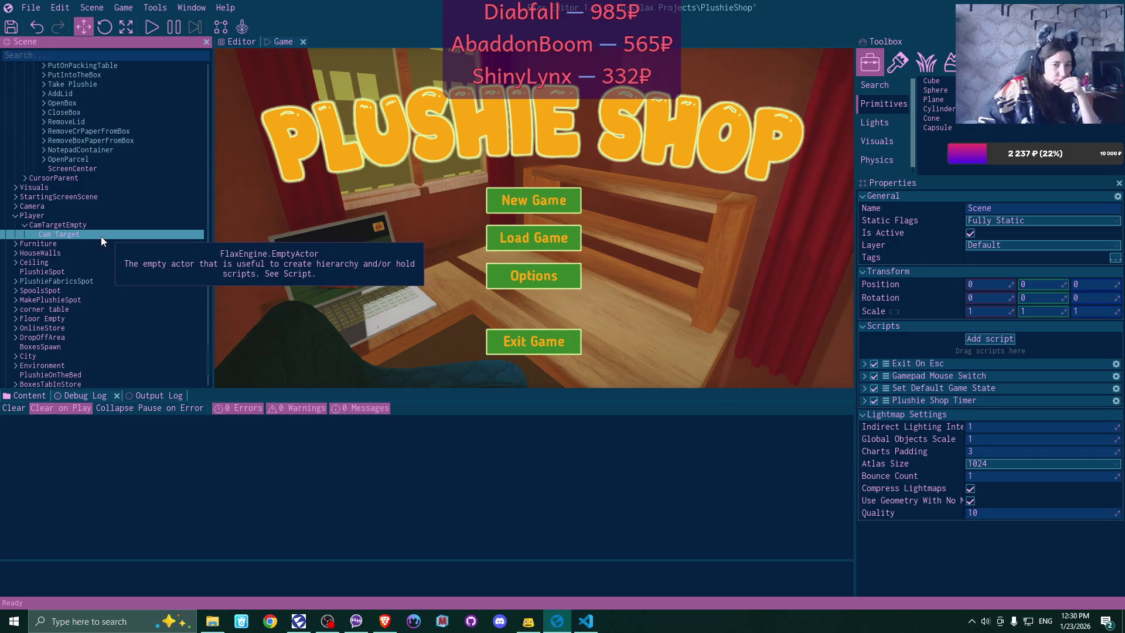
{"action": "left_click", "coordinate": [16, 207]}
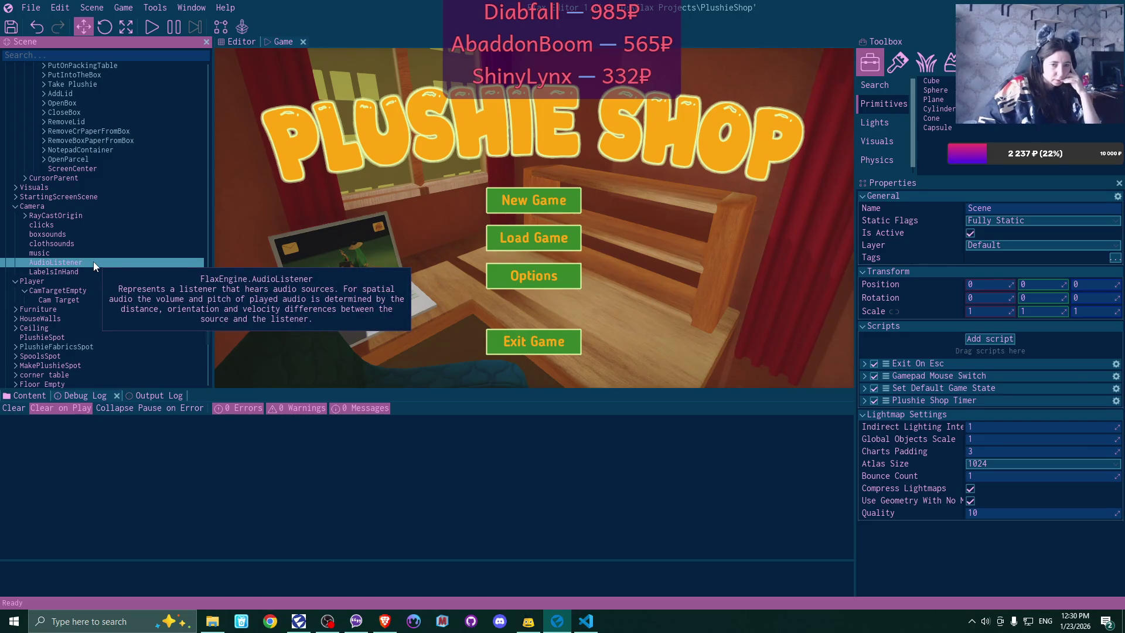
{"action": "left_click", "coordinate": [87, 224]}
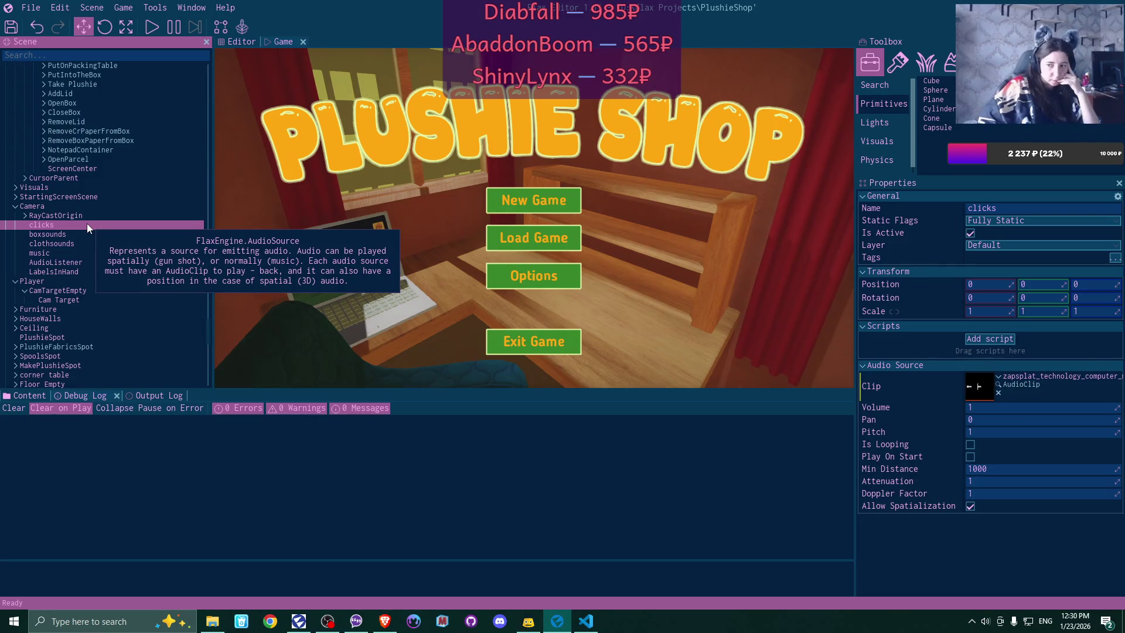
- Open the clicks AudioSource's clip, play the mouse click sound, and close the preview
{"action": "double_click", "coordinate": [982, 389]}
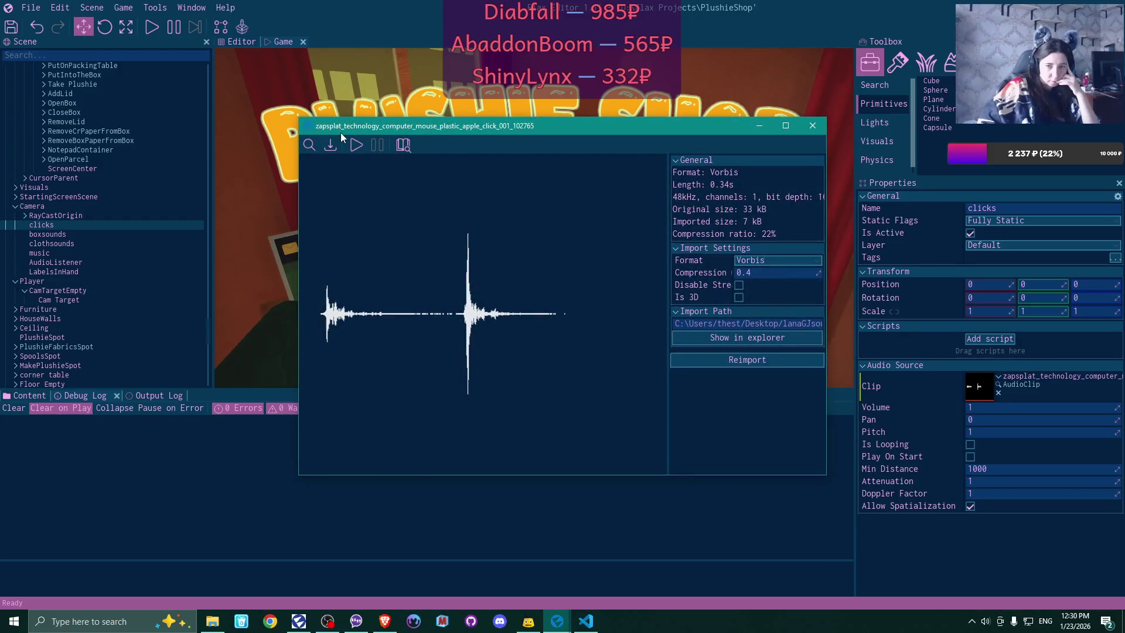
{"action": "left_click", "coordinate": [357, 144]}
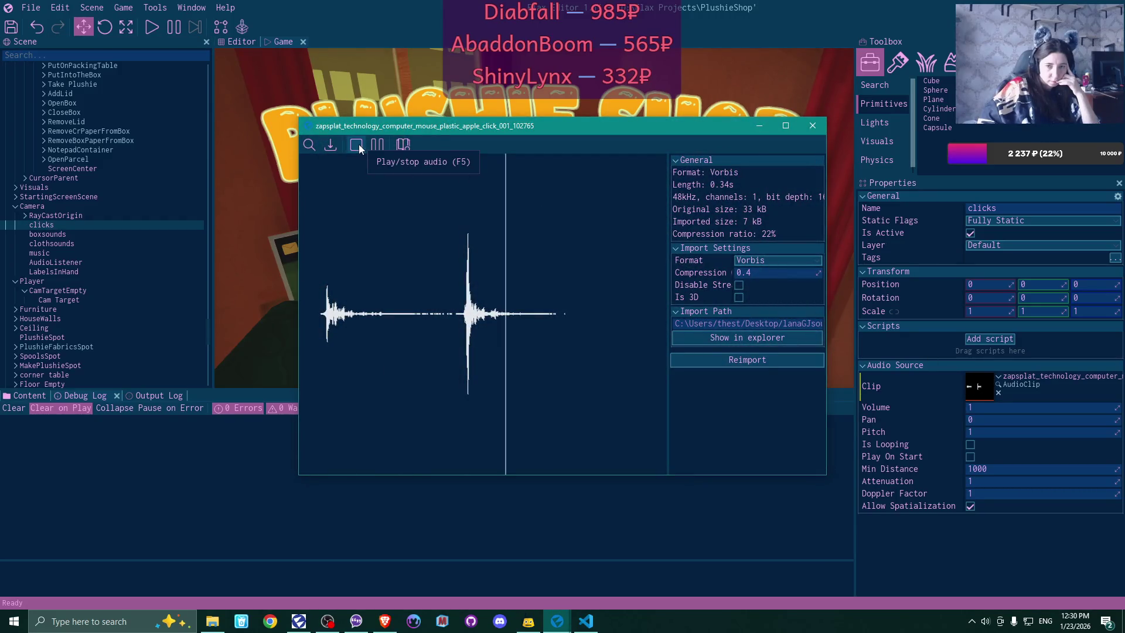
{"action": "left_click", "coordinate": [813, 125]}
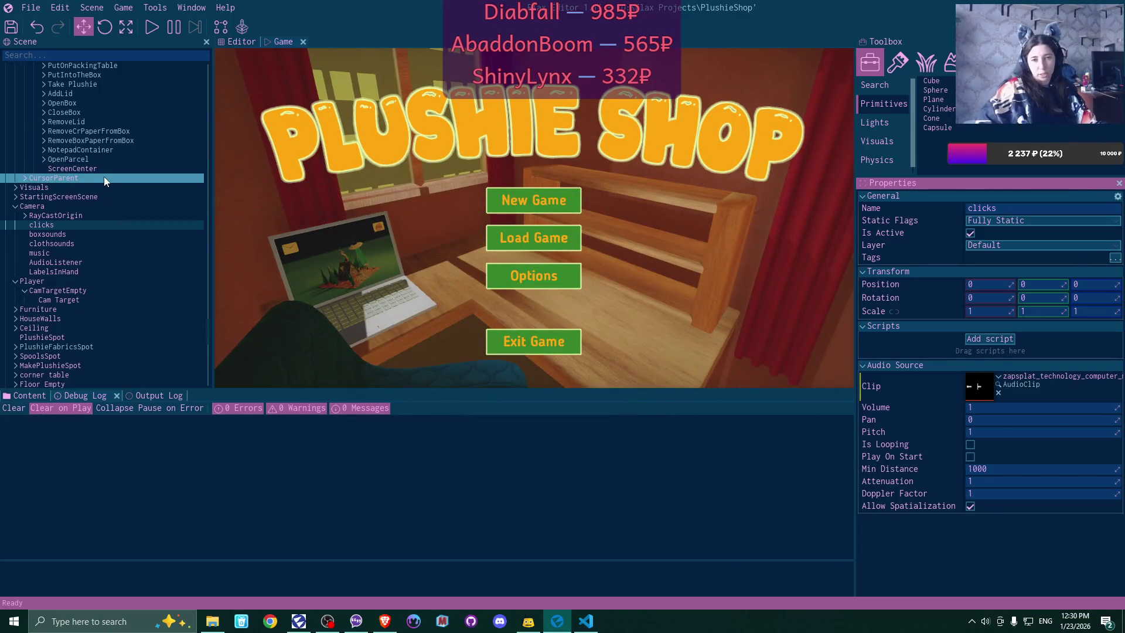
- Select the allEMails panel in the Scene tree, then return to VS Code showing CurtainScript.cs
{"action": "scroll", "coordinate": [104, 177], "scroll_direction": "up", "scroll_amount": 15}
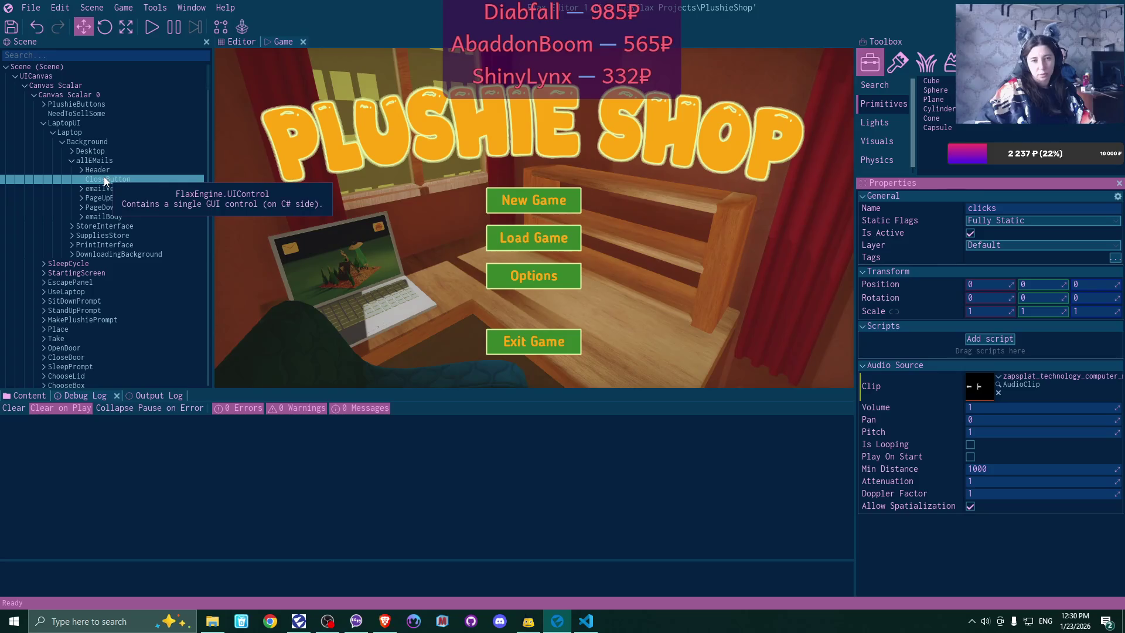
{"action": "left_click", "coordinate": [109, 158]}
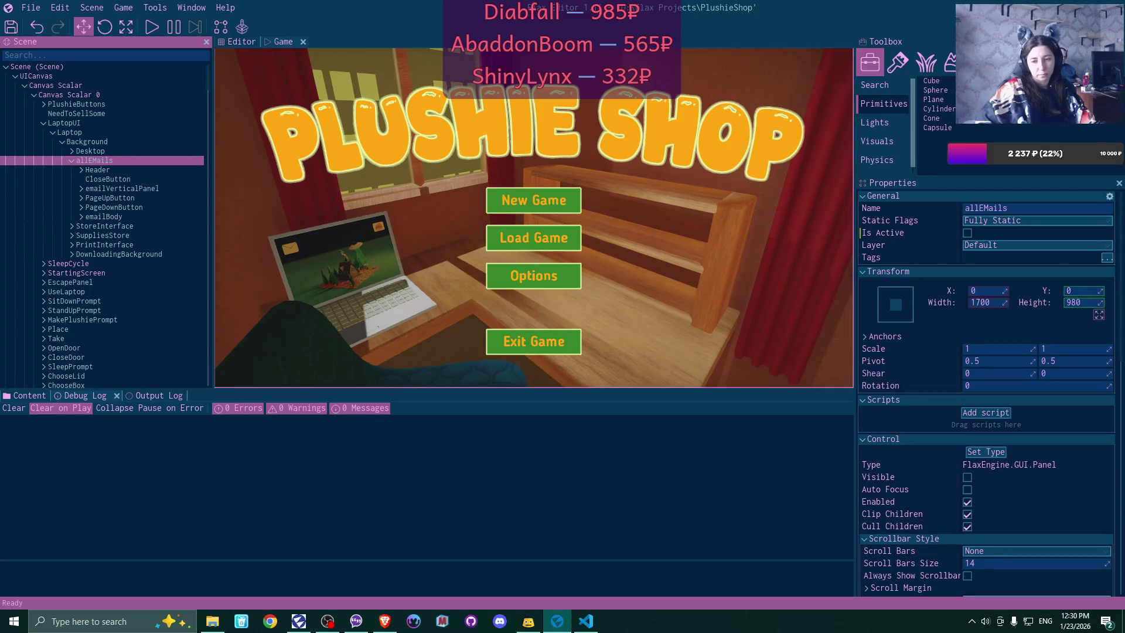
{"action": "left_click", "coordinate": [585, 620]}
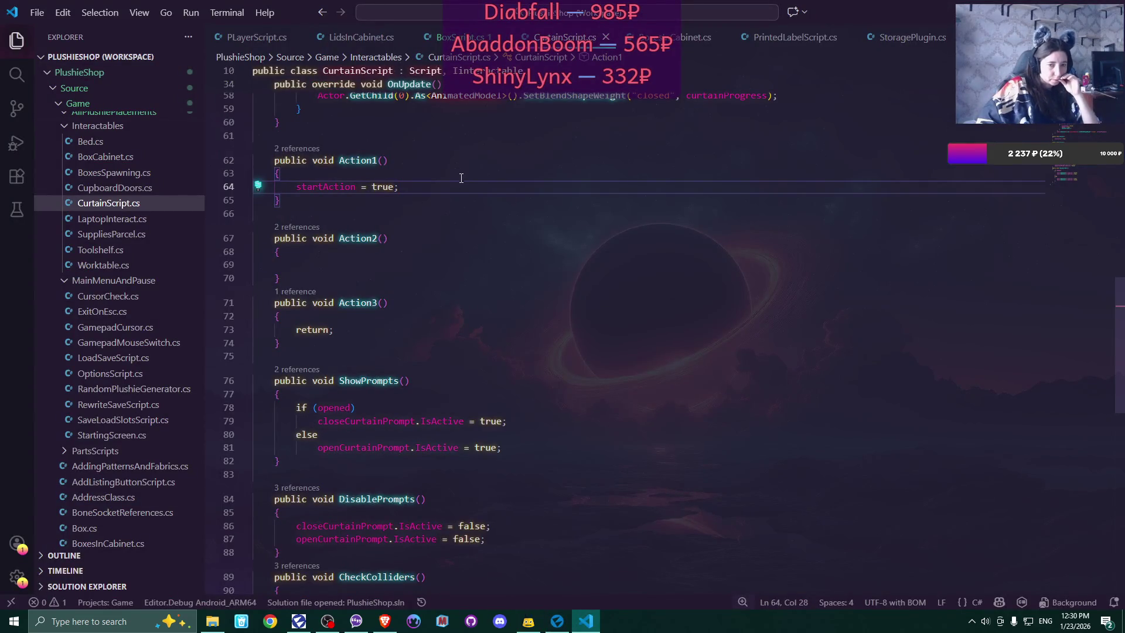
{"action": "scroll", "coordinate": [117, 326], "scroll_direction": "down", "scroll_amount": 5}
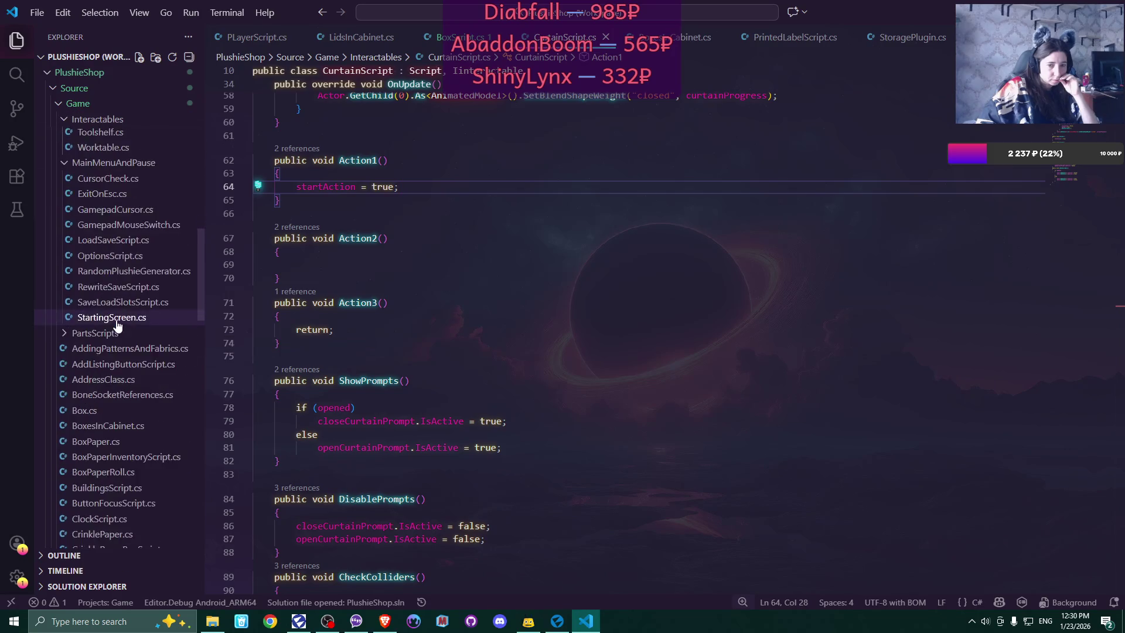
{"action": "scroll", "coordinate": [116, 327], "scroll_direction": "down", "scroll_amount": 4}
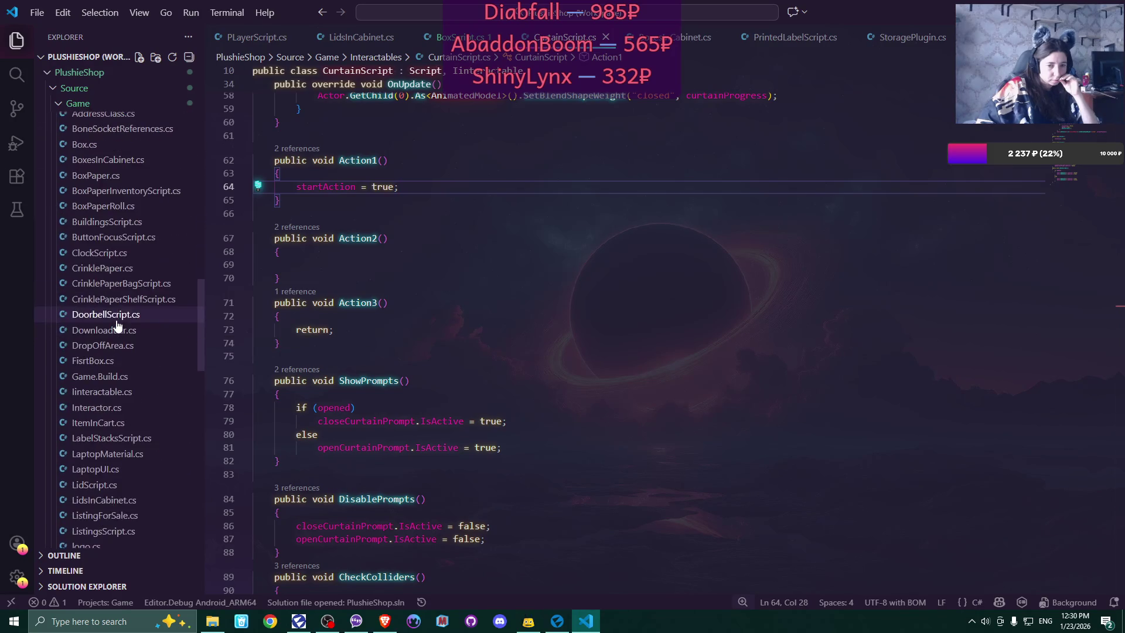
{"action": "scroll", "coordinate": [117, 326], "scroll_direction": "down", "scroll_amount": 1}
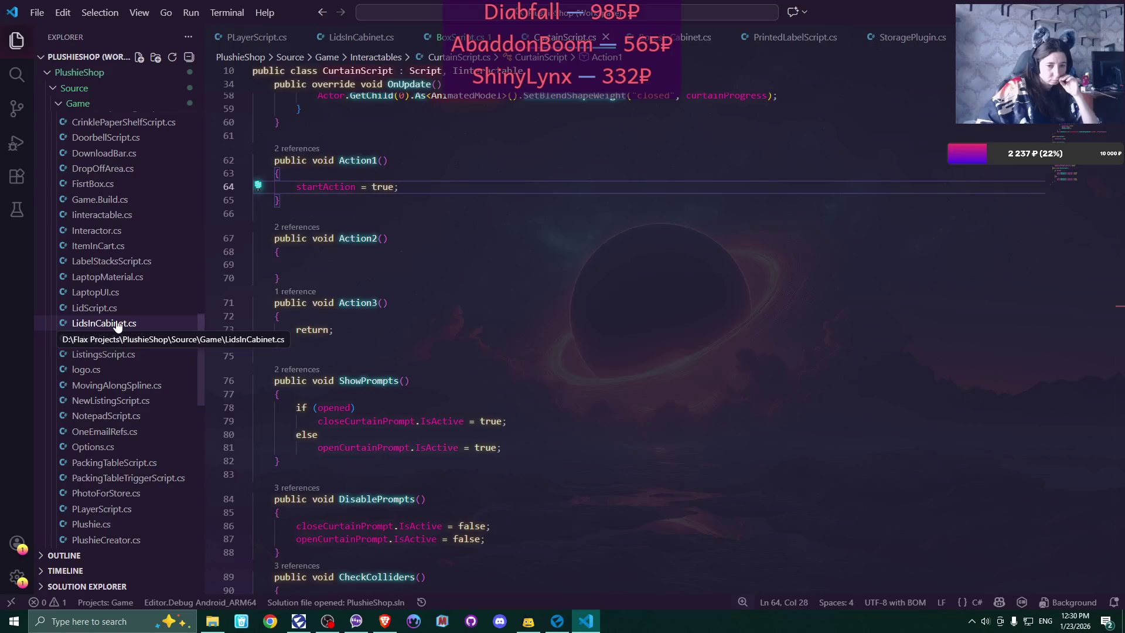
{"action": "scroll", "coordinate": [117, 326], "scroll_direction": "up", "scroll_amount": 3}
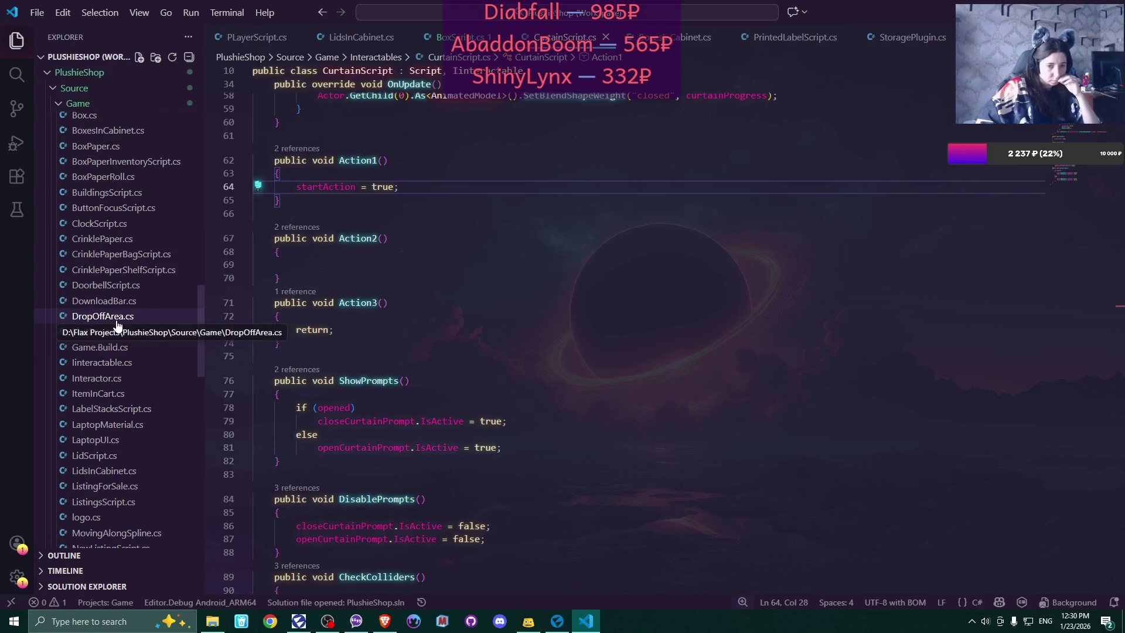
{"action": "scroll", "coordinate": [117, 323], "scroll_direction": "down", "scroll_amount": 8}
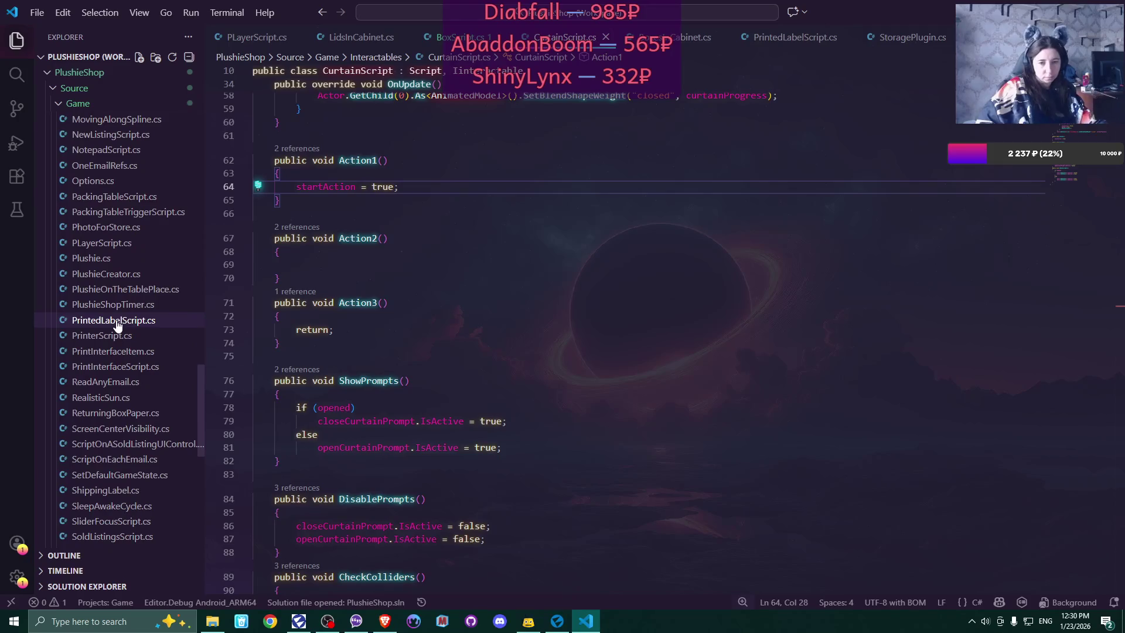
- Open ReadAnyEmail.cs and read through it, ending at OnEnable's ButtonClicked += ReadEmail hookup
{"action": "left_click", "coordinate": [116, 385]}
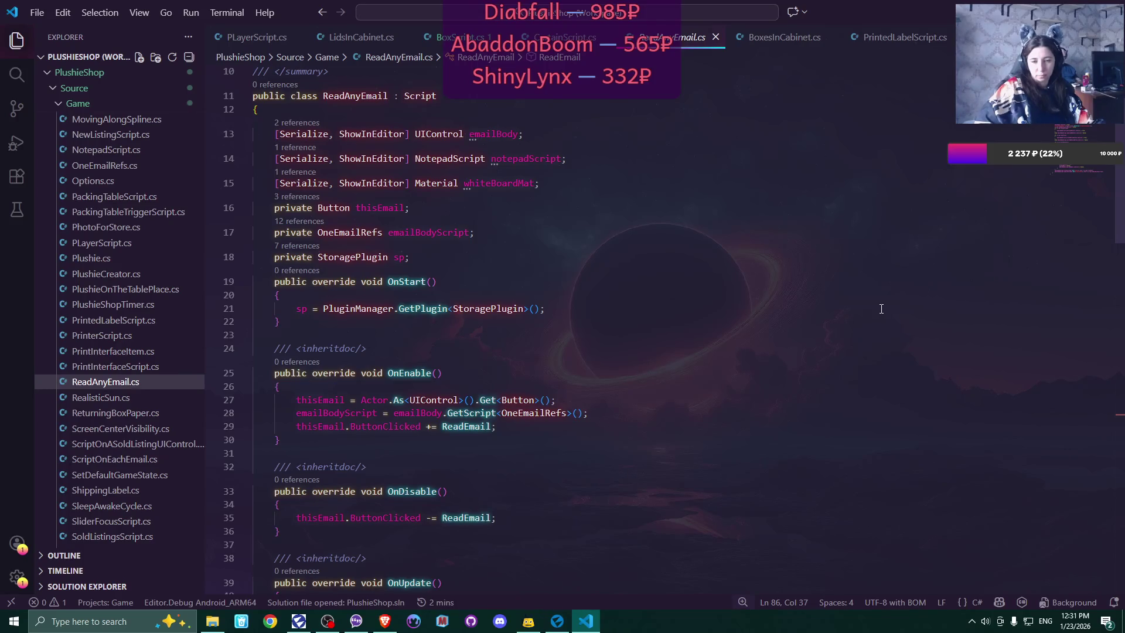
{"action": "scroll", "coordinate": [881, 309], "scroll_direction": "down", "scroll_amount": 6}
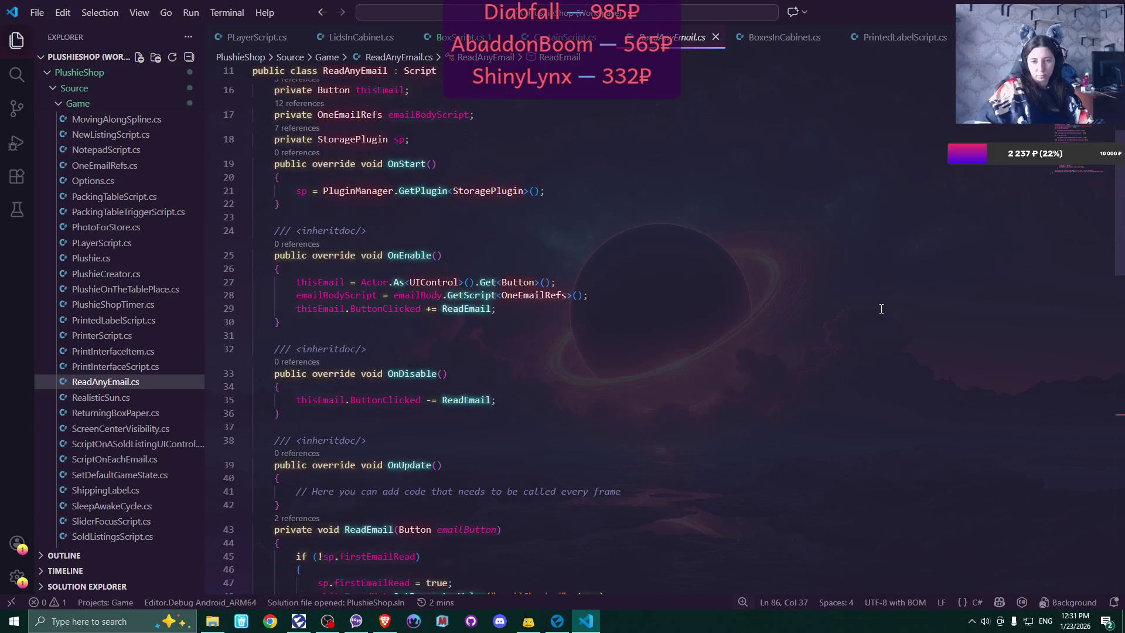
{"action": "scroll", "coordinate": [881, 309], "scroll_direction": "down", "scroll_amount": 3}
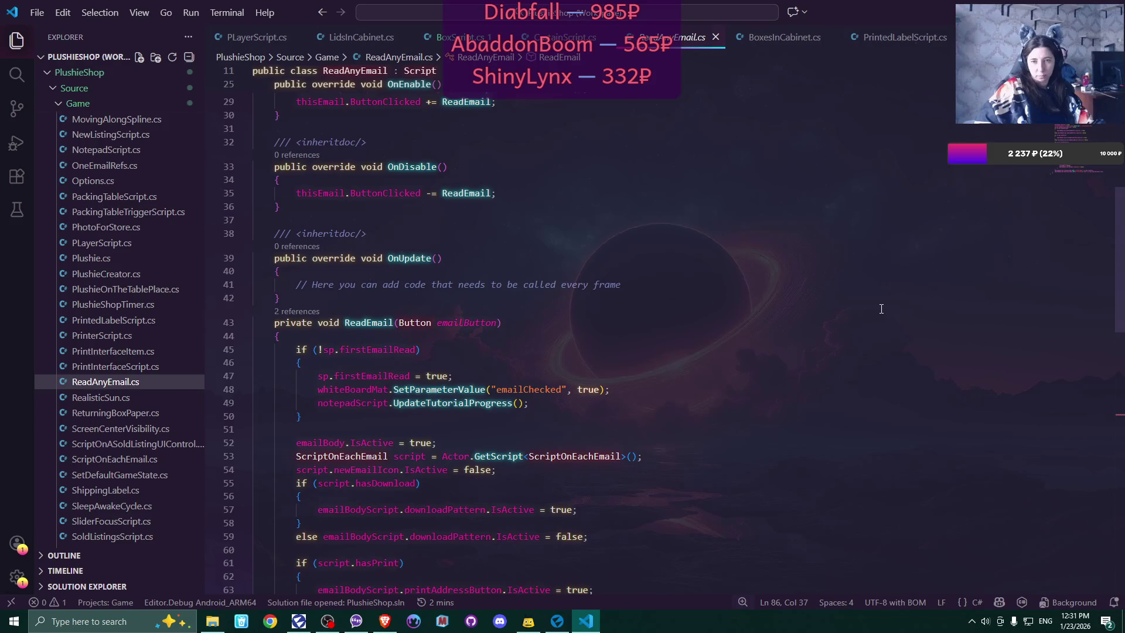
{"action": "scroll", "coordinate": [881, 309], "scroll_direction": "up", "scroll_amount": 3}
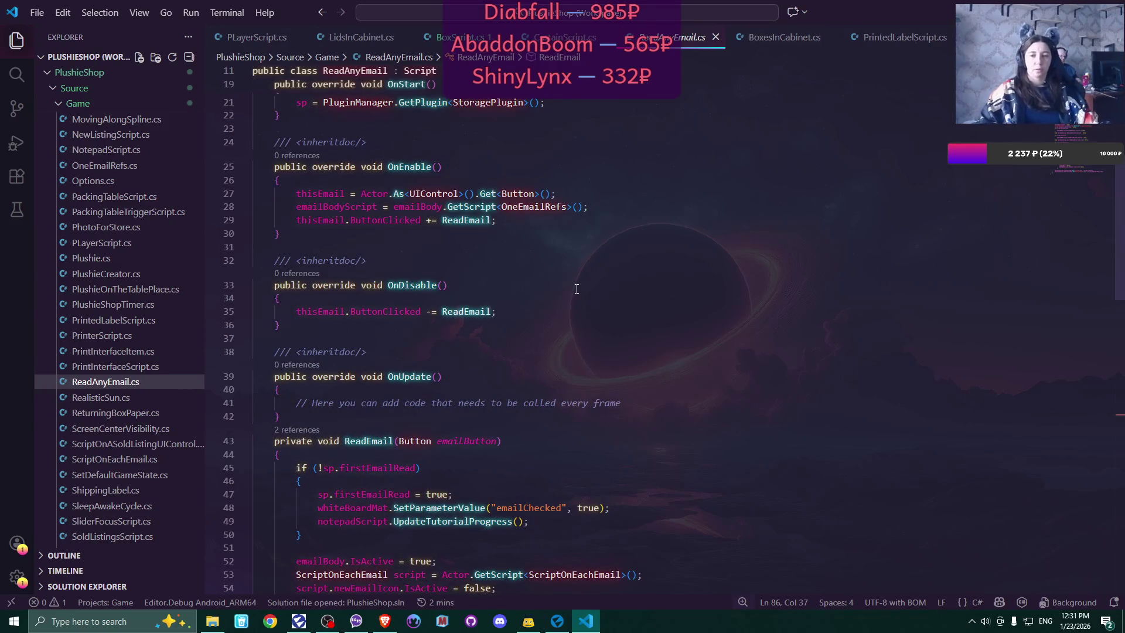
{"action": "scroll", "coordinate": [564, 253], "scroll_direction": "down", "scroll_amount": 15}
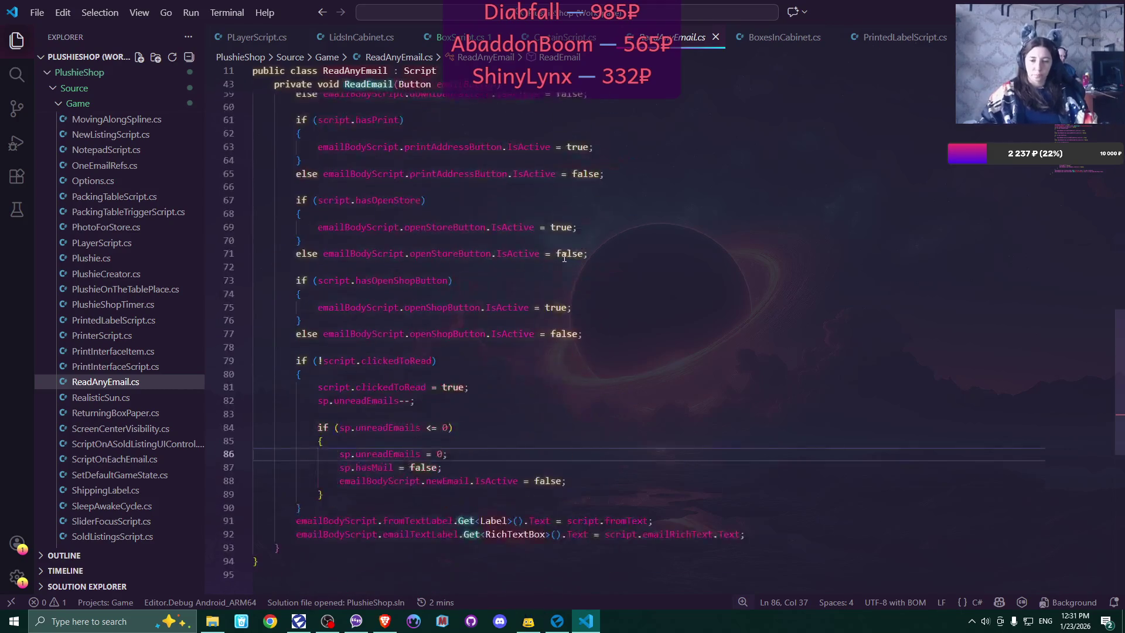
{"action": "scroll", "coordinate": [567, 262], "scroll_direction": "up", "scroll_amount": 10}
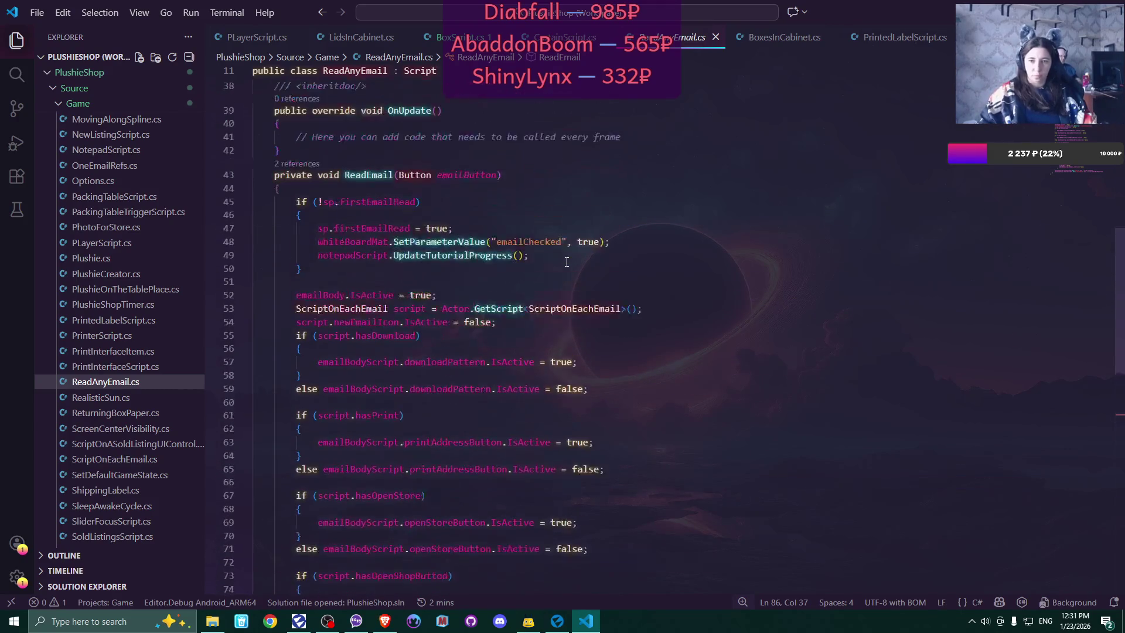
{"action": "scroll", "coordinate": [567, 262], "scroll_direction": "up", "scroll_amount": 5}
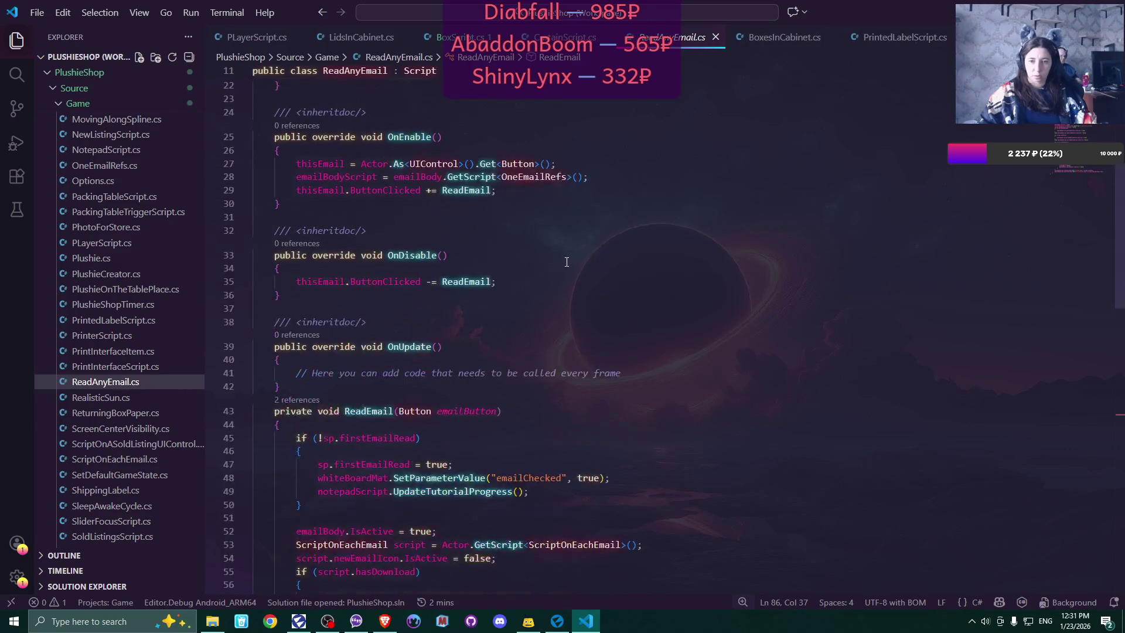
{"action": "scroll", "coordinate": [567, 262], "scroll_direction": "up", "scroll_amount": 6}
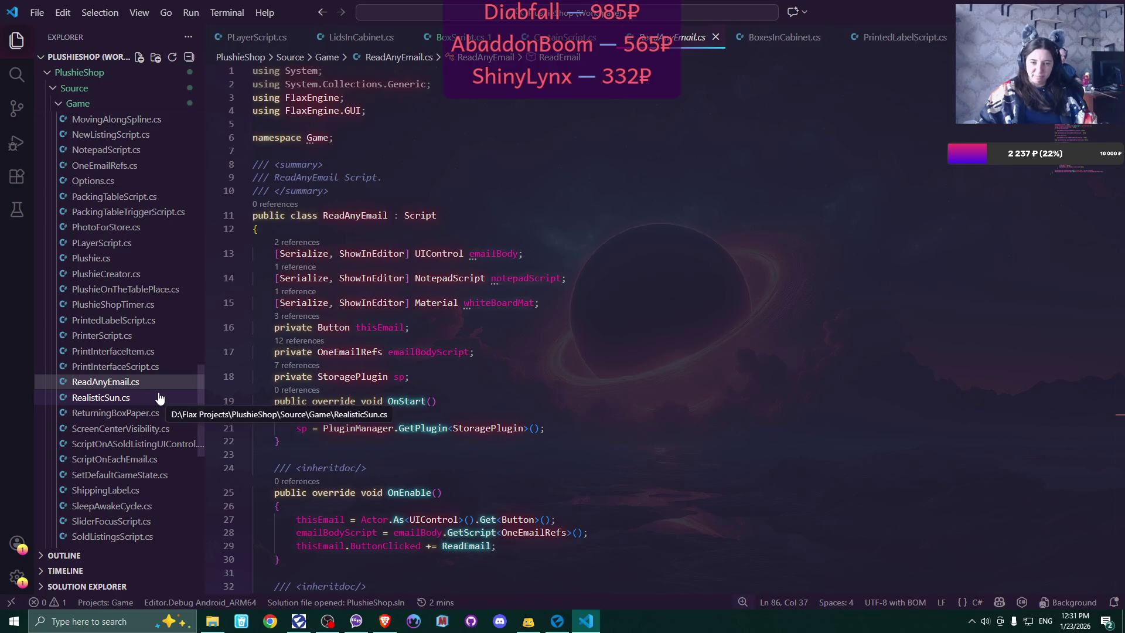
{"action": "scroll", "coordinate": [159, 399], "scroll_direction": "down", "scroll_amount": 1}
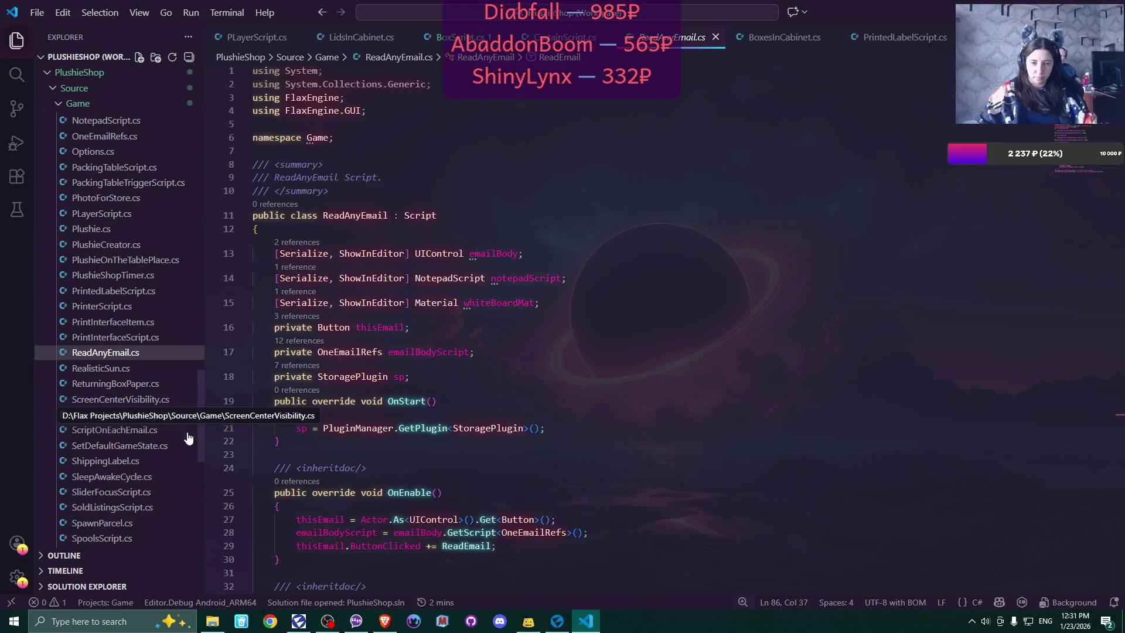
{"action": "scroll", "coordinate": [188, 436], "scroll_direction": "down", "scroll_amount": 1}
{"action": "scroll", "coordinate": [187, 439], "scroll_direction": "down", "scroll_amount": 1}
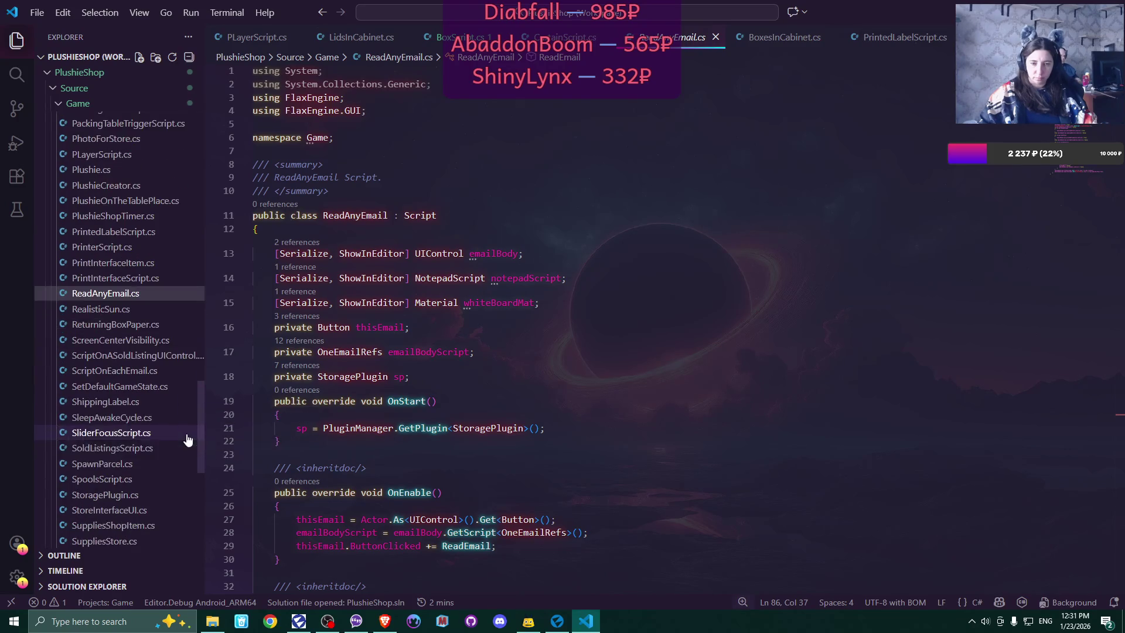
{"action": "scroll", "coordinate": [188, 439], "scroll_direction": "down", "scroll_amount": 1}
{"action": "scroll", "coordinate": [188, 440], "scroll_direction": "up", "scroll_amount": 10}
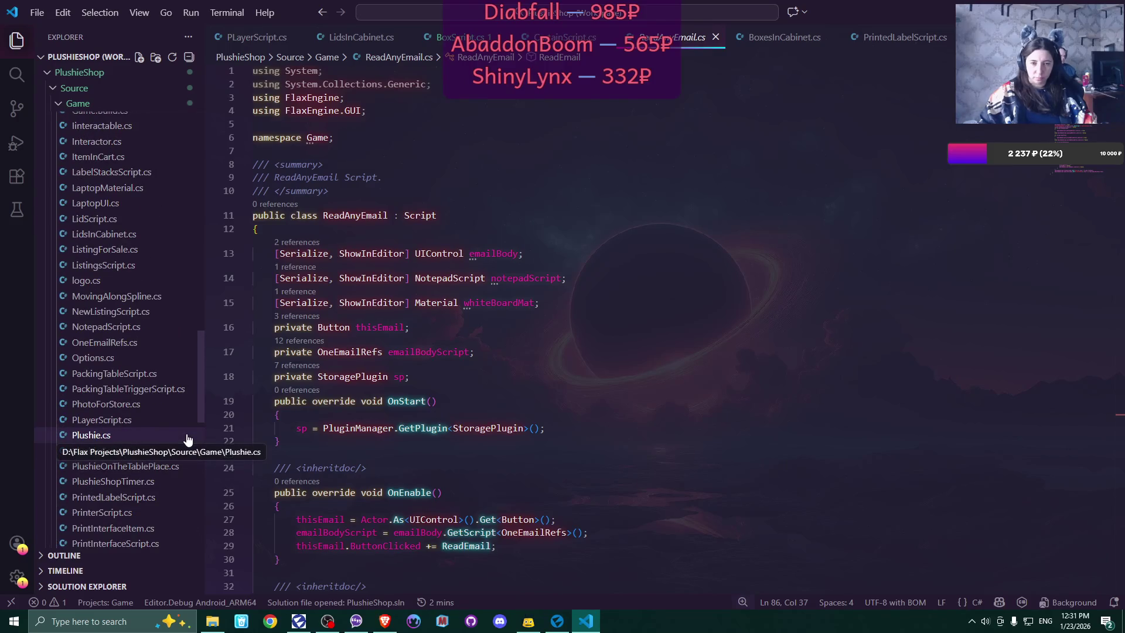
{"action": "scroll", "coordinate": [187, 439], "scroll_direction": "up", "scroll_amount": 3}
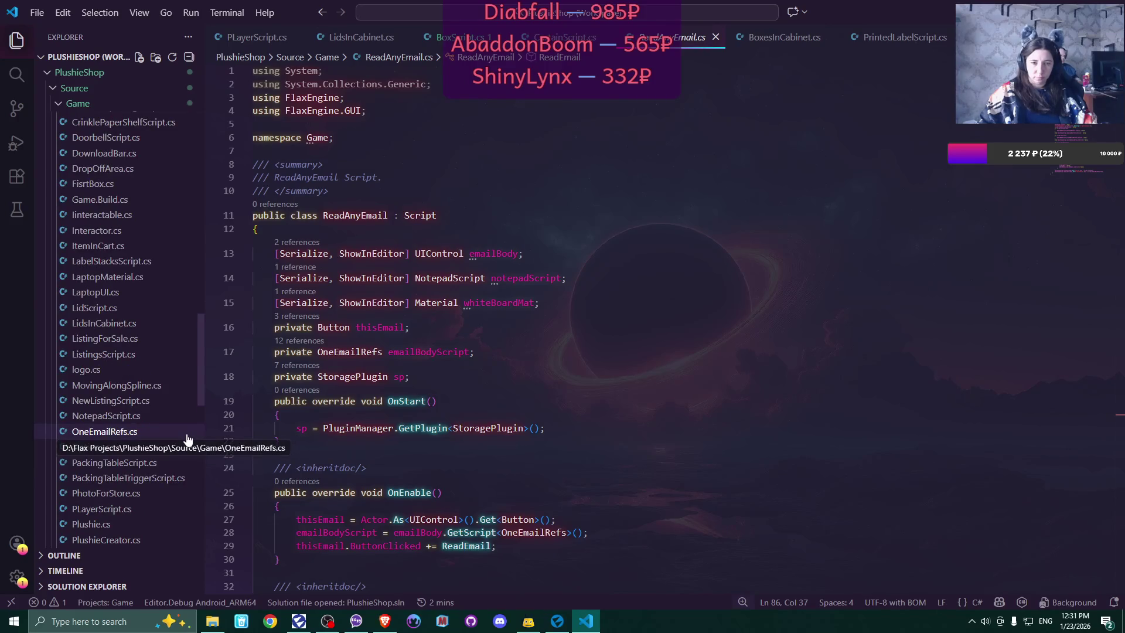
{"action": "scroll", "coordinate": [188, 439], "scroll_direction": "up", "scroll_amount": 1}
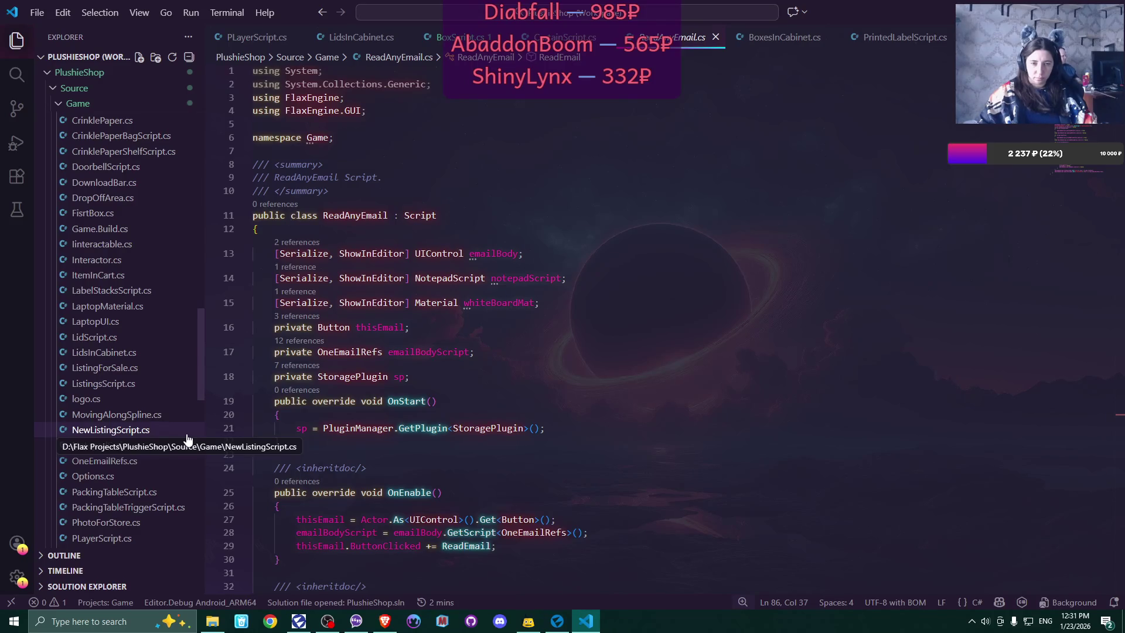
{"action": "scroll", "coordinate": [187, 439], "scroll_direction": "up", "scroll_amount": 1}
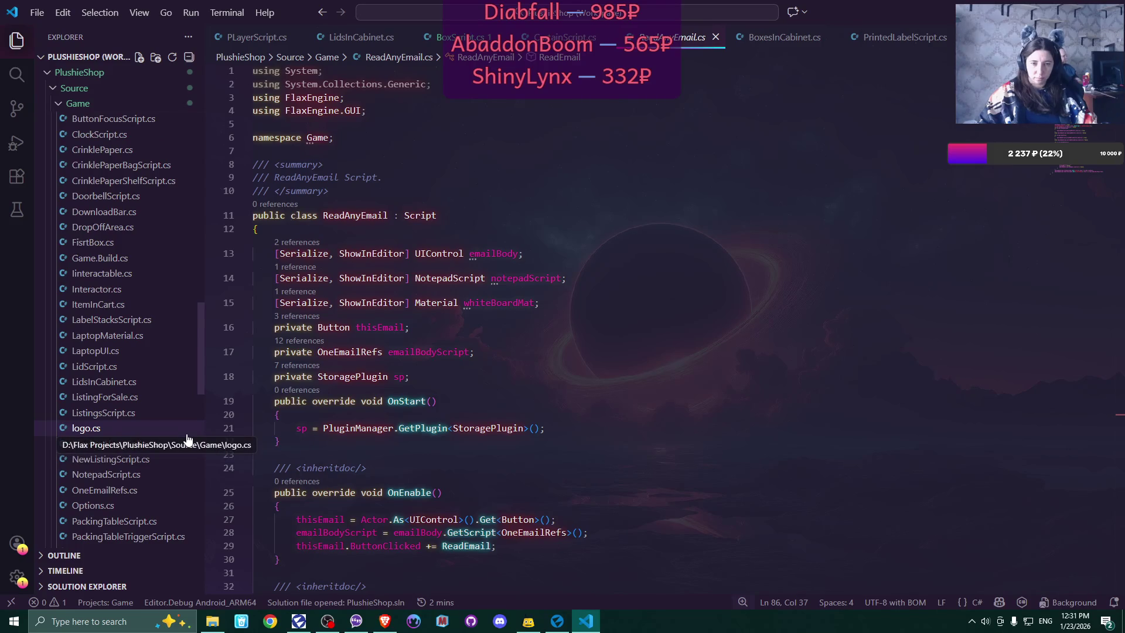
{"action": "scroll", "coordinate": [187, 440], "scroll_direction": "up", "scroll_amount": 1}
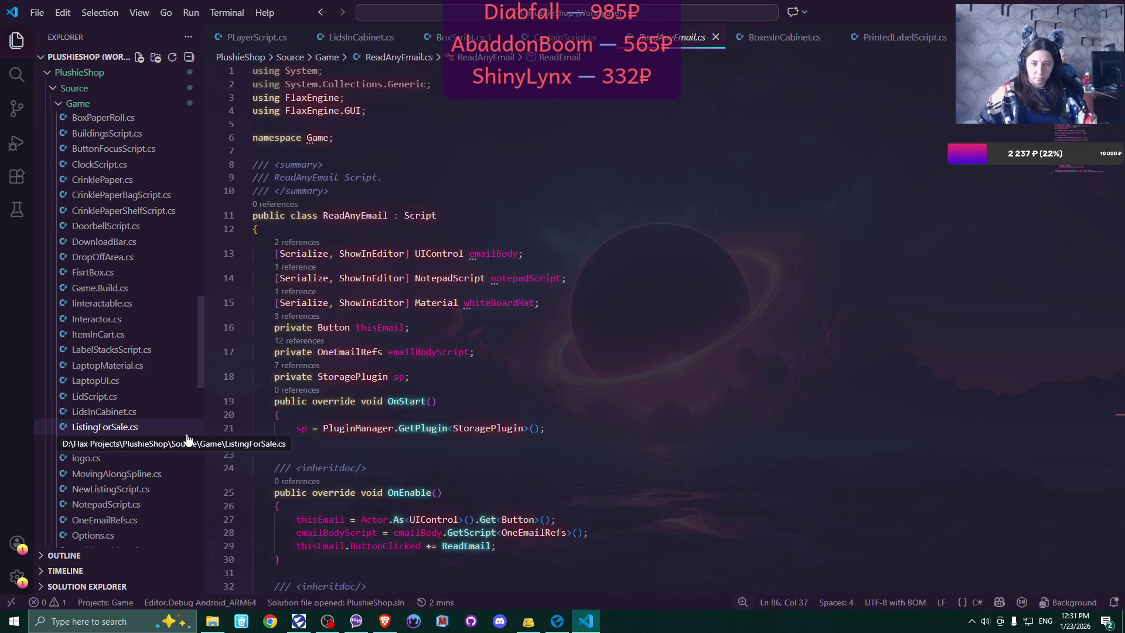
{"action": "scroll", "coordinate": [188, 439], "scroll_direction": "up", "scroll_amount": 3}
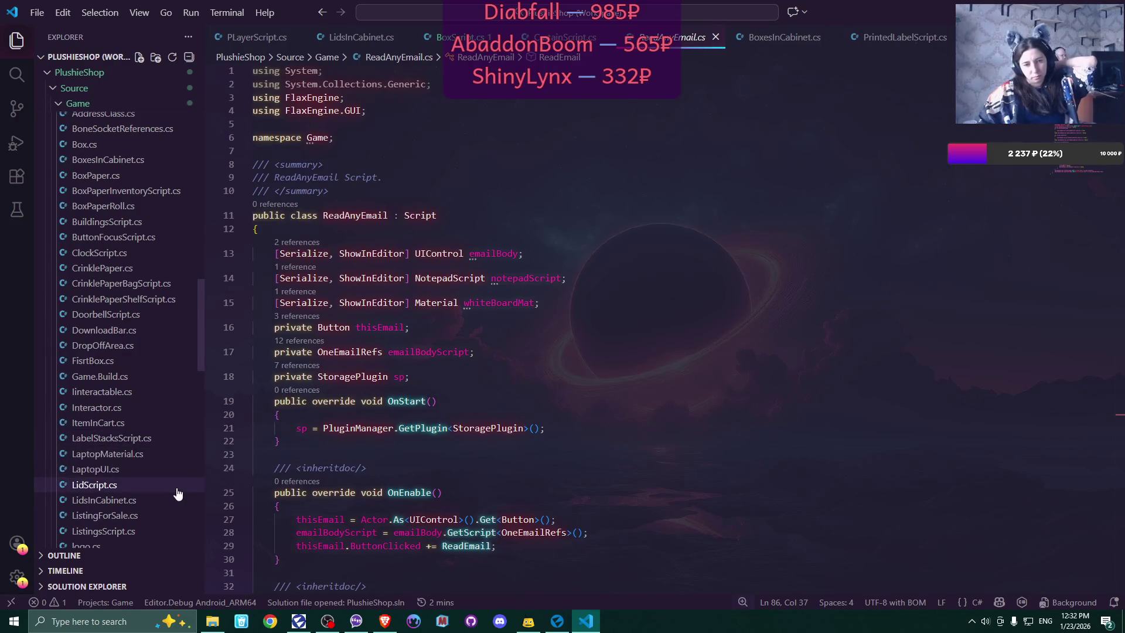
- Open LaptopUI.cs and scroll between its ClickSound method and the OnEnable button hookups
{"action": "left_click", "coordinate": [113, 468]}
{"action": "scroll", "coordinate": [840, 385], "scroll_direction": "down", "scroll_amount": 5}
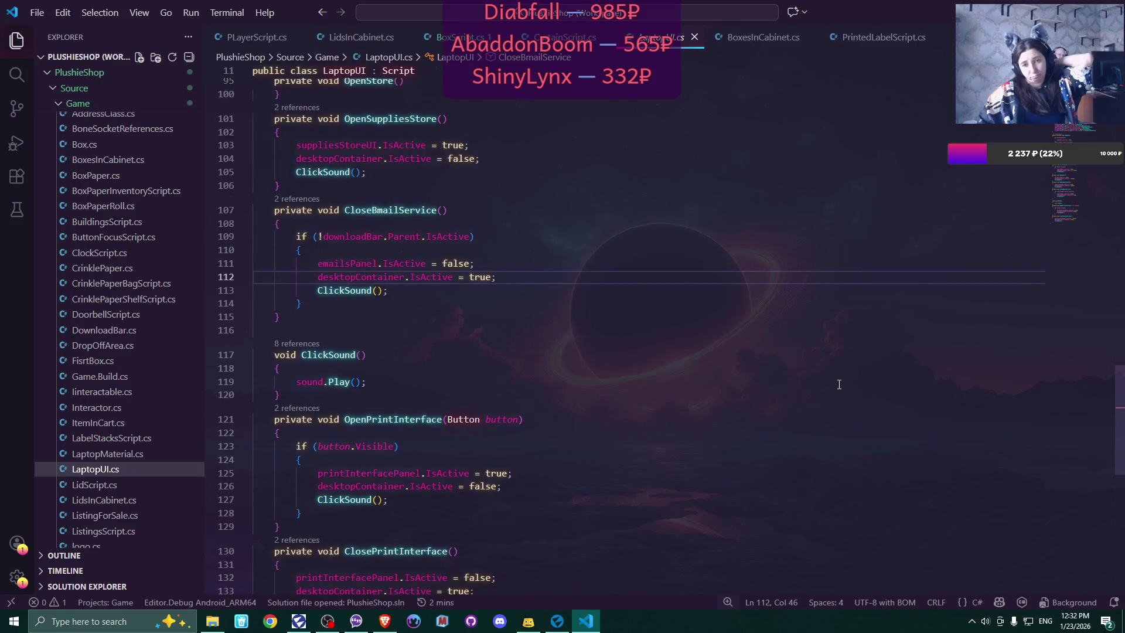
{"action": "scroll", "coordinate": [839, 385], "scroll_direction": "down", "scroll_amount": 5}
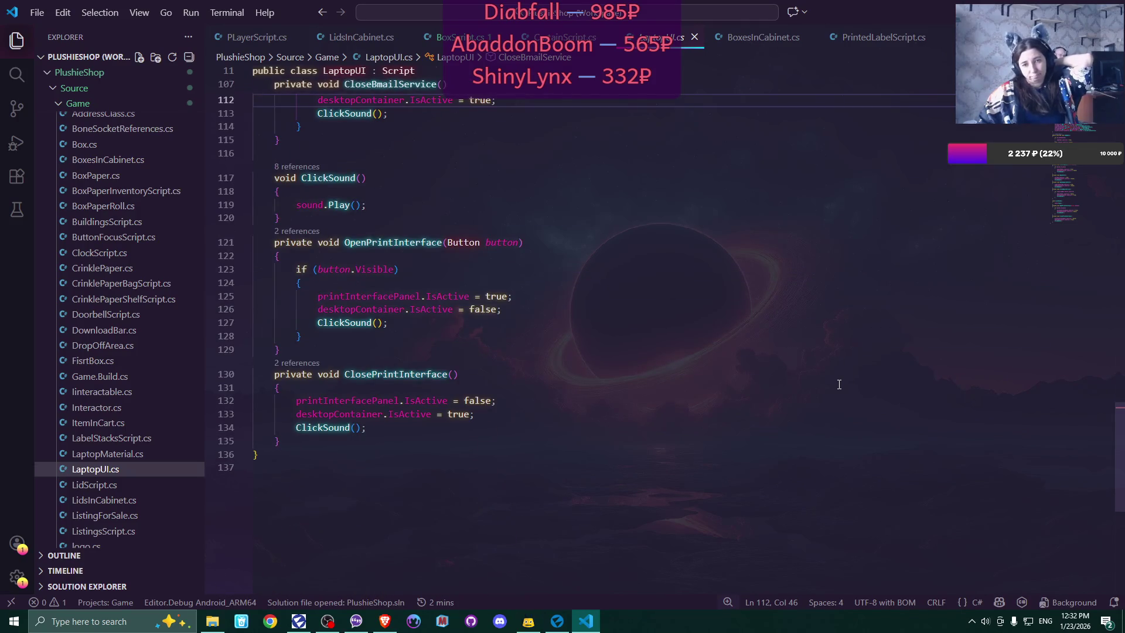
{"action": "scroll", "coordinate": [839, 384], "scroll_direction": "up", "scroll_amount": 4}
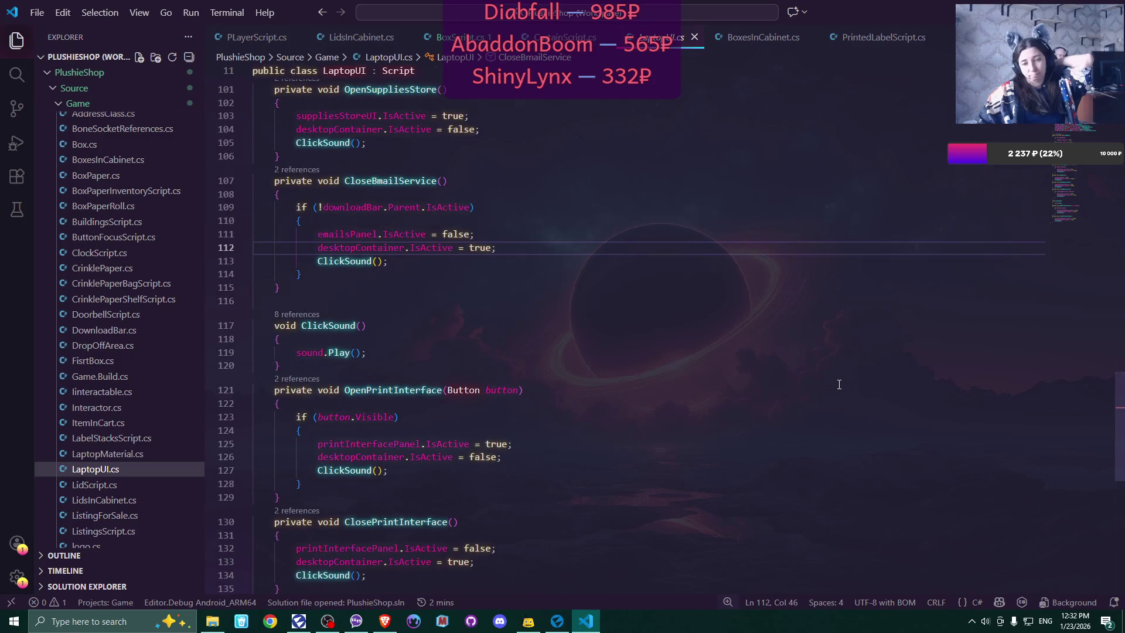
{"action": "scroll", "coordinate": [840, 384], "scroll_direction": "up", "scroll_amount": 13}
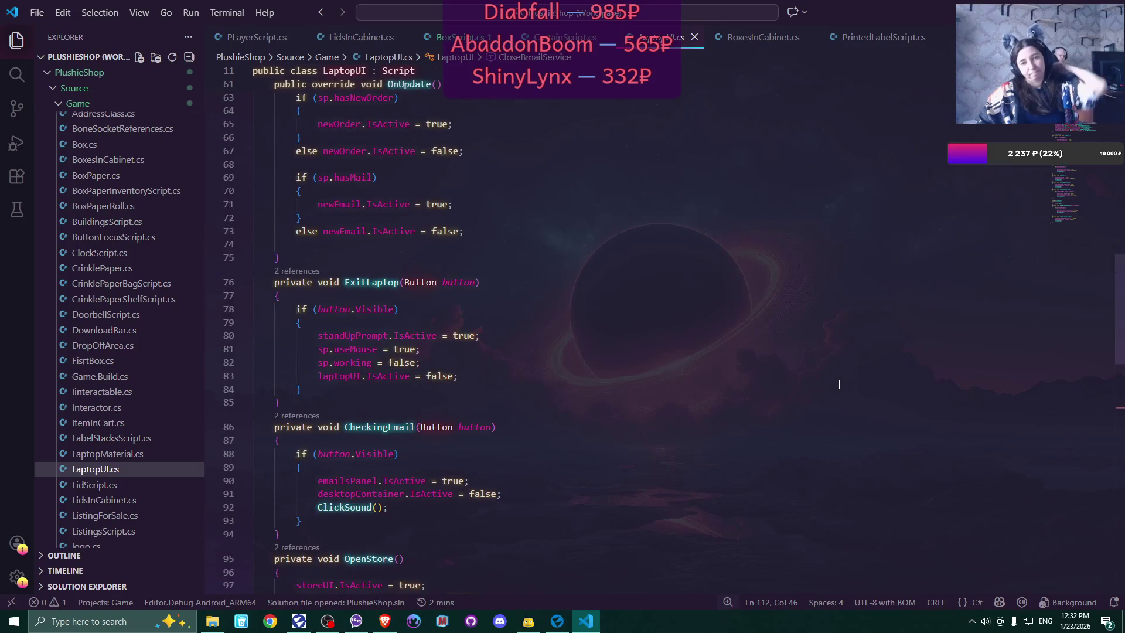
{"action": "scroll", "coordinate": [839, 385], "scroll_direction": "up", "scroll_amount": 3}
{"action": "scroll", "coordinate": [839, 385], "scroll_direction": "up", "scroll_amount": 9}
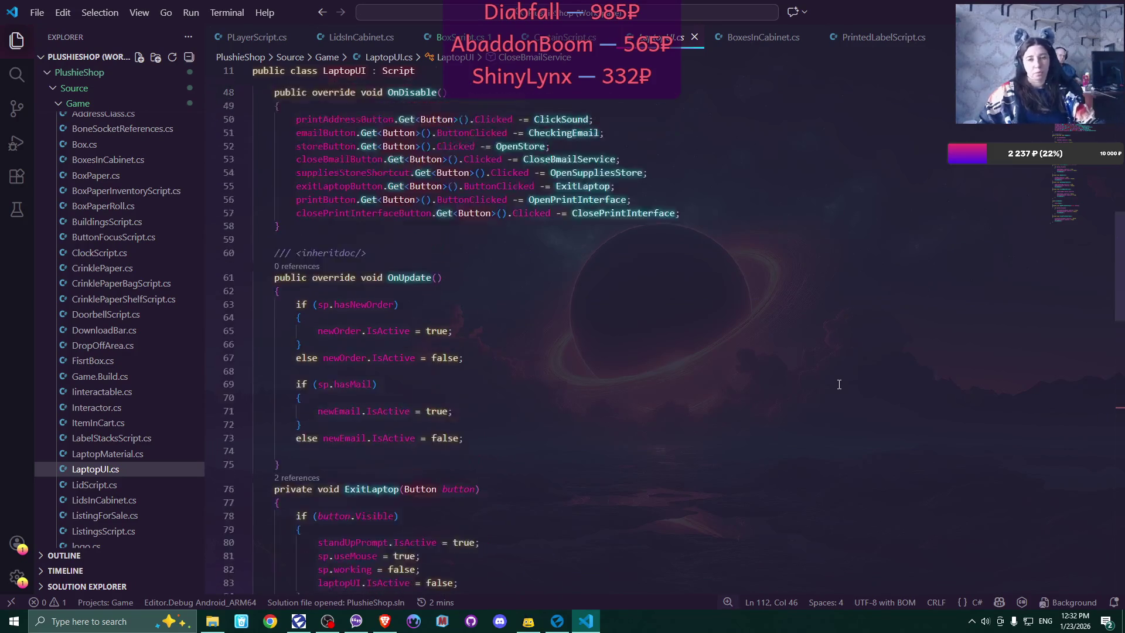
{"action": "scroll", "coordinate": [839, 385], "scroll_direction": "up", "scroll_amount": 4}
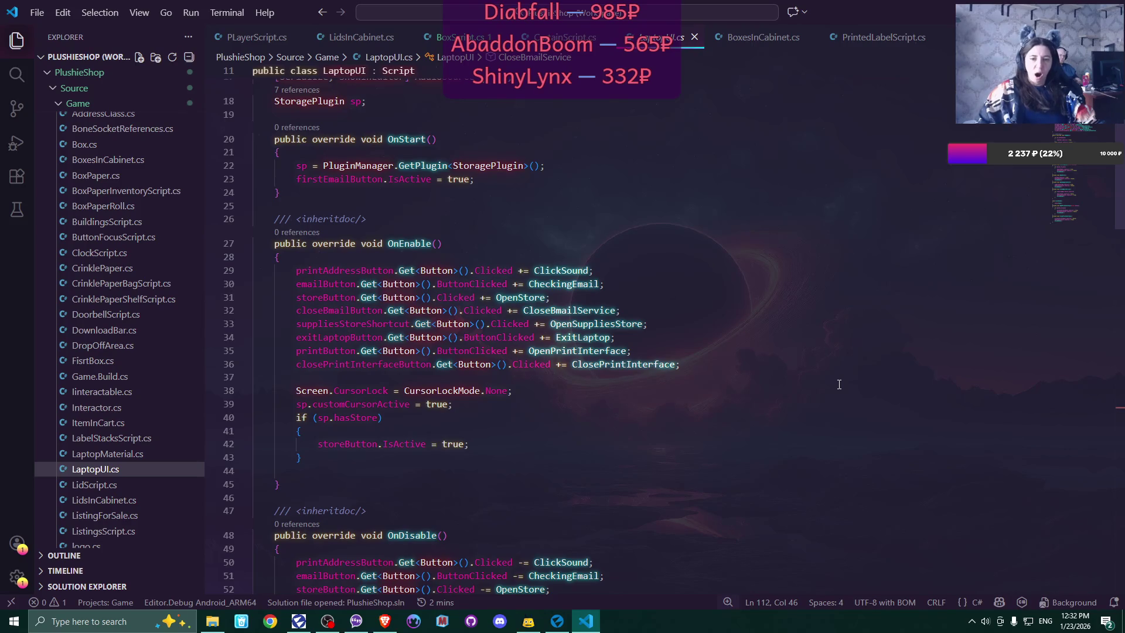
{"action": "scroll", "coordinate": [839, 385], "scroll_direction": "up", "scroll_amount": 5}
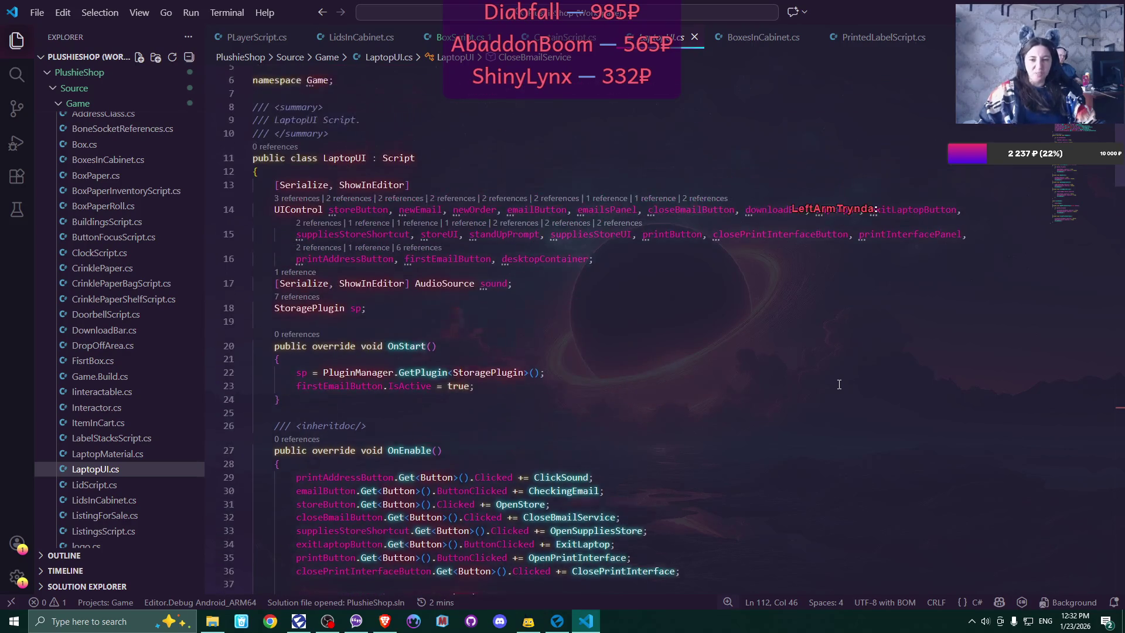
{"action": "scroll", "coordinate": [839, 385], "scroll_direction": "down", "scroll_amount": 2}
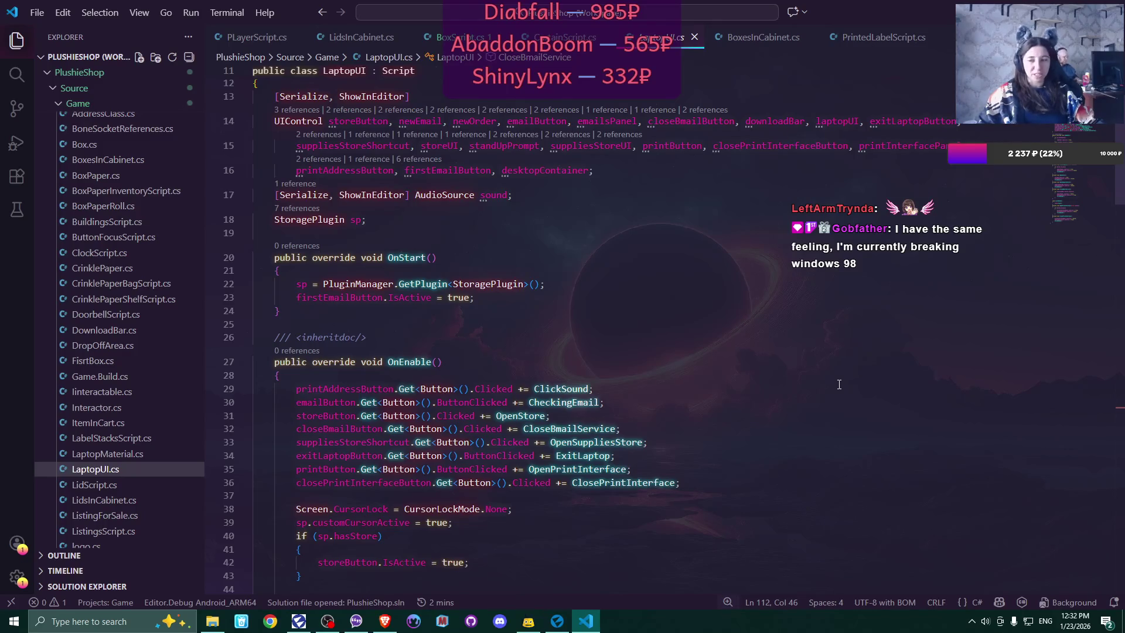
{"action": "scroll", "coordinate": [839, 384], "scroll_direction": "down", "scroll_amount": 1}
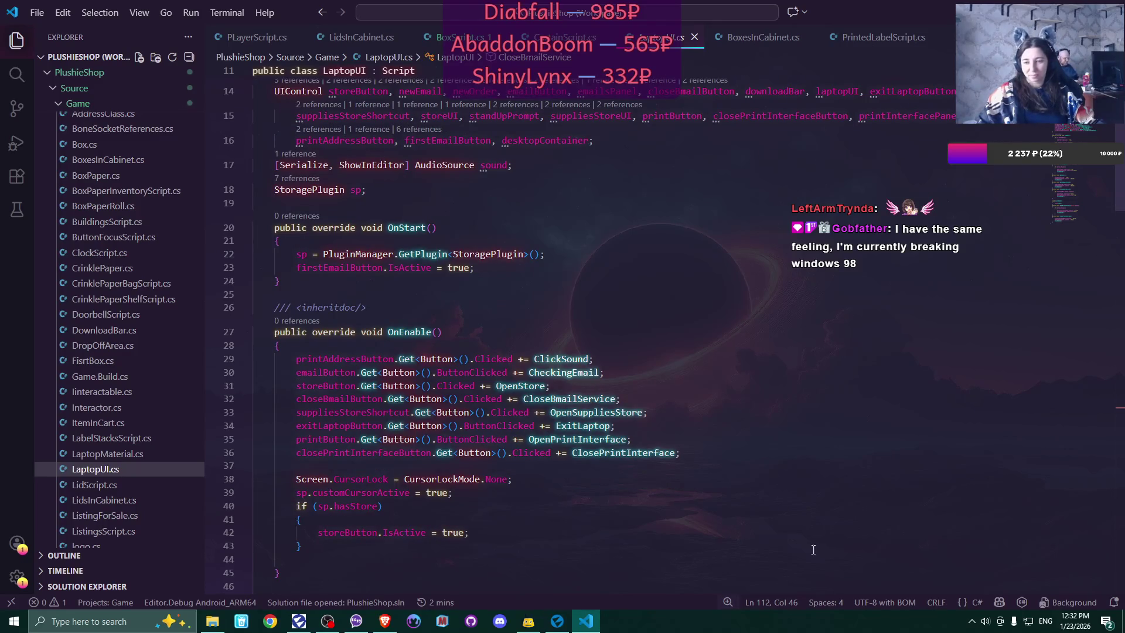
- In Flax Editor, expand emailBody and emailVerticalPanel under allEMails and select EmailButton0
{"action": "left_click", "coordinate": [557, 621]}
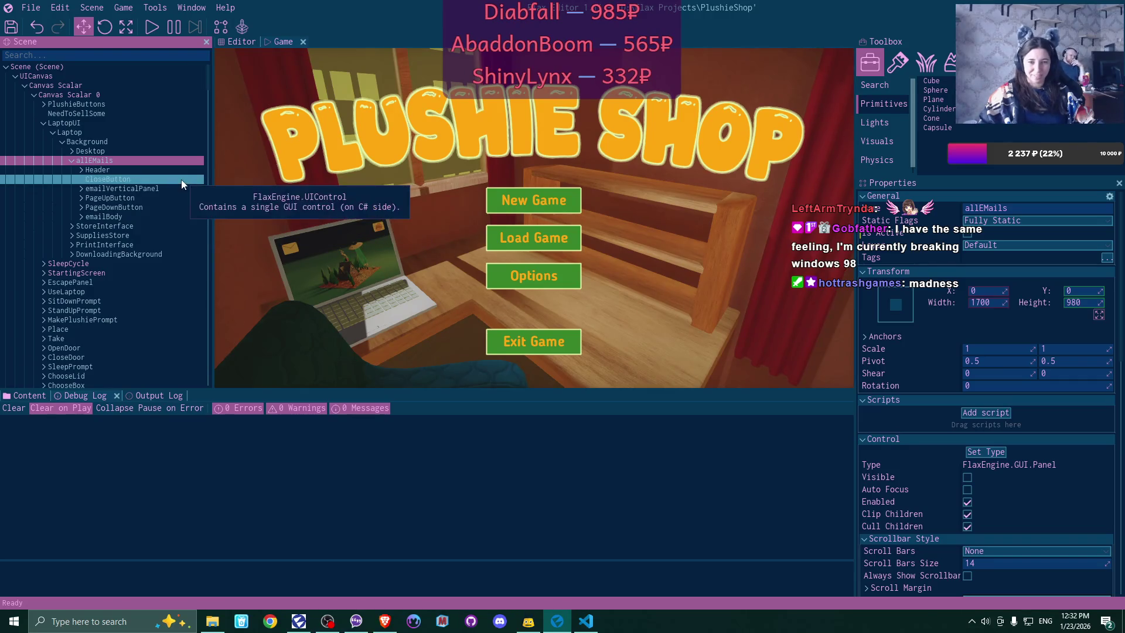
{"action": "left_click", "coordinate": [81, 217]}
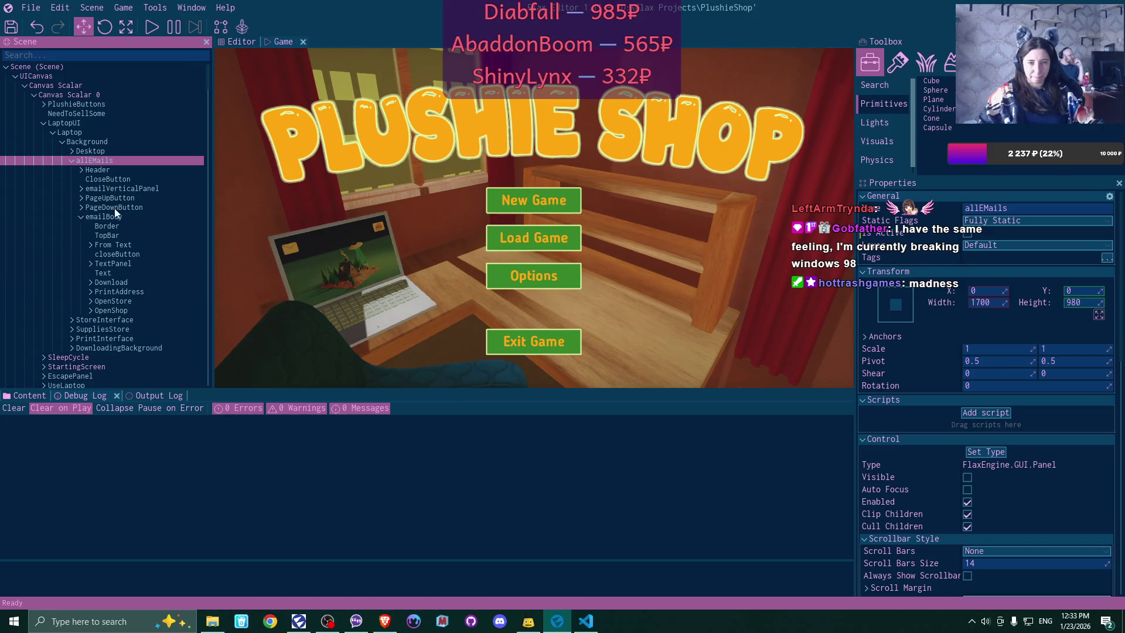
{"action": "left_click", "coordinate": [80, 188]}
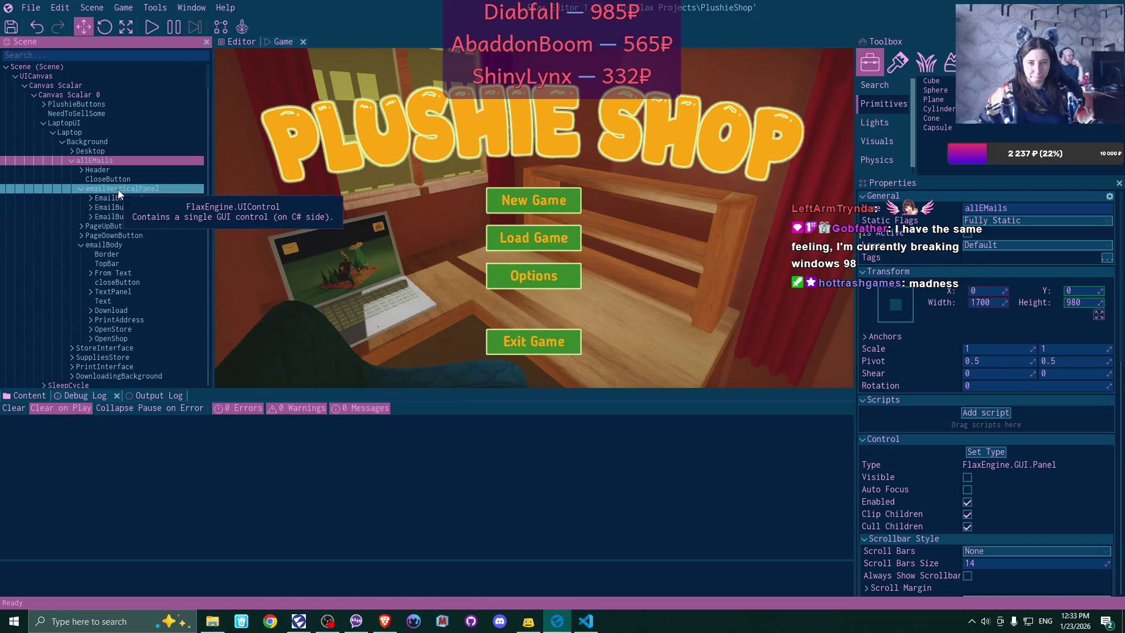
{"action": "left_click", "coordinate": [163, 196]}
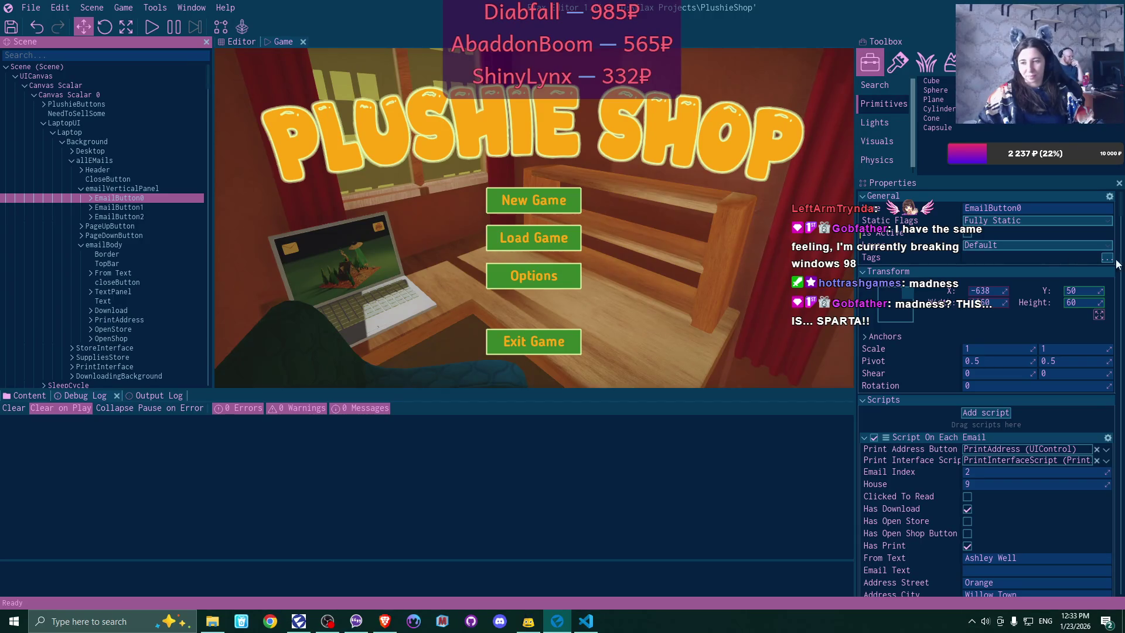
{"action": "scroll", "coordinate": [1031, 441], "scroll_direction": "down", "scroll_amount": 1}
{"action": "scroll", "coordinate": [1031, 441], "scroll_direction": "down", "scroll_amount": 3}
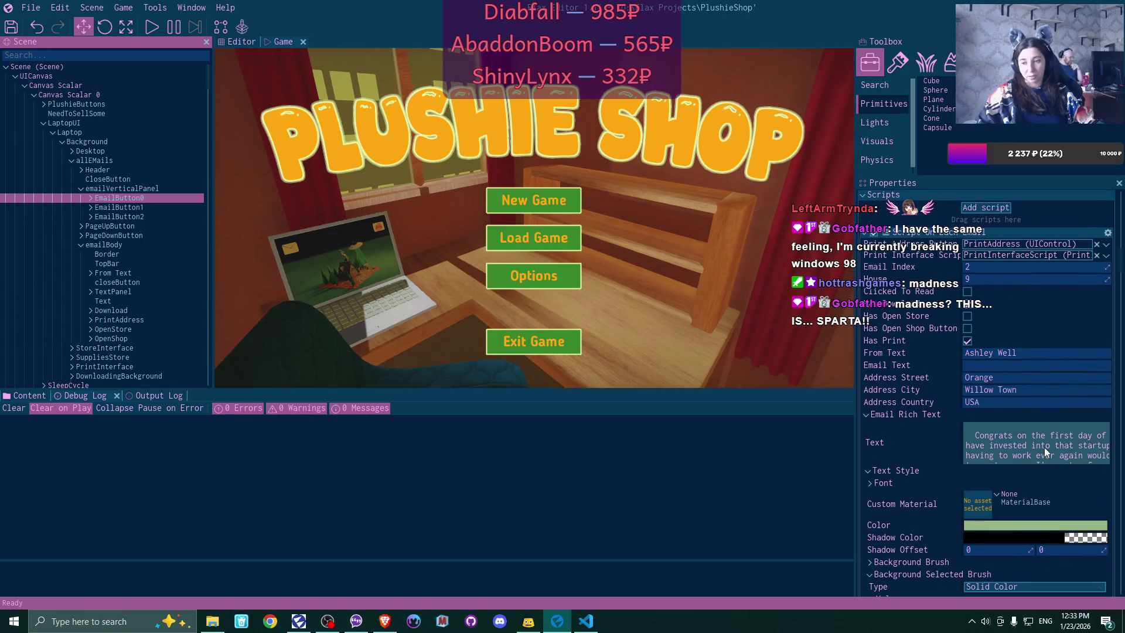
{"action": "scroll", "coordinate": [1044, 447], "scroll_direction": "up", "scroll_amount": 1}
{"action": "scroll", "coordinate": [1044, 448], "scroll_direction": "up", "scroll_amount": 1}
{"action": "scroll", "coordinate": [933, 530], "scroll_direction": "down", "scroll_amount": 1}
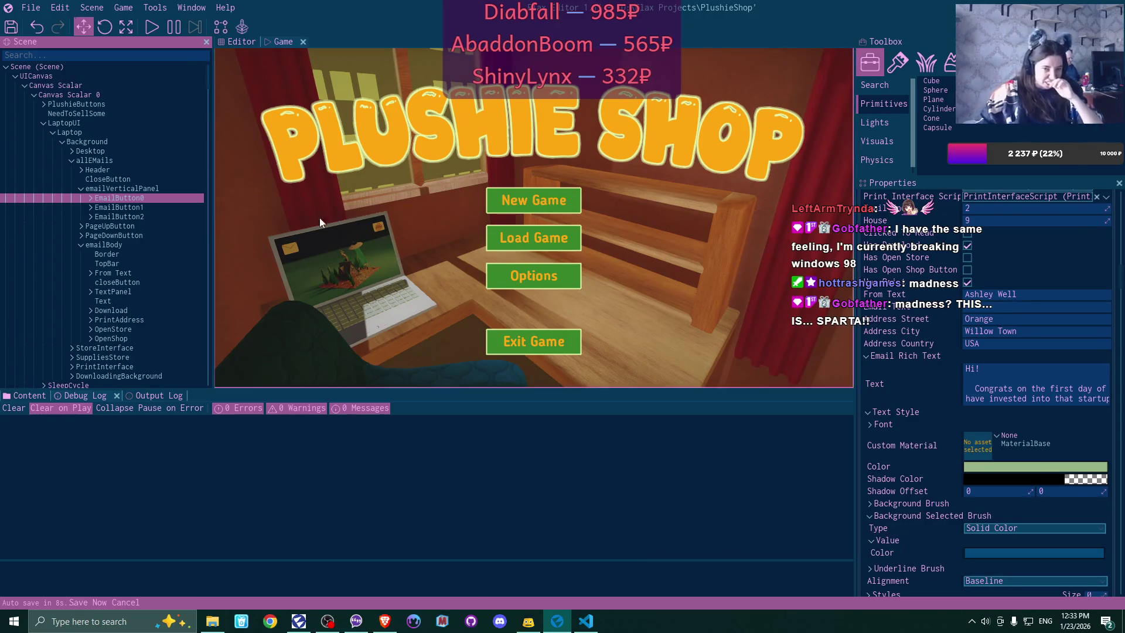
{"action": "left_click", "coordinate": [90, 197]}
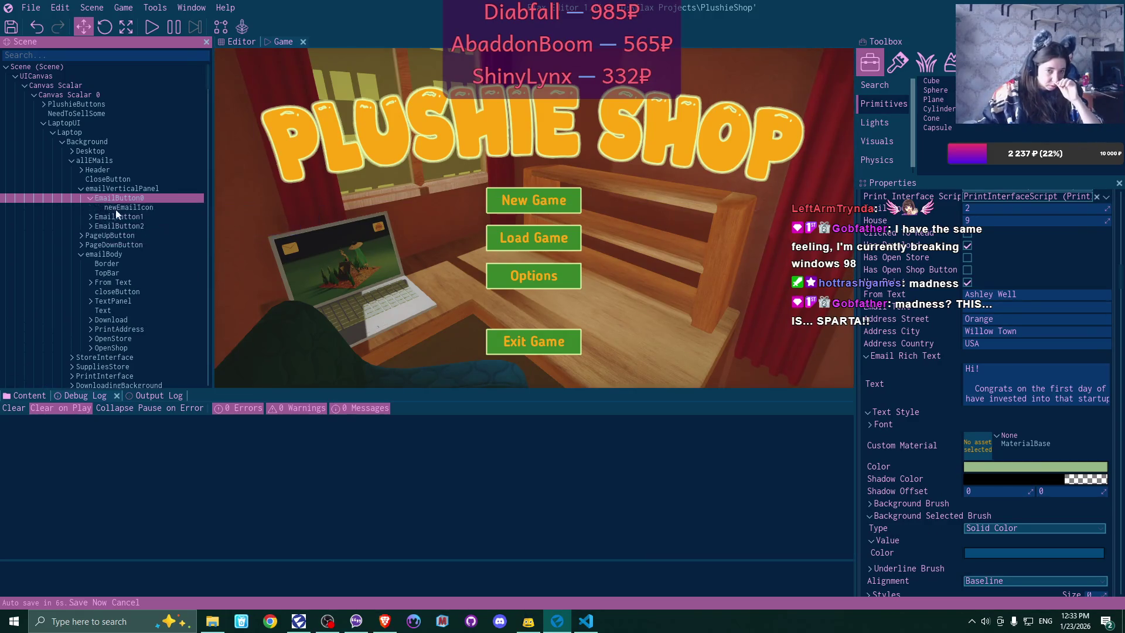
{"action": "left_click", "coordinate": [90, 198]}
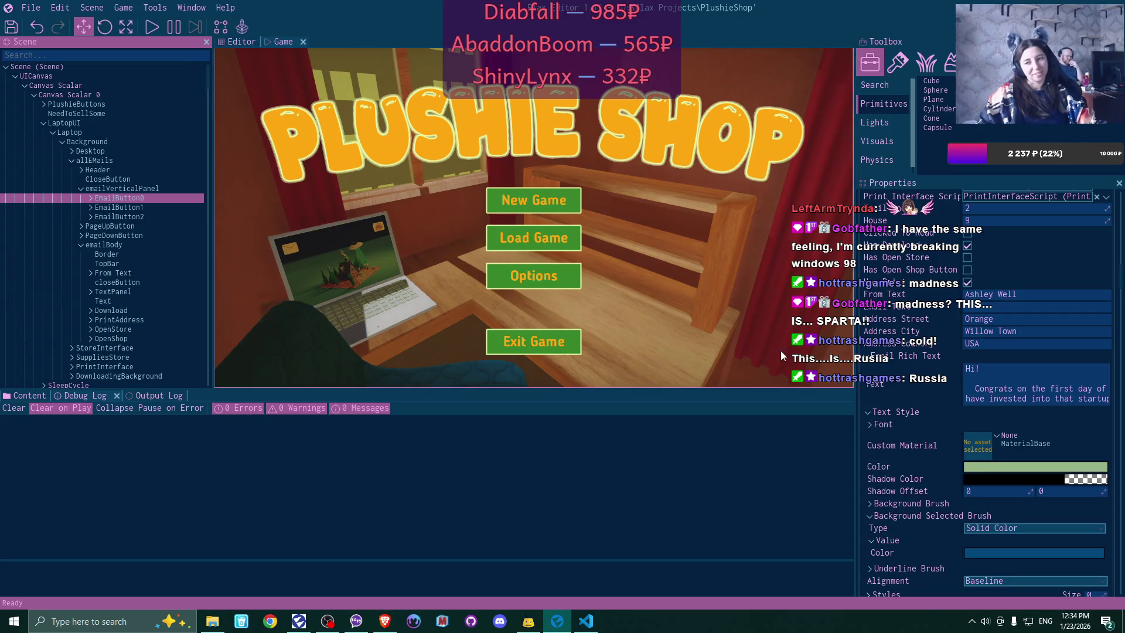
{"action": "left_click", "coordinate": [1000, 369]}
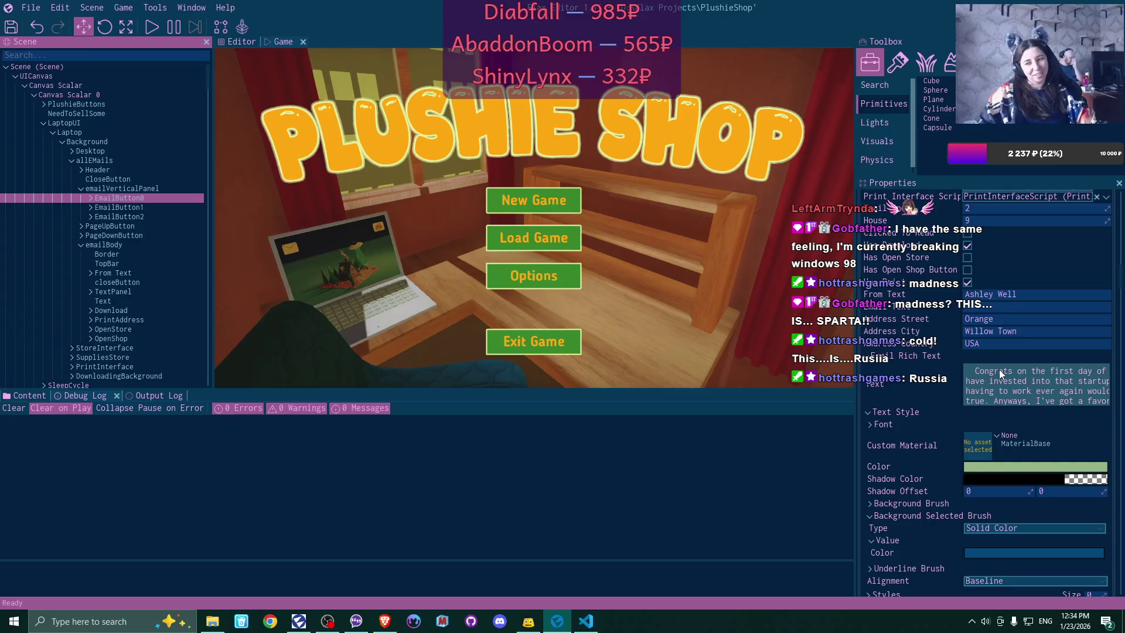
{"action": "scroll", "coordinate": [1051, 443], "scroll_direction": "down", "scroll_amount": 5}
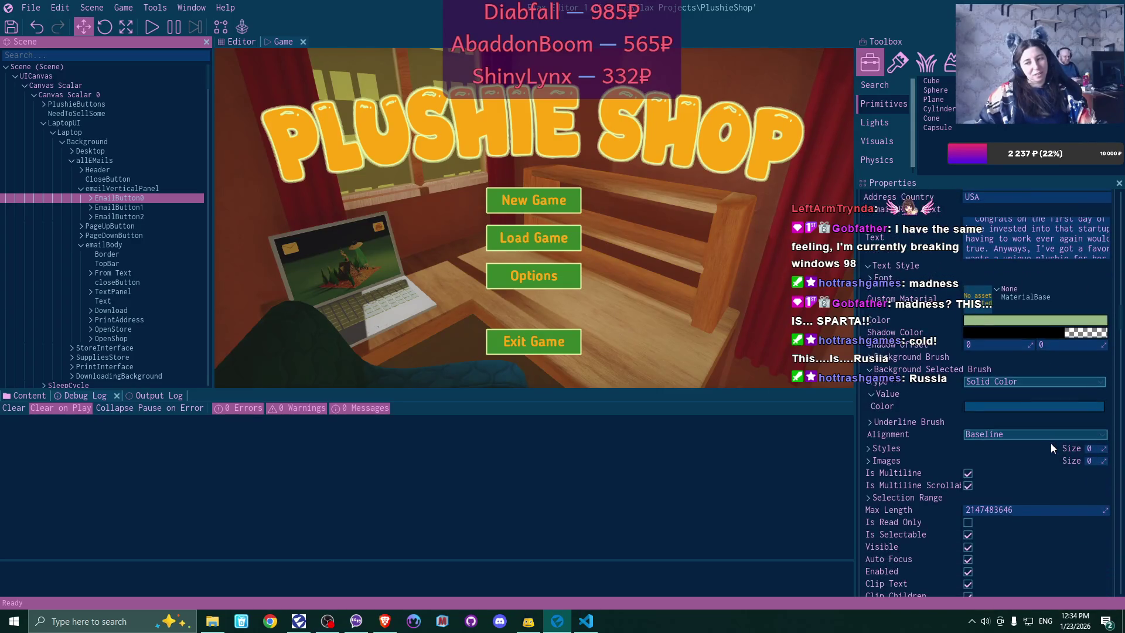
{"action": "scroll", "coordinate": [1051, 449], "scroll_direction": "down", "scroll_amount": 5}
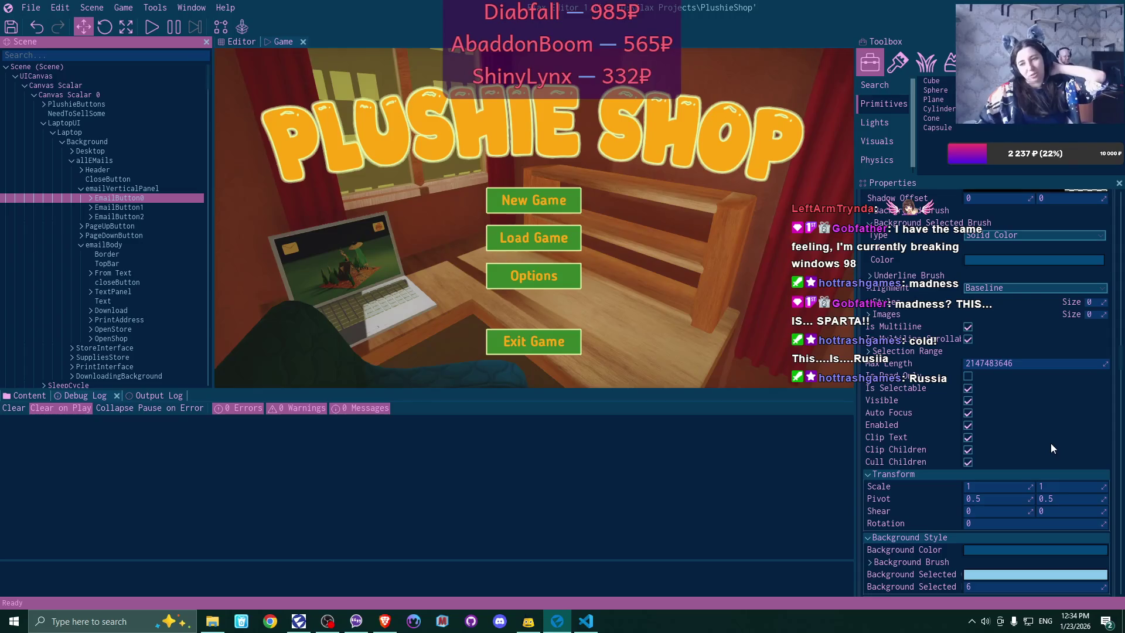
{"action": "scroll", "coordinate": [1051, 449], "scroll_direction": "down", "scroll_amount": 13}
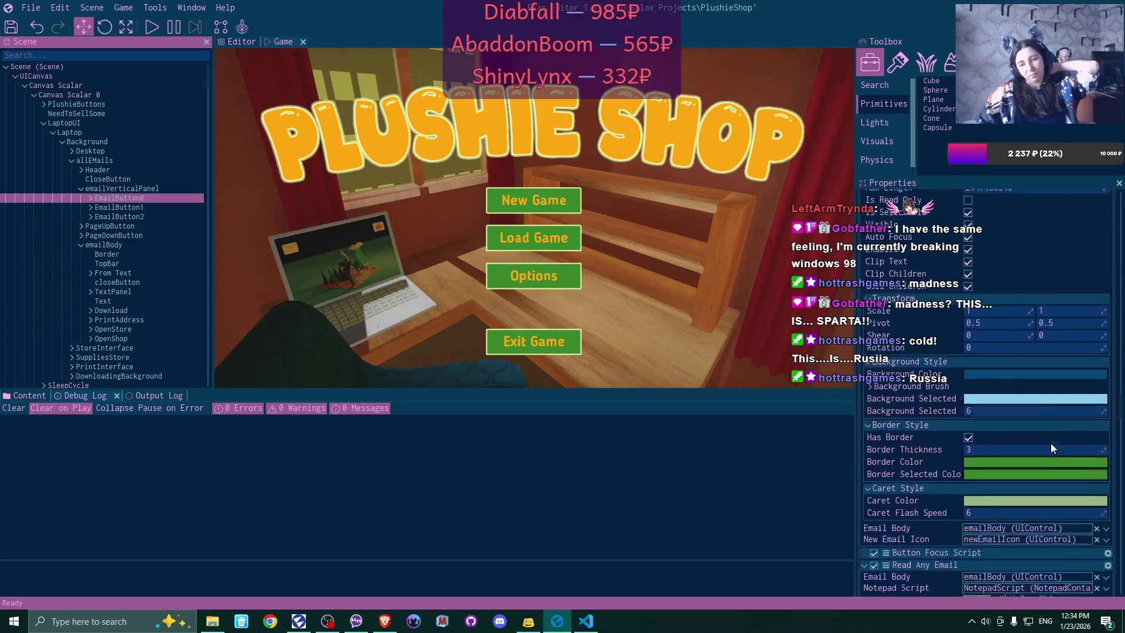
{"action": "scroll", "coordinate": [1050, 443], "scroll_direction": "up", "scroll_amount": 12}
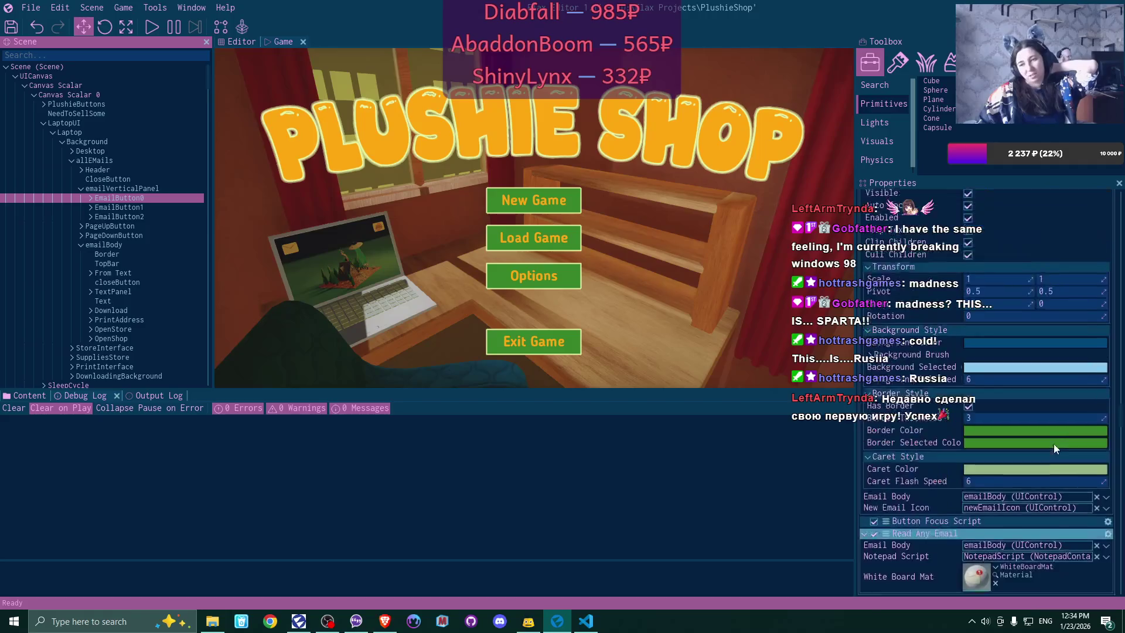
{"action": "scroll", "coordinate": [1053, 448], "scroll_direction": "up", "scroll_amount": 5}
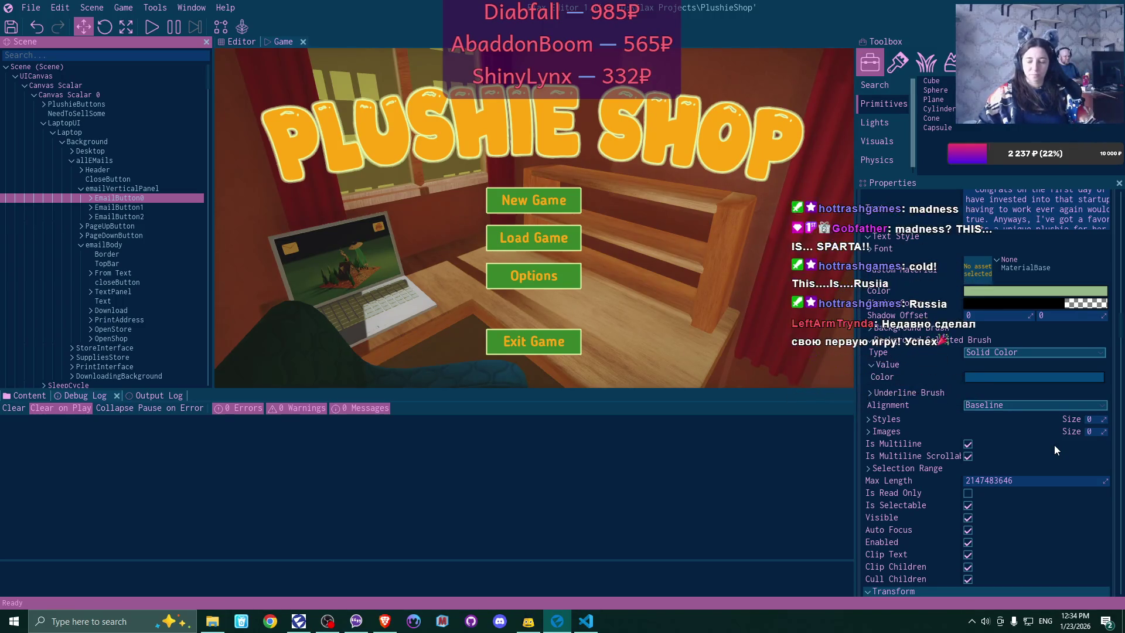
{"action": "scroll", "coordinate": [1054, 445], "scroll_direction": "up", "scroll_amount": 3}
{"action": "scroll", "coordinate": [1054, 445], "scroll_direction": "up", "scroll_amount": 3}
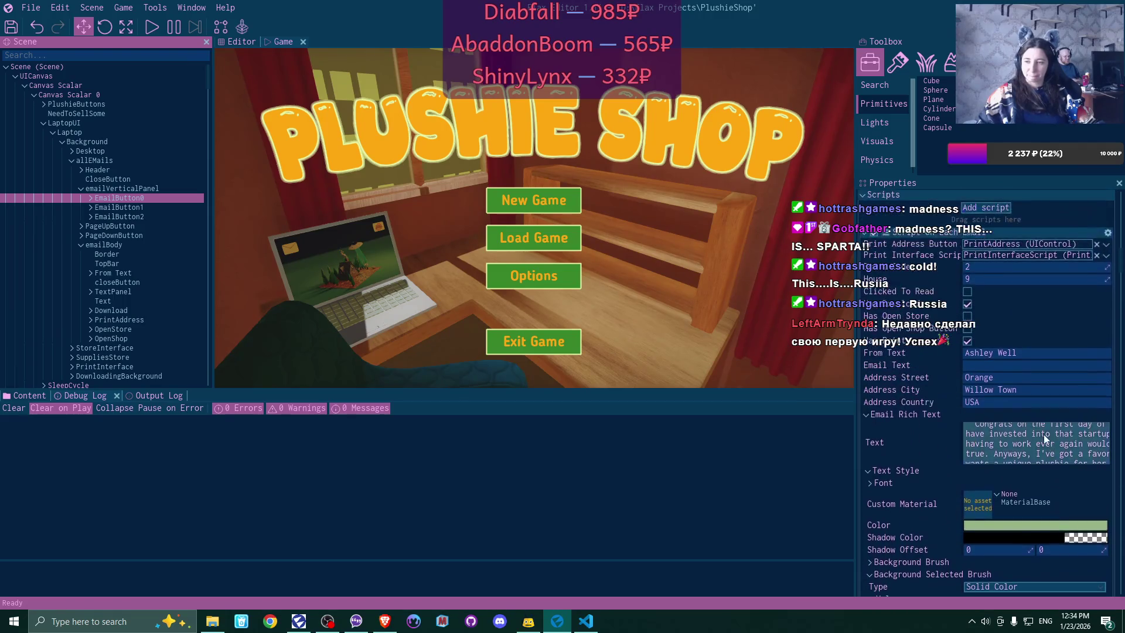
{"action": "scroll", "coordinate": [916, 425], "scroll_direction": "up", "scroll_amount": 4}
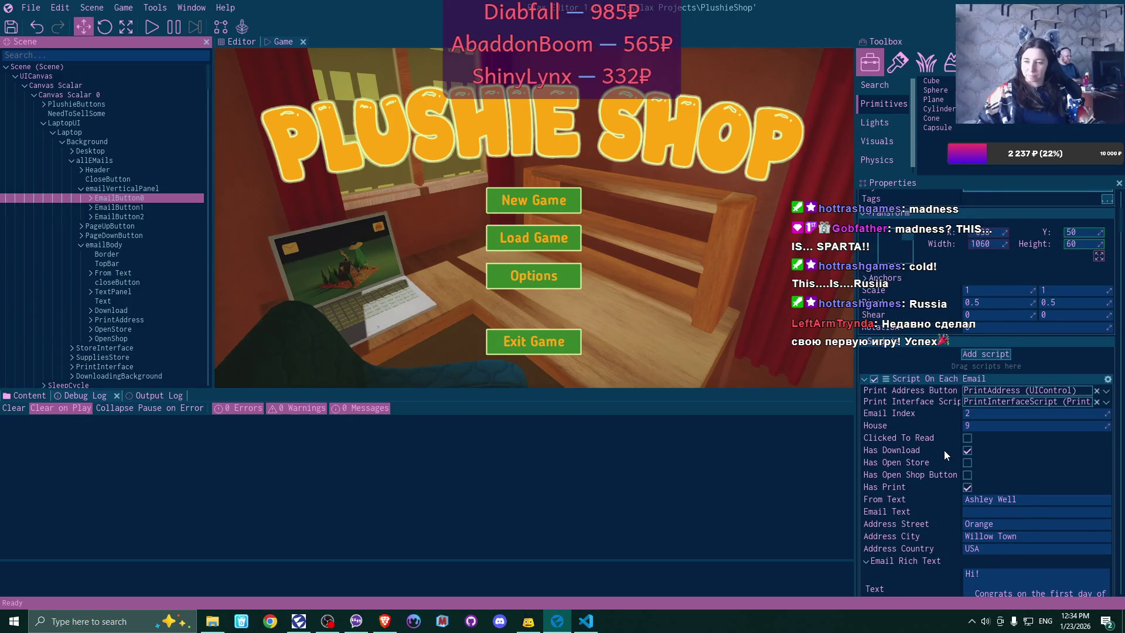
{"action": "scroll", "coordinate": [944, 450], "scroll_direction": "up", "scroll_amount": 2}
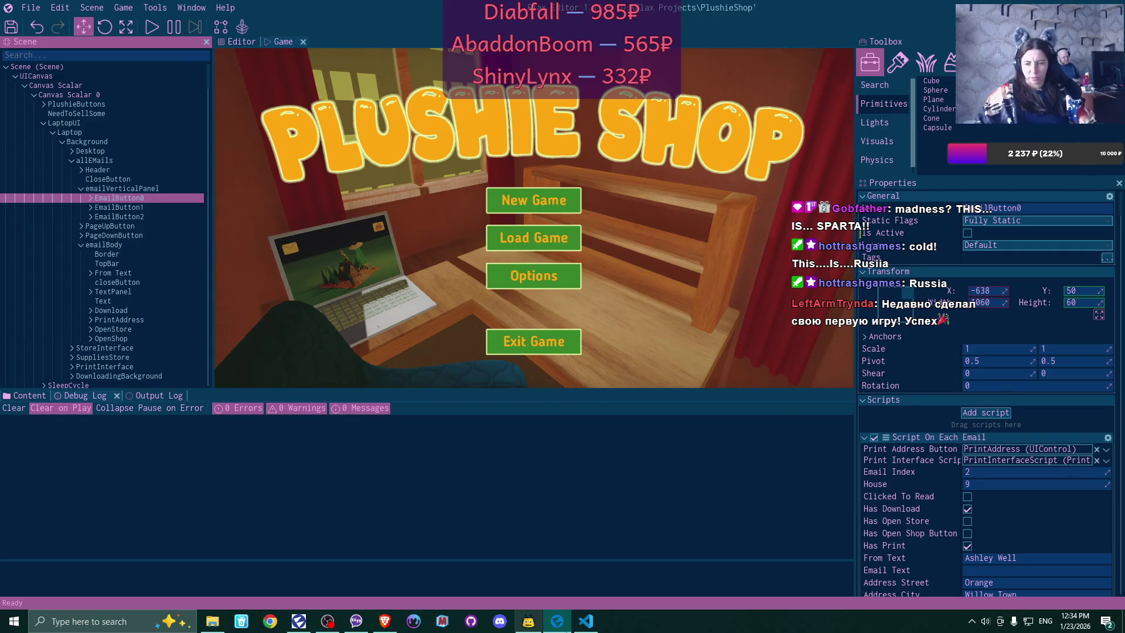
- Back in VS Code, close CurtainScript.cs and scroll the Explorer toward ReadAnyEmail.cs, with LaptopUI.cs showing
{"action": "left_click", "coordinate": [586, 620]}
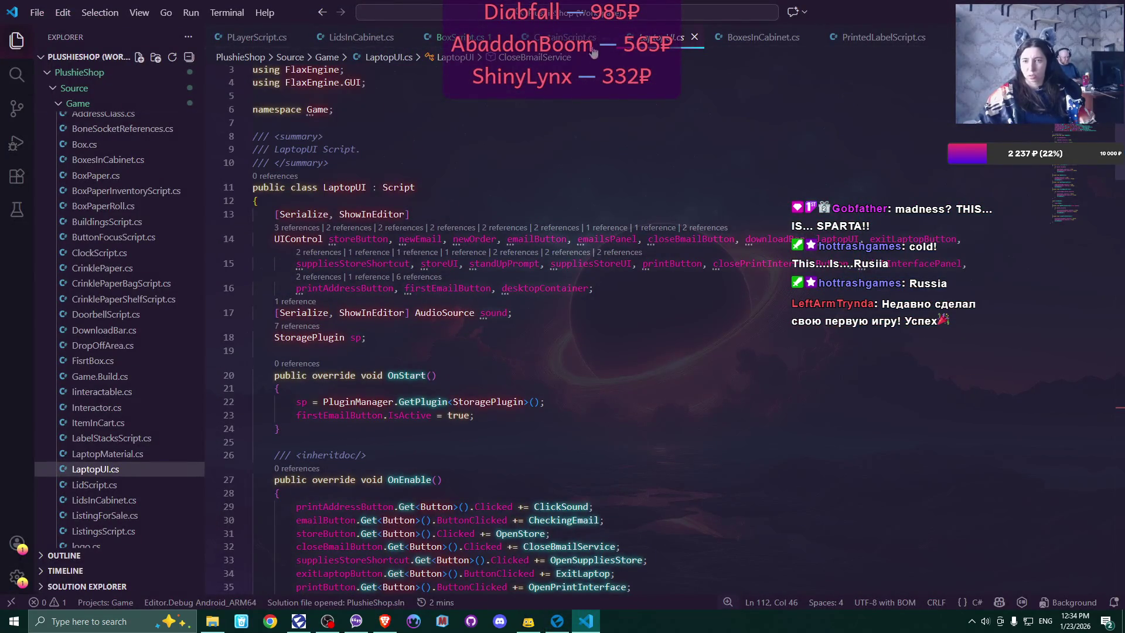
{"action": "left_click", "coordinate": [606, 38]}
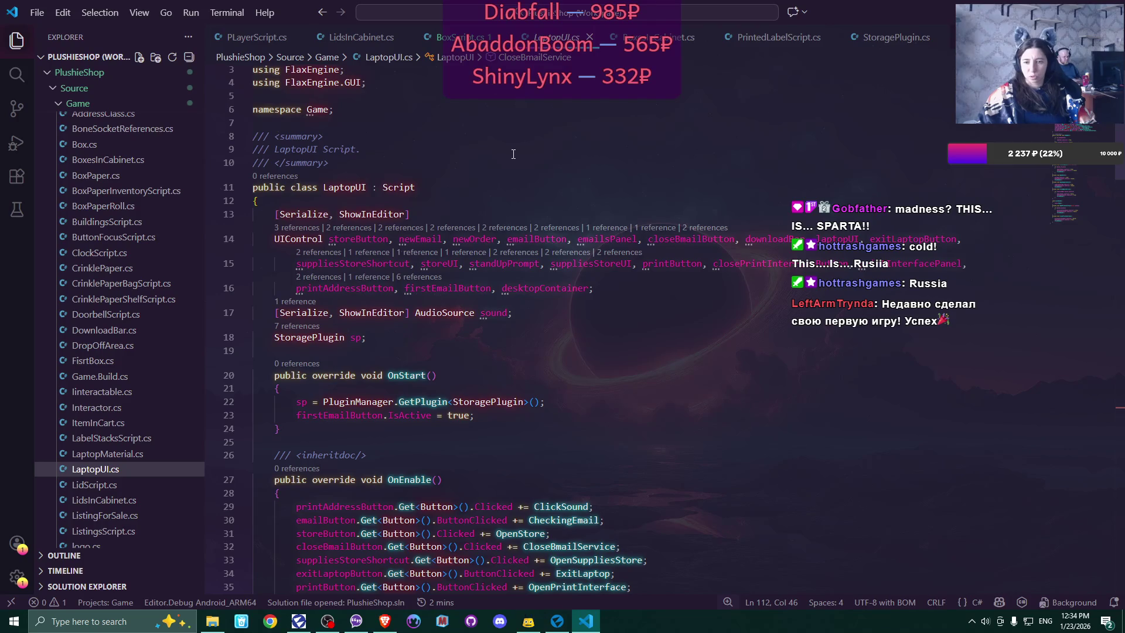
{"action": "scroll", "coordinate": [514, 154], "scroll_direction": "down", "scroll_amount": 15}
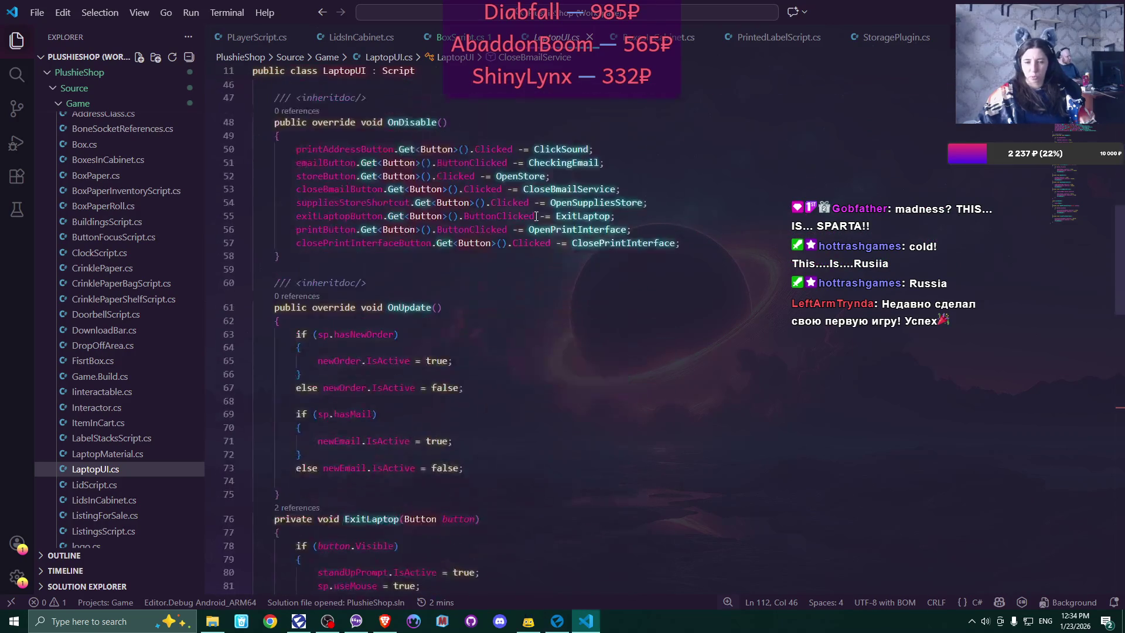
{"action": "scroll", "coordinate": [537, 217], "scroll_direction": "down", "scroll_amount": 12}
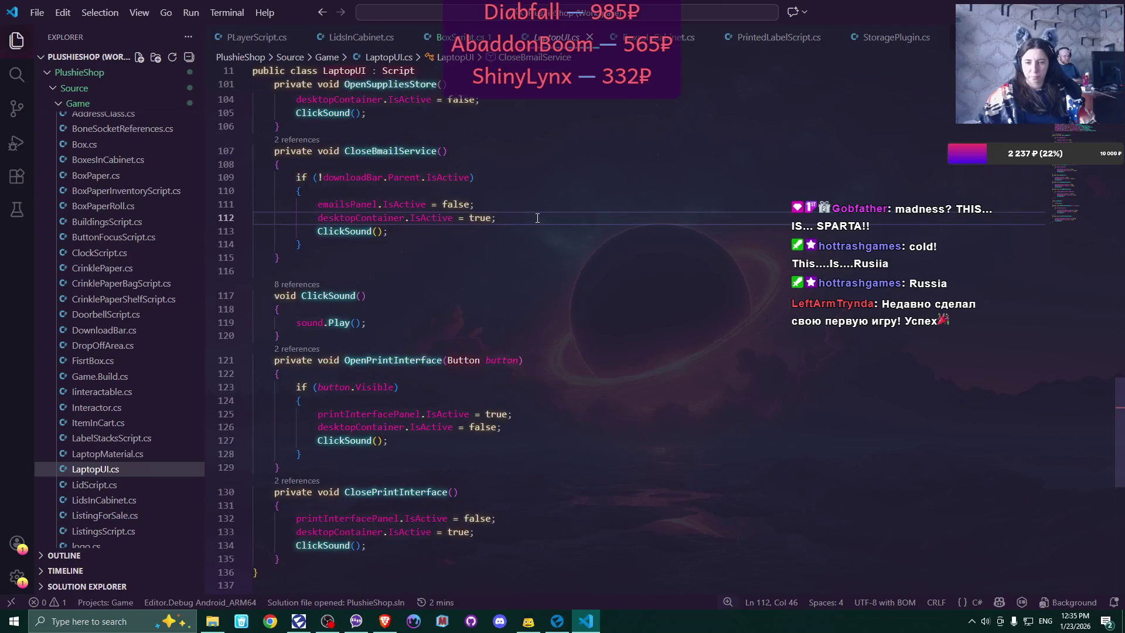
{"action": "left_click_drag", "start_coordinate": [1121, 429], "coordinate": [1122, 38]}
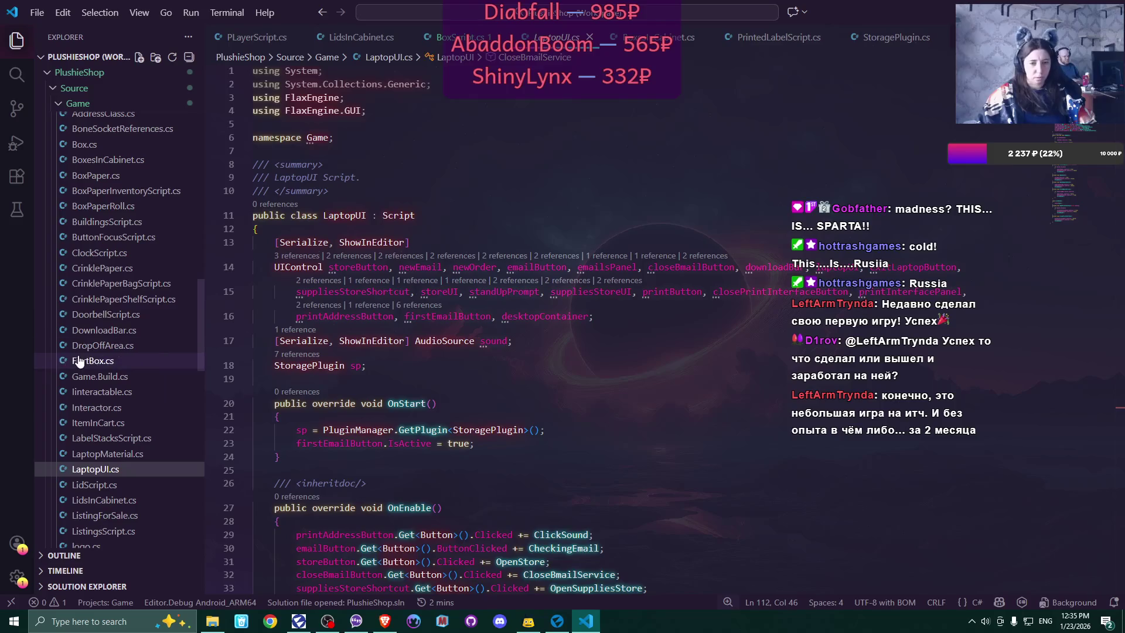
{"action": "scroll", "coordinate": [98, 218], "scroll_direction": "down", "scroll_amount": 2}
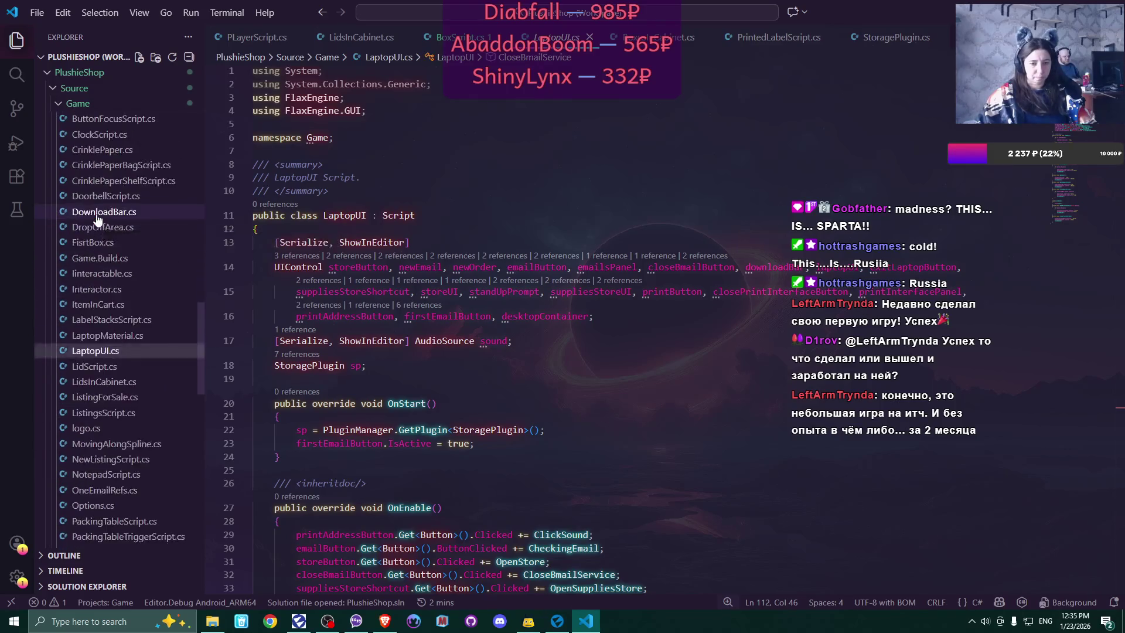
{"action": "scroll", "coordinate": [98, 219], "scroll_direction": "down", "scroll_amount": 4}
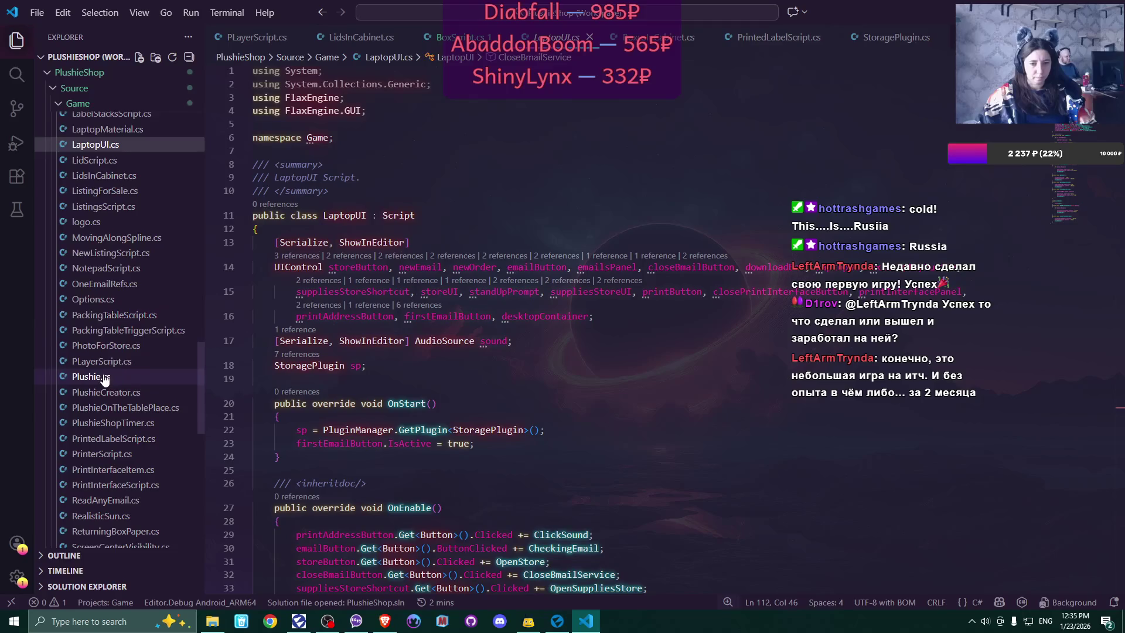
{"action": "scroll", "coordinate": [104, 380], "scroll_direction": "down", "scroll_amount": 2}
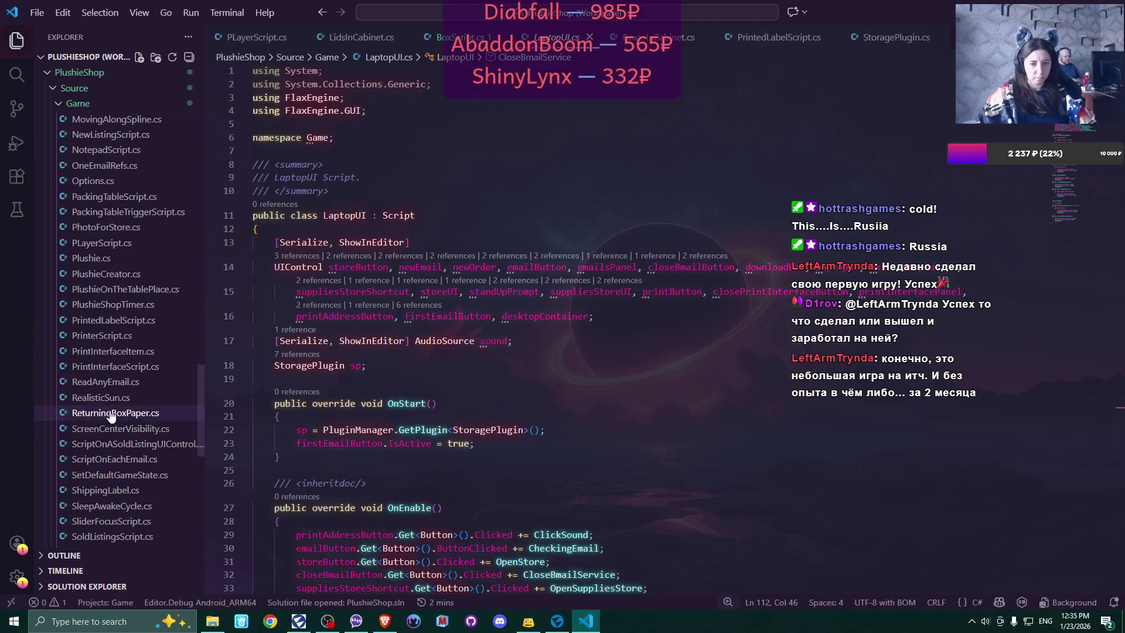
- In ReadAnyEmail.cs, add a [Serialize, ShowInEditor] AudioSource click field after whiteBoardMat
{"action": "left_click", "coordinate": [105, 381]}
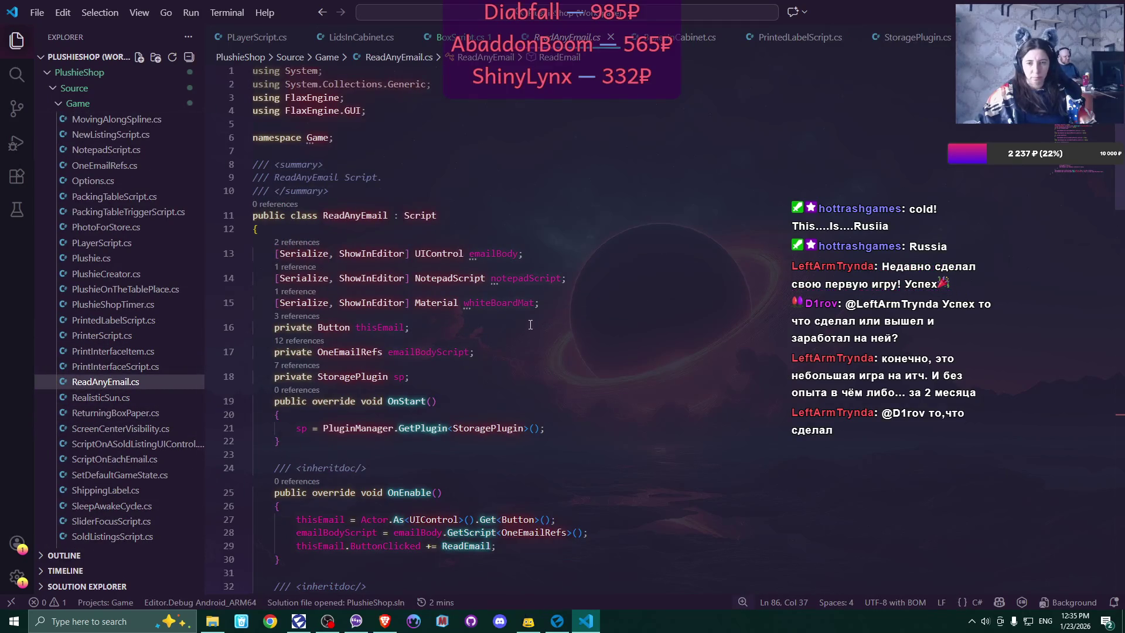
{"action": "left_click", "coordinate": [568, 304]}
{"action": "key", "text": "Return"}
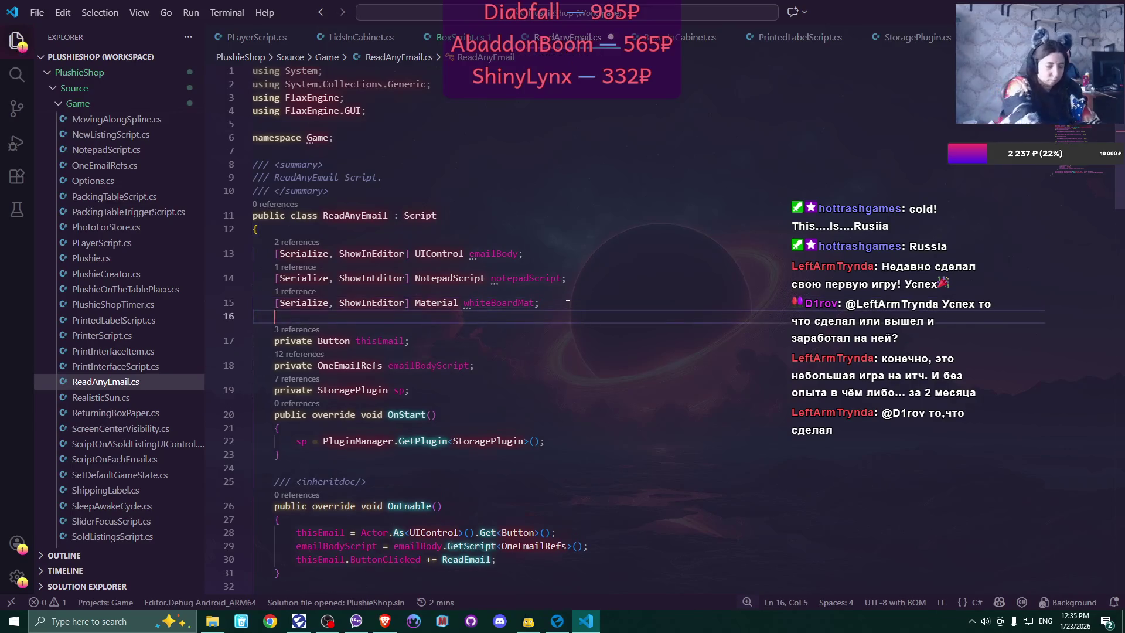
{"action": "type", "text": "[Serialize"}
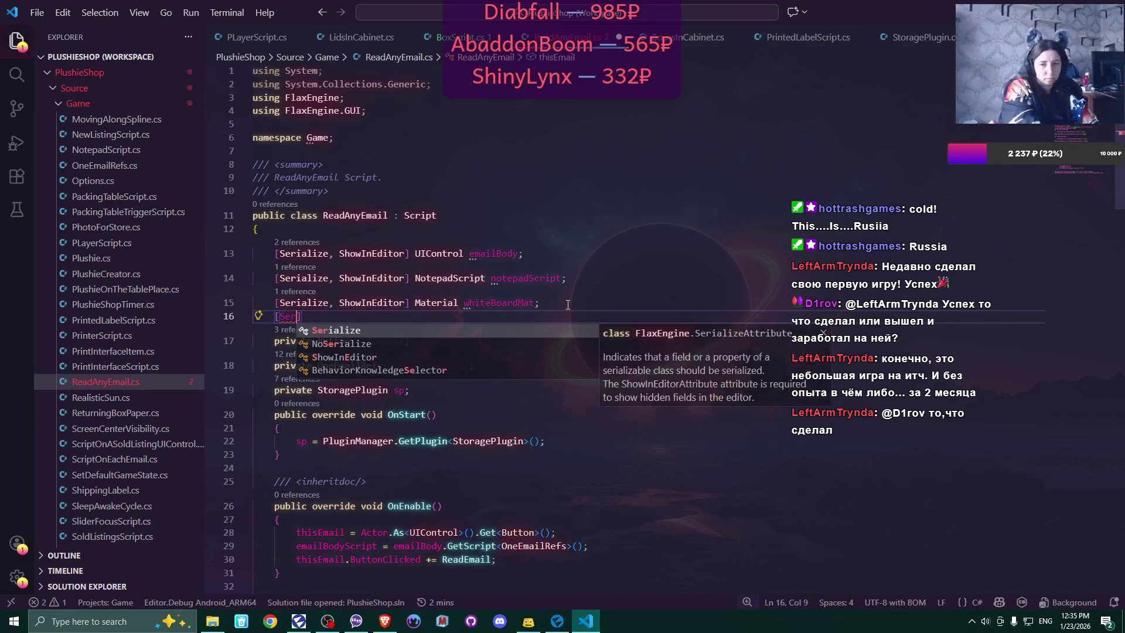
{"action": "type", "text": ", Show"}
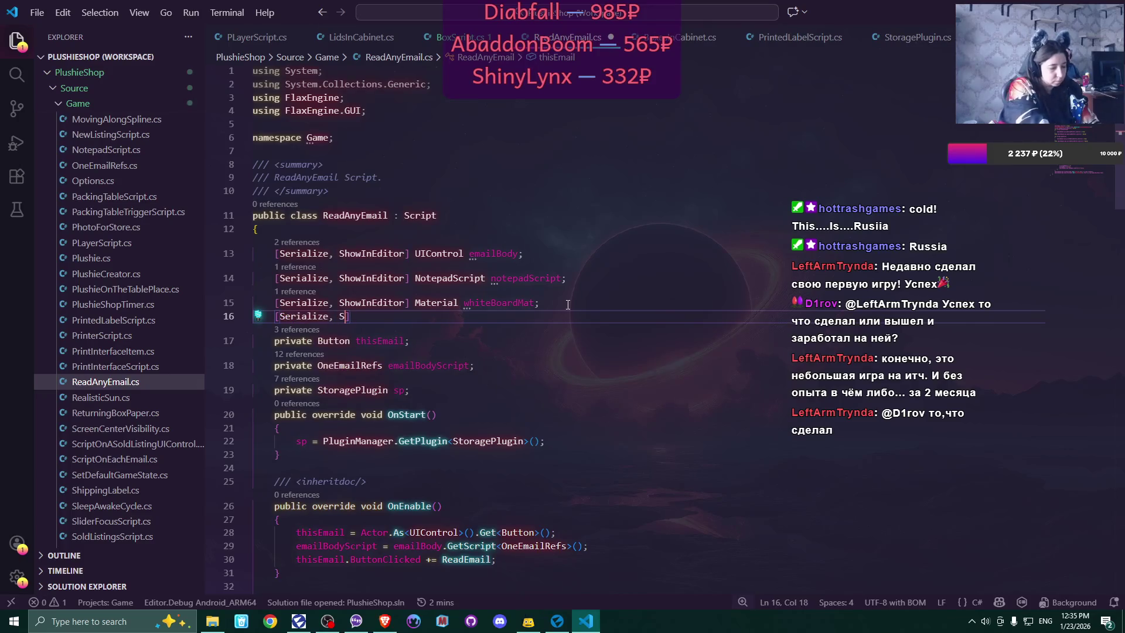
{"action": "key", "text": "Tab"}
{"action": "type", "text": "A"}
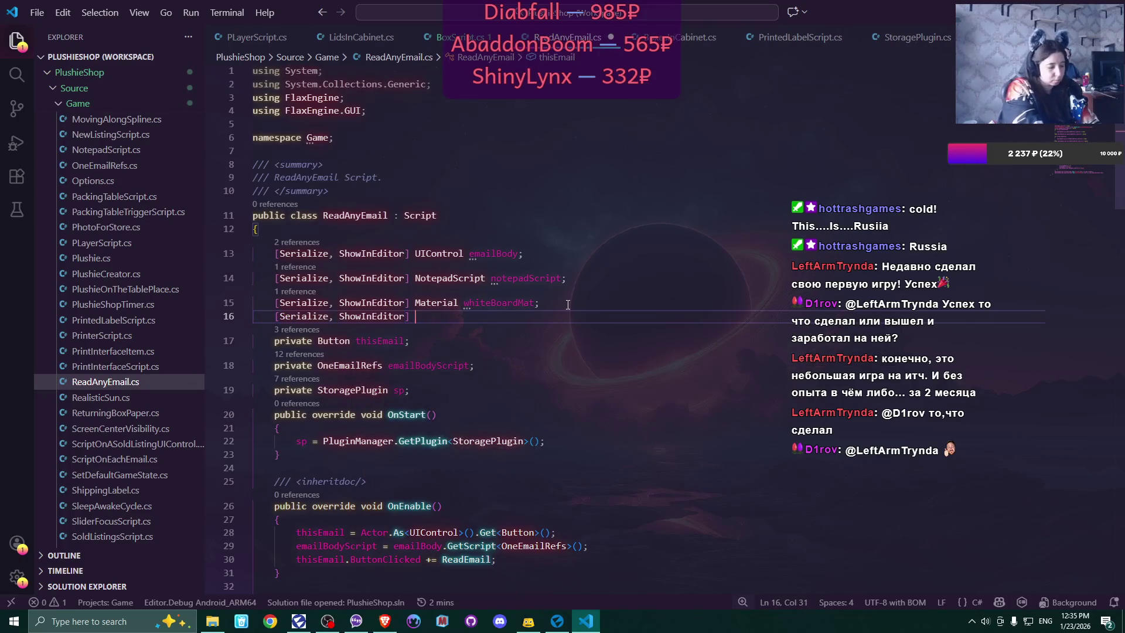
{"action": "type", "text": "udio"}
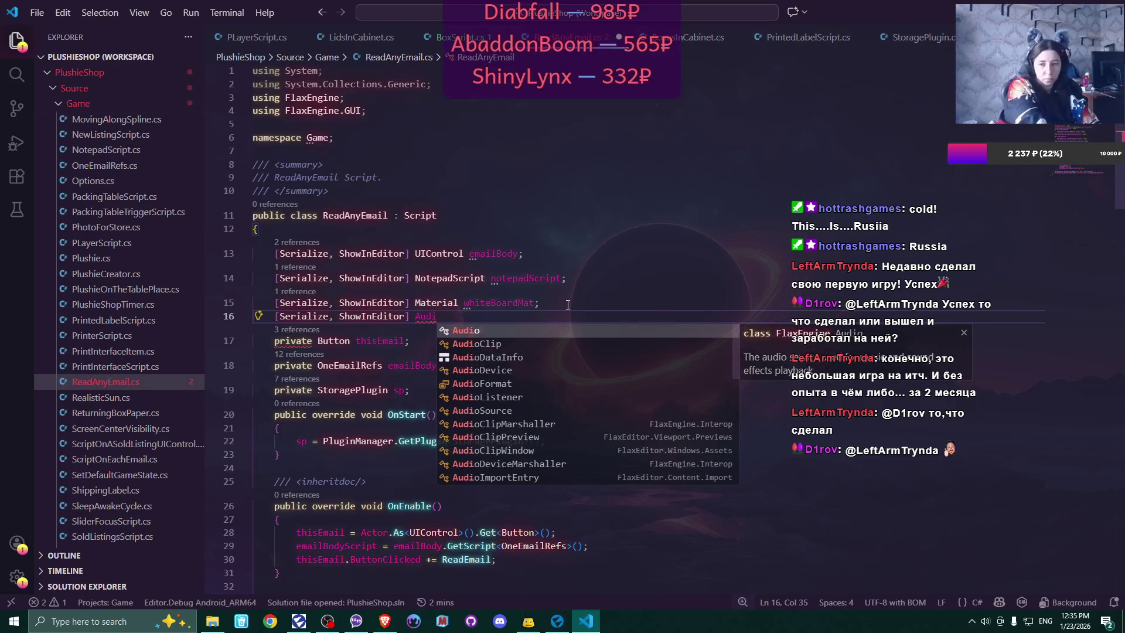
{"action": "key", "text": "Down"}
{"action": "key", "text": "Down"}
{"action": "key", "text": "Down"}
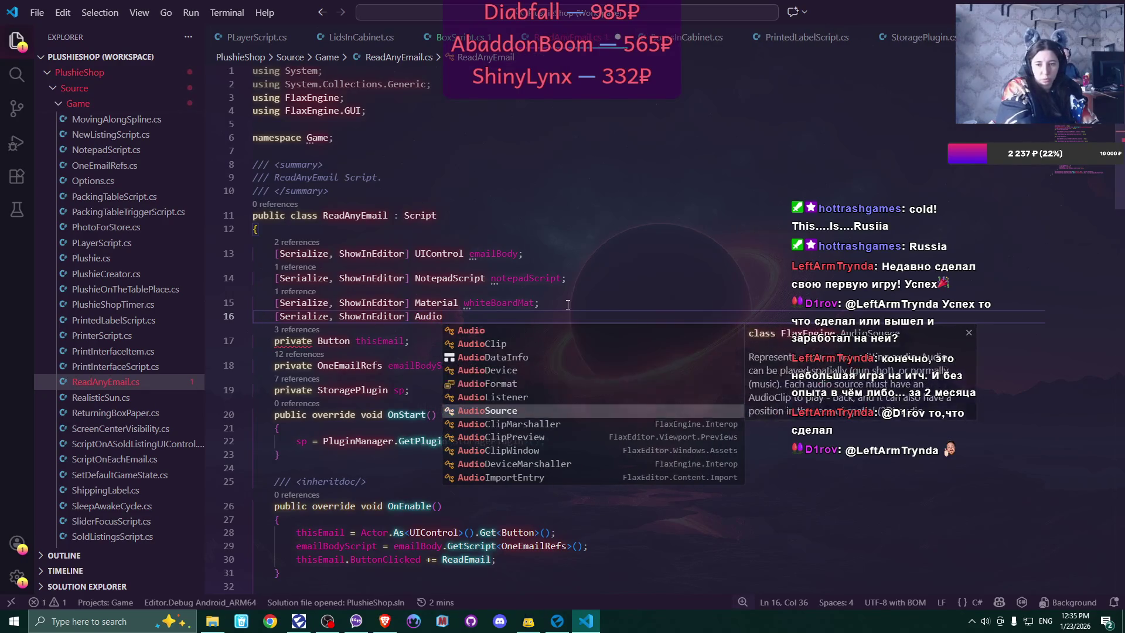
{"action": "key", "text": "Return"}
{"action": "type", "text": "click;"}
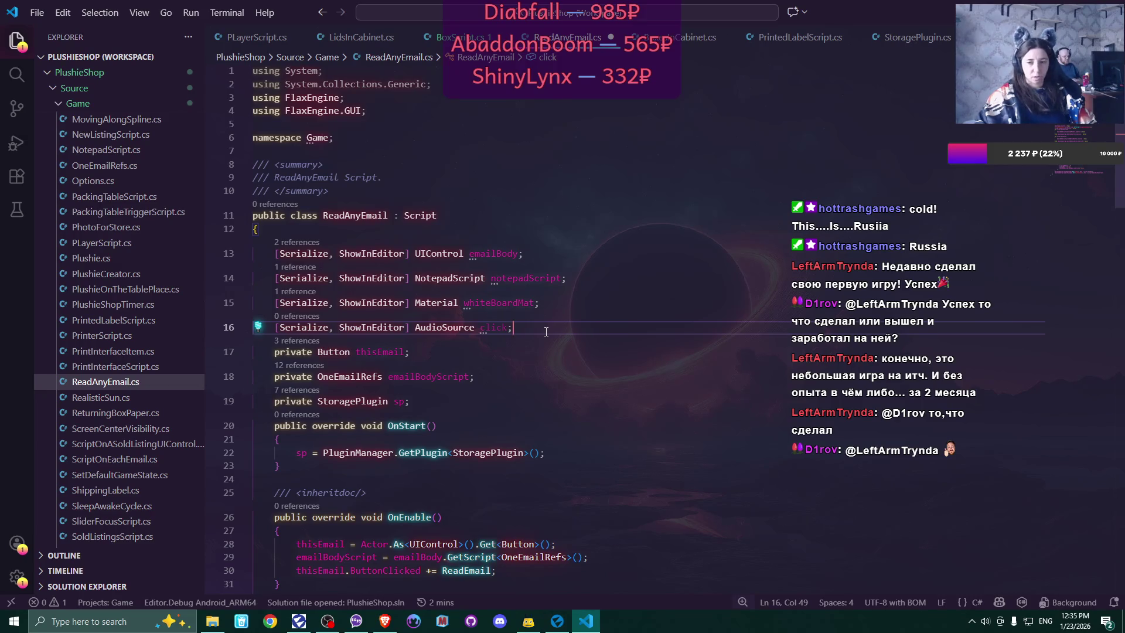
- Add click.Play(); at the top of ReadEmail, save the script, and return to Flax Engine
{"action": "double_click", "coordinate": [489, 329]}
{"action": "scroll", "coordinate": [566, 387], "scroll_direction": "down", "scroll_amount": 3}
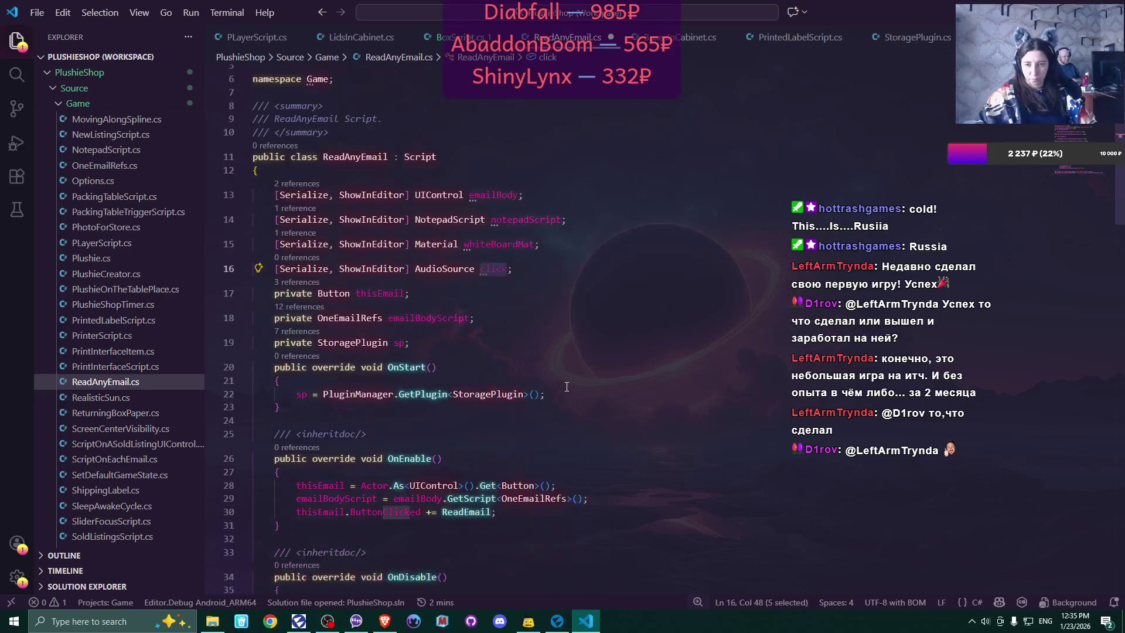
{"action": "scroll", "coordinate": [567, 387], "scroll_direction": "down", "scroll_amount": 3}
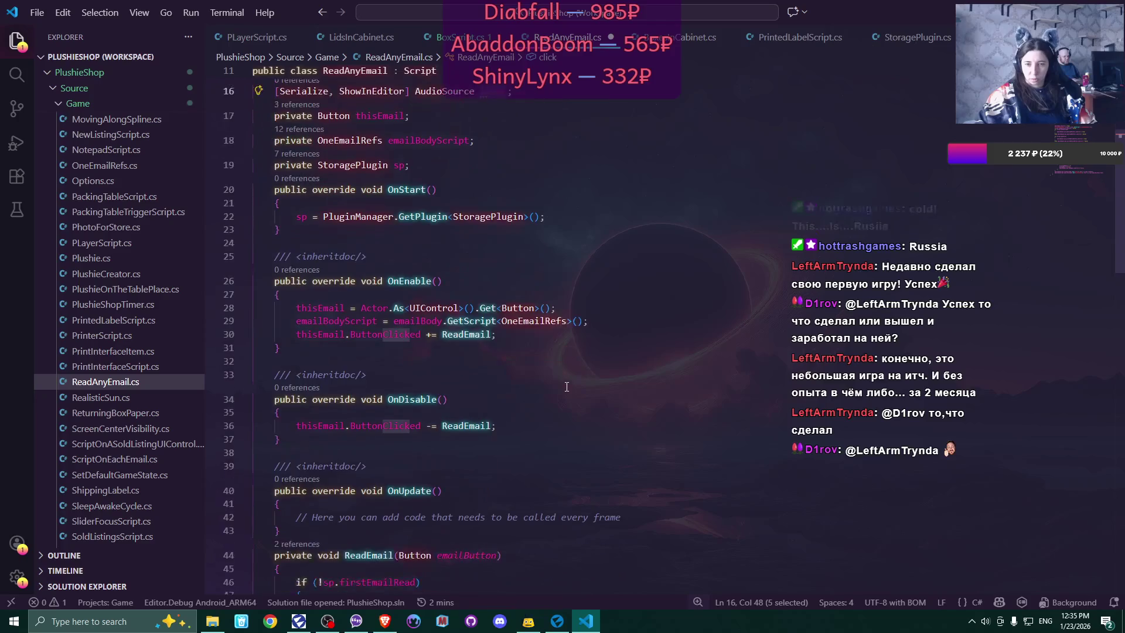
{"action": "scroll", "coordinate": [567, 387], "scroll_direction": "down", "scroll_amount": 6}
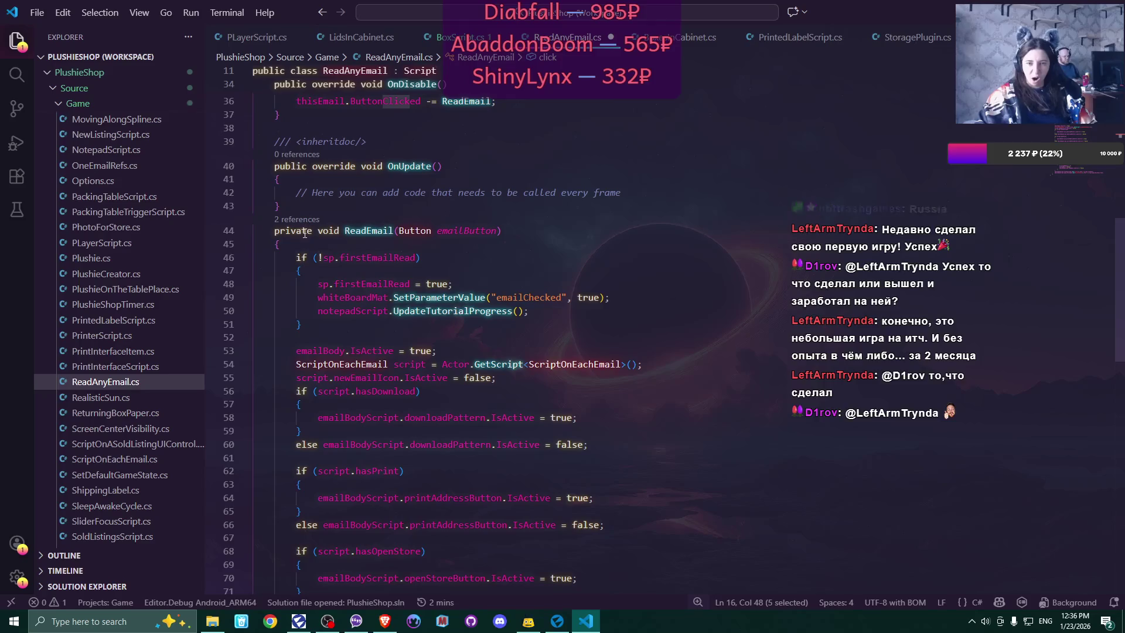
{"action": "left_click", "coordinate": [308, 242]}
{"action": "key", "text": "Return"}
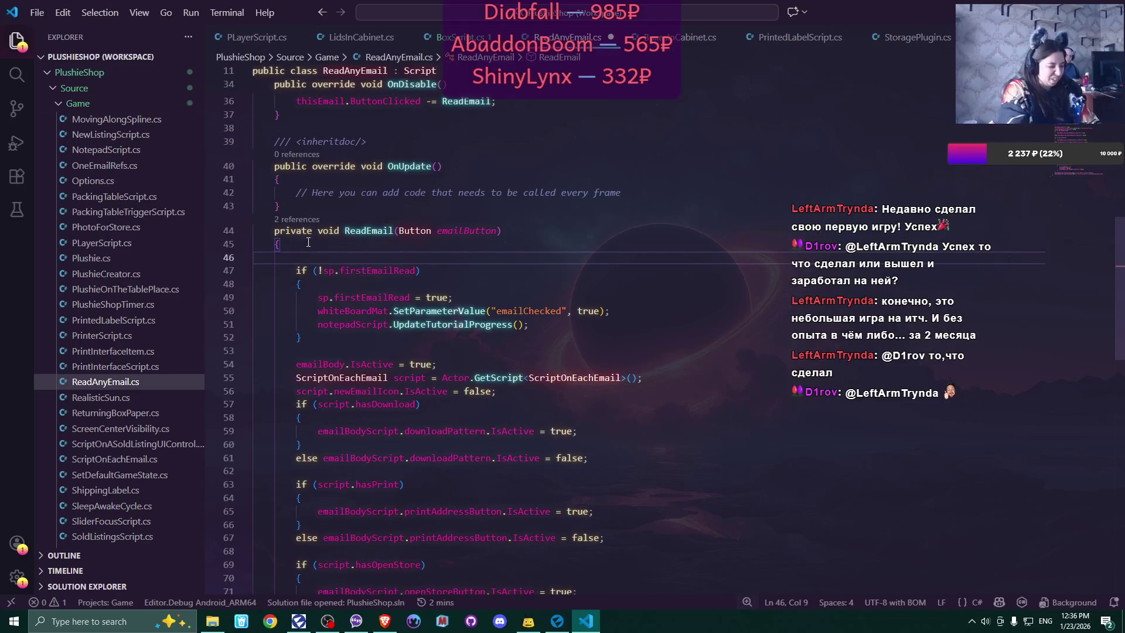
{"action": "type", "text": "click.Pla"}
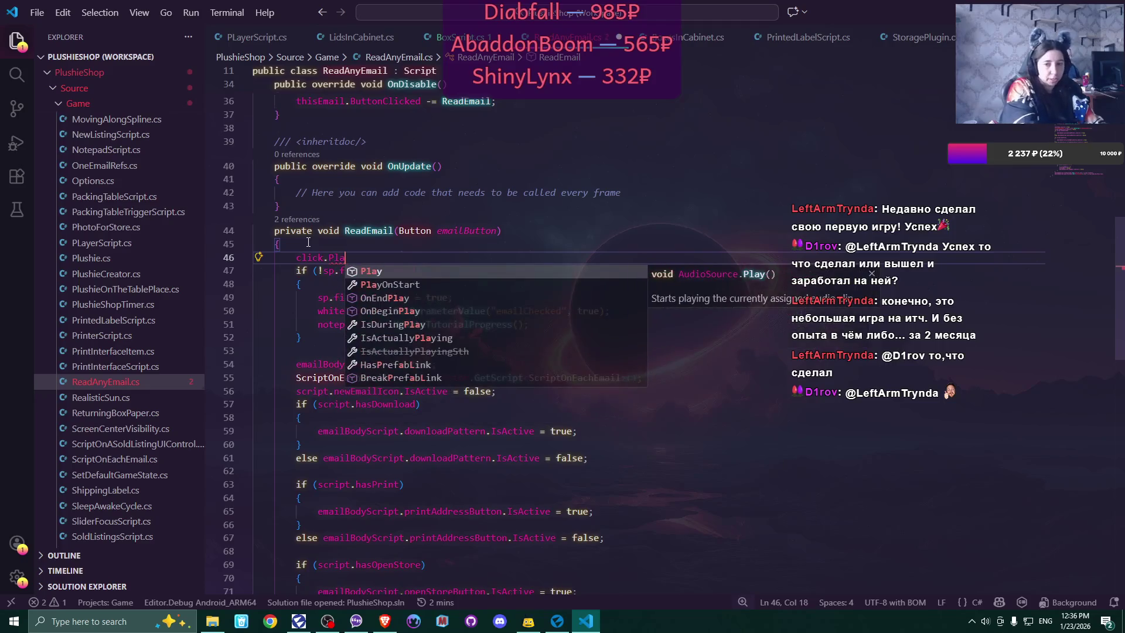
{"action": "key", "text": "Tab"}
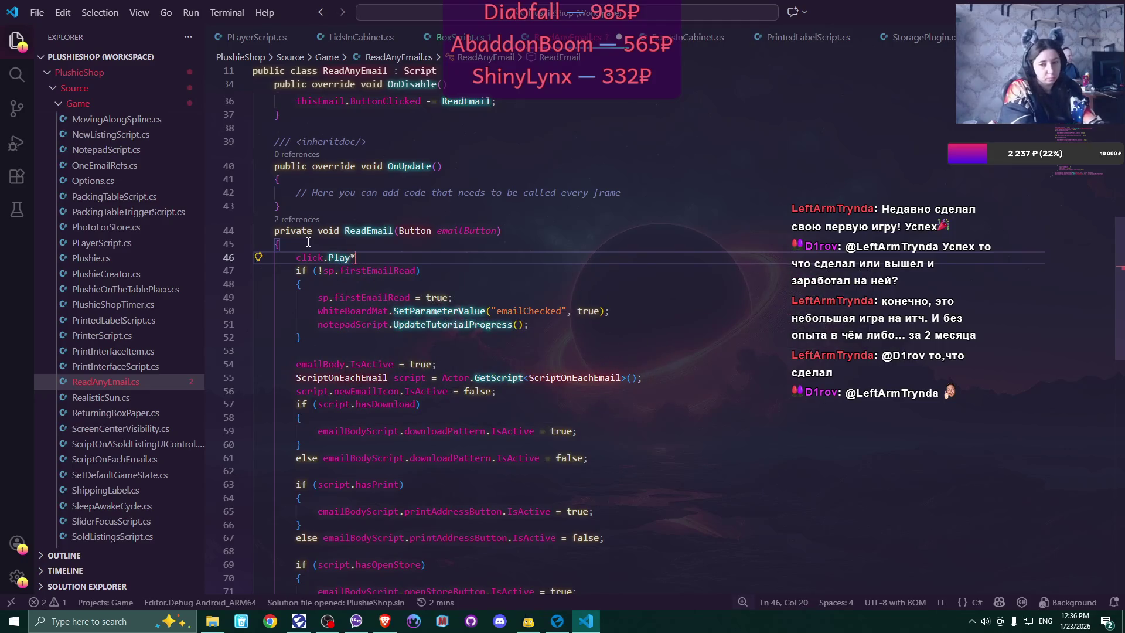
{"action": "type", "text": "();"}
{"action": "key", "text": "ctrl+s"}
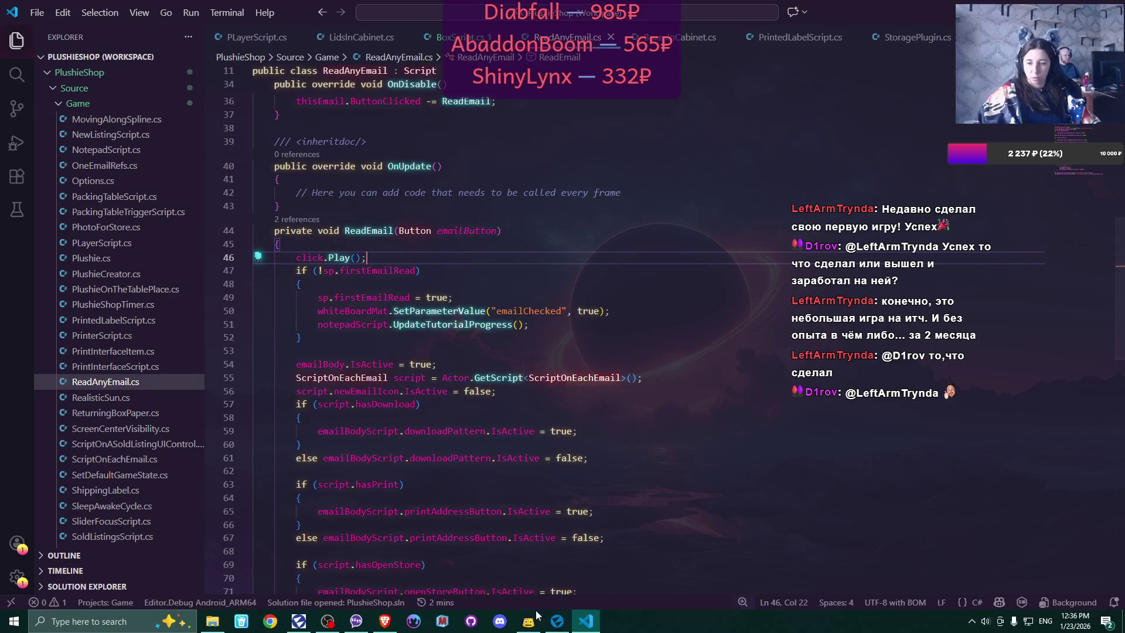
{"action": "left_click", "coordinate": [557, 620]}
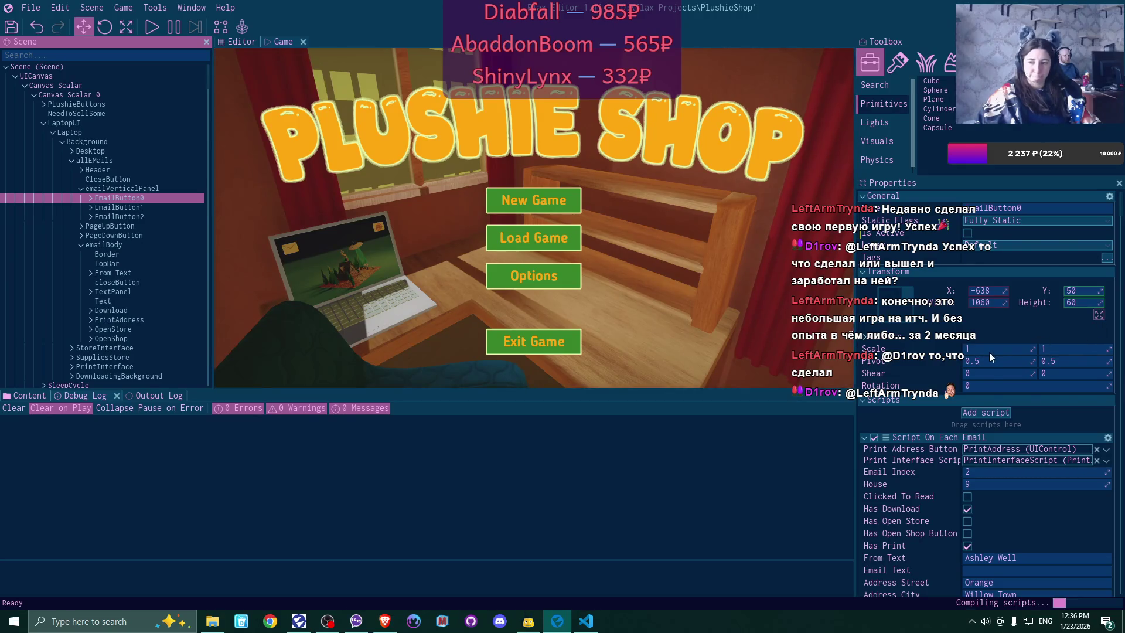
- Drag the 'clicks' node onto EmailButton0's Read Any Email Click field in Properties
{"action": "scroll", "coordinate": [989, 352], "scroll_direction": "down", "scroll_amount": 5}
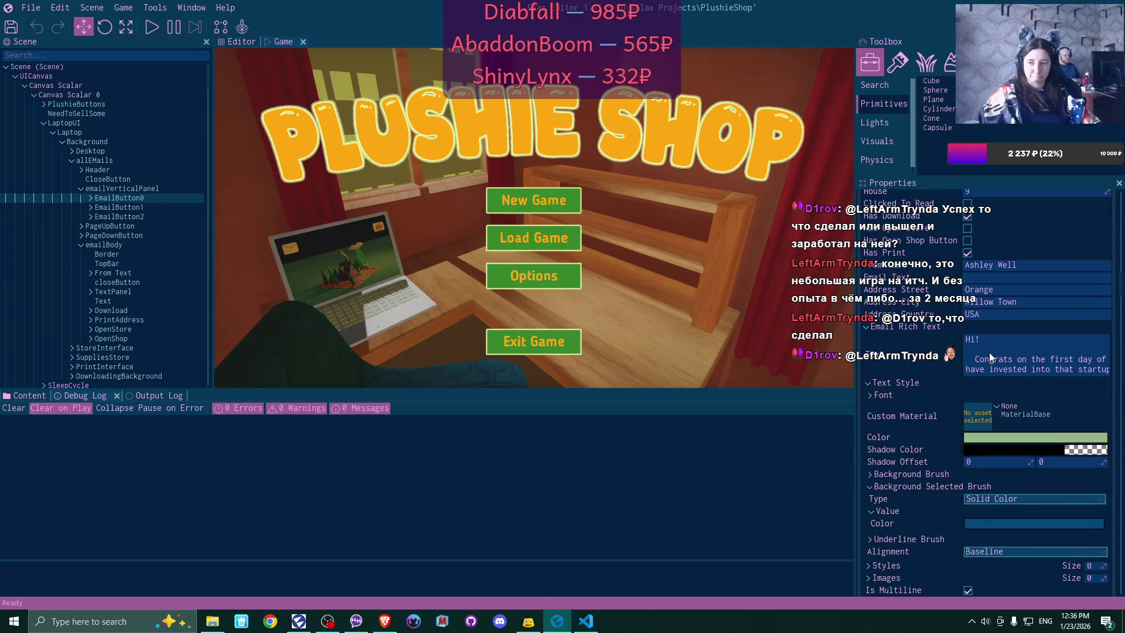
{"action": "scroll", "coordinate": [989, 352], "scroll_direction": "up", "scroll_amount": 3}
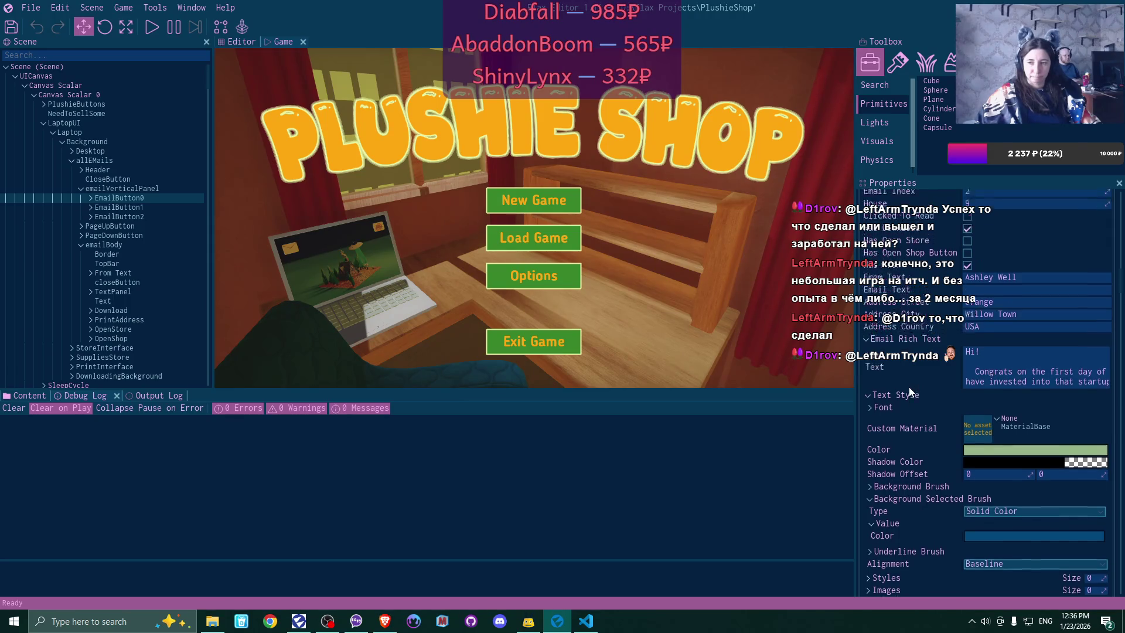
{"action": "scroll", "coordinate": [911, 392], "scroll_direction": "up", "scroll_amount": 1}
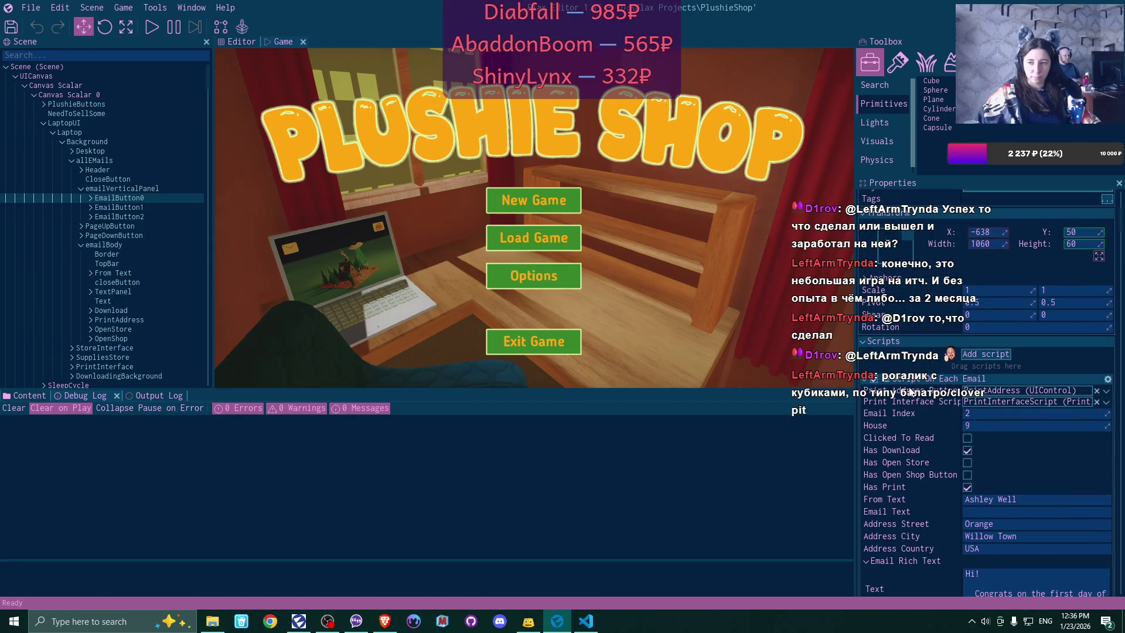
{"action": "scroll", "coordinate": [911, 392], "scroll_direction": "down", "scroll_amount": 15}
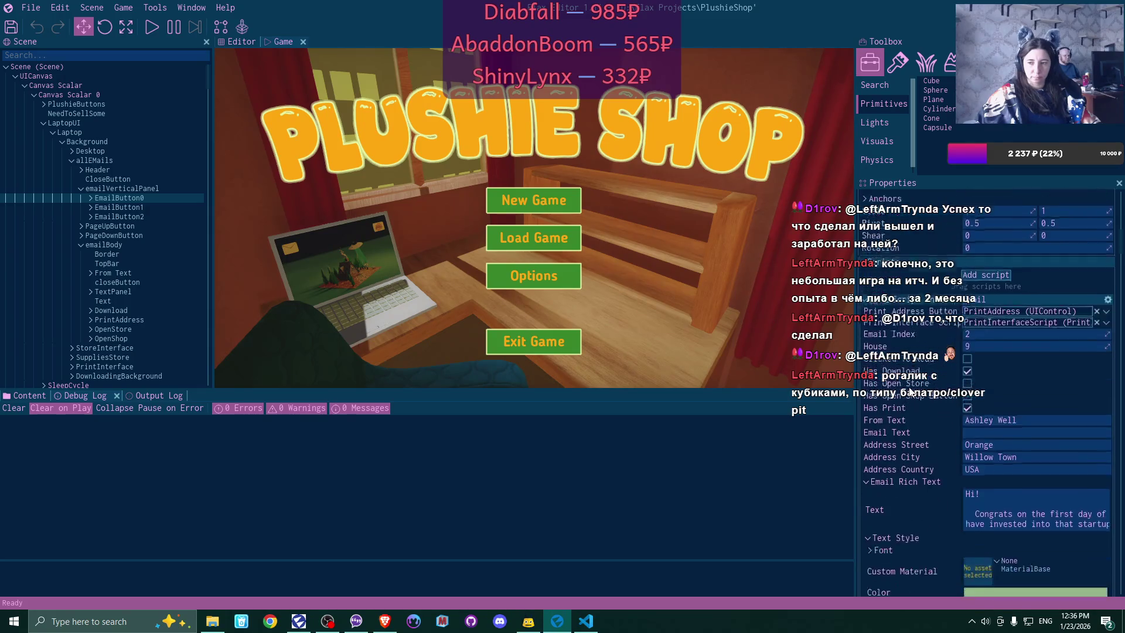
{"action": "scroll", "coordinate": [911, 392], "scroll_direction": "down", "scroll_amount": 4}
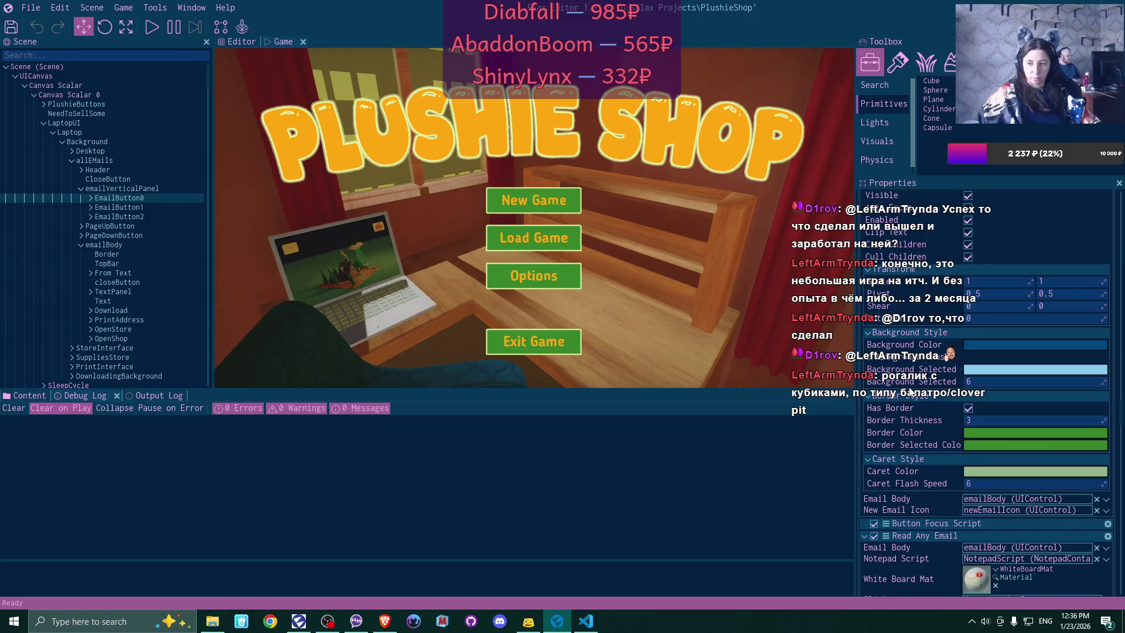
{"action": "scroll", "coordinate": [911, 392], "scroll_direction": "down", "scroll_amount": 2}
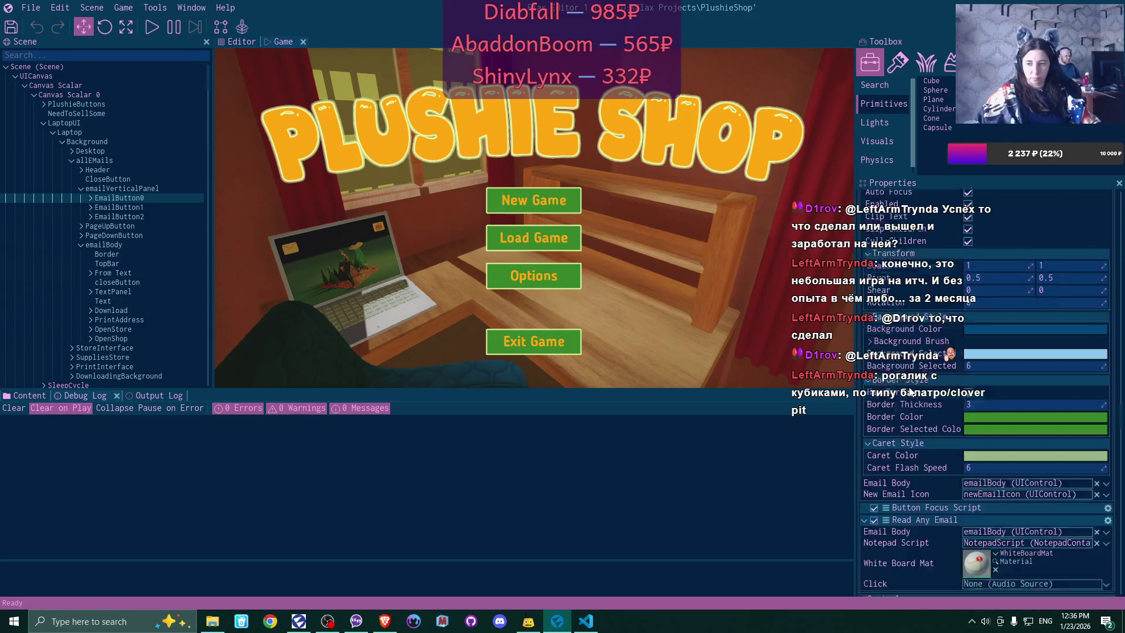
{"action": "scroll", "coordinate": [911, 392], "scroll_direction": "down", "scroll_amount": 2}
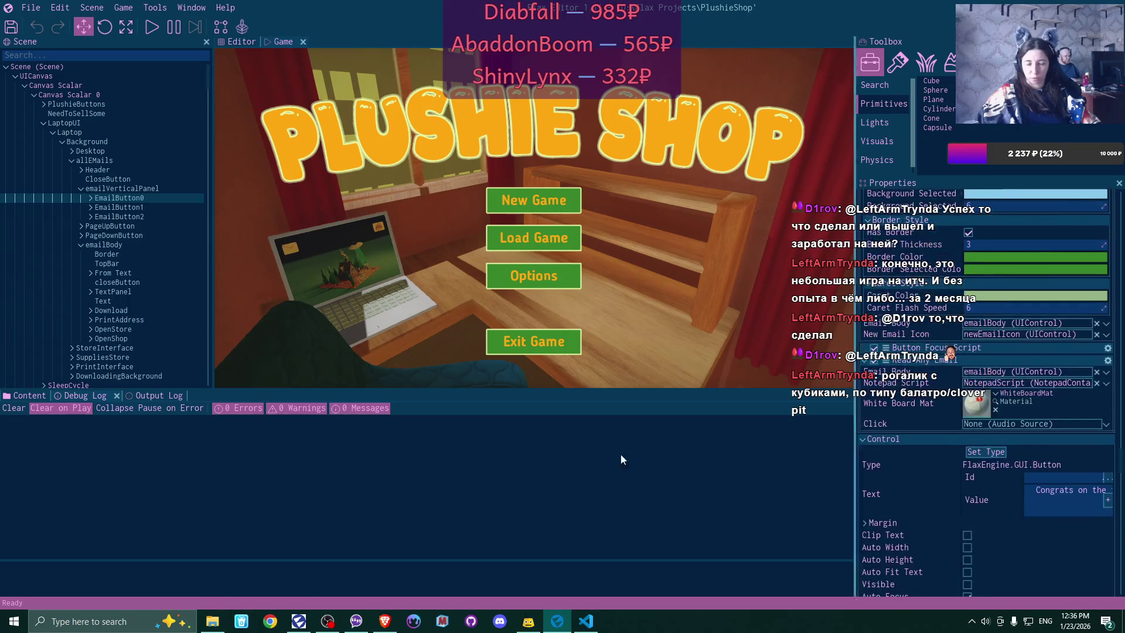
{"action": "scroll", "coordinate": [90, 223], "scroll_direction": "down", "scroll_amount": 10}
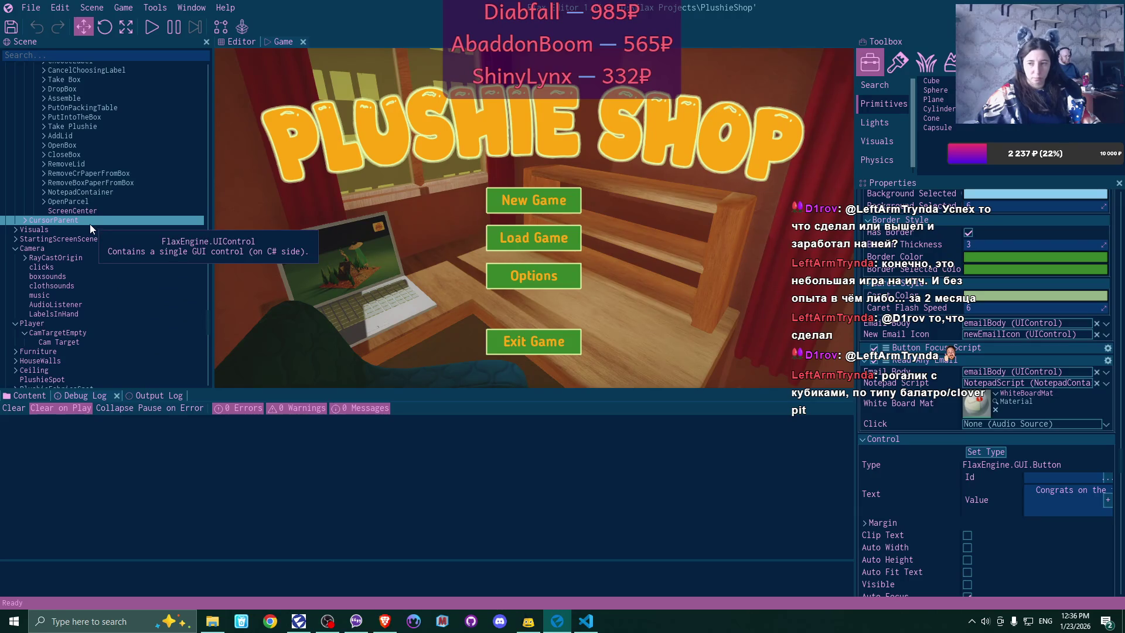
{"action": "scroll", "coordinate": [90, 224], "scroll_direction": "up", "scroll_amount": 1}
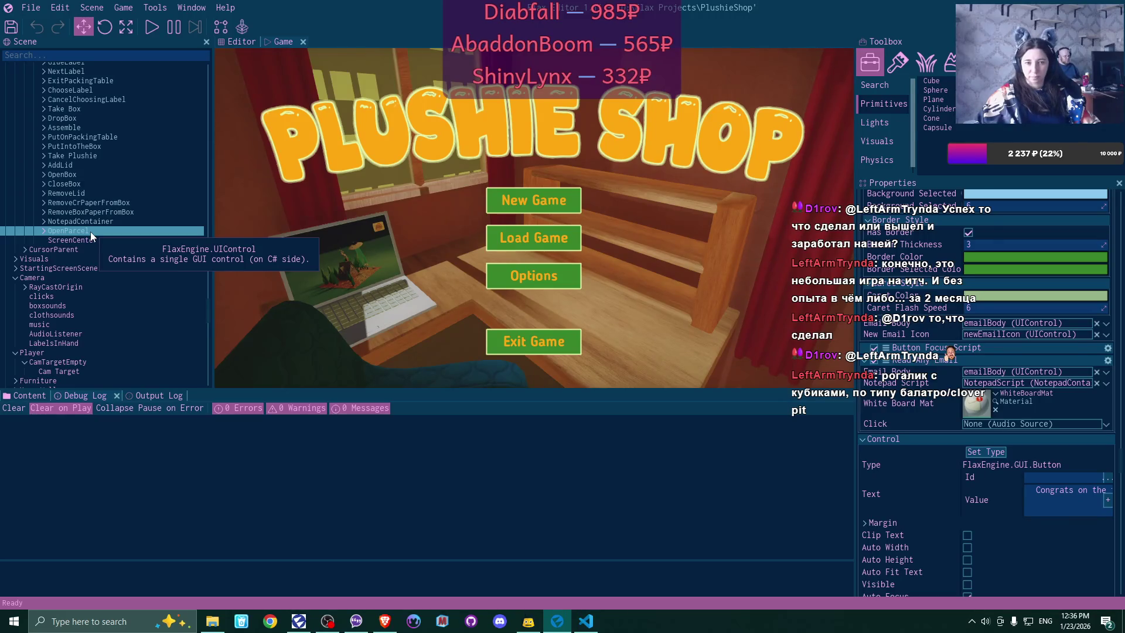
{"action": "left_click", "coordinate": [139, 244]}
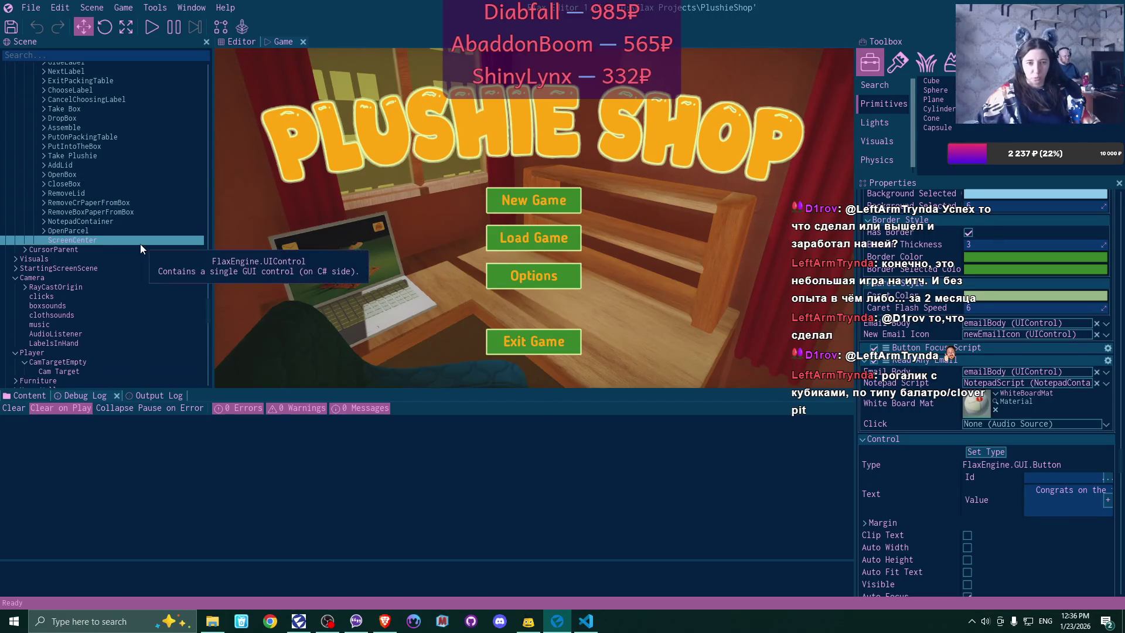
{"action": "scroll", "coordinate": [136, 227], "scroll_direction": "down", "scroll_amount": 5}
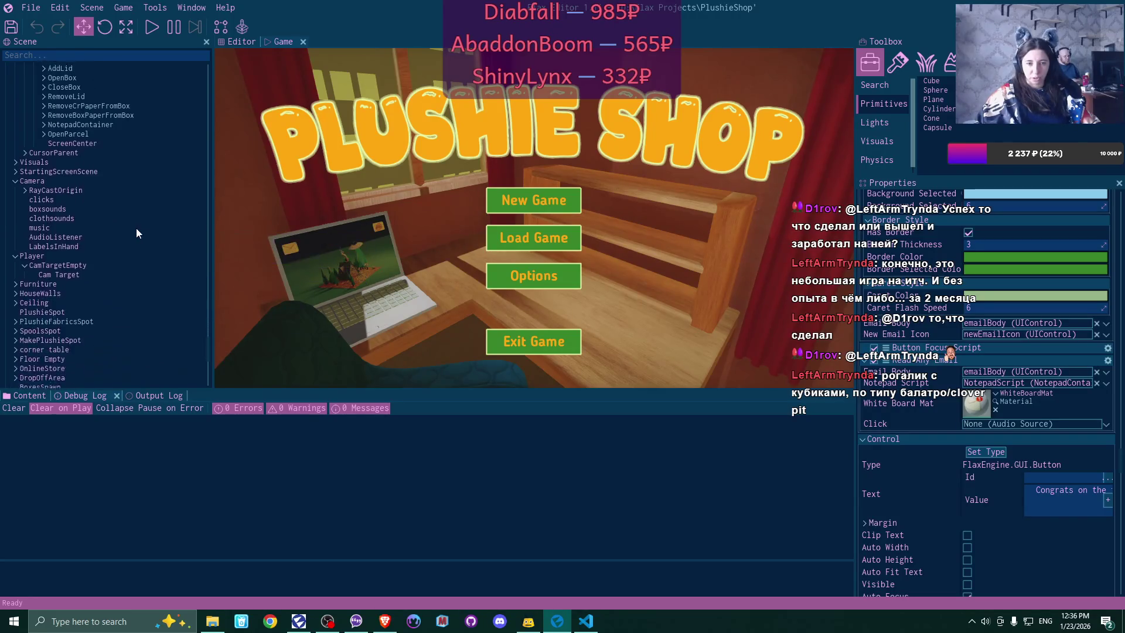
{"action": "scroll", "coordinate": [136, 232], "scroll_direction": "down", "scroll_amount": 1}
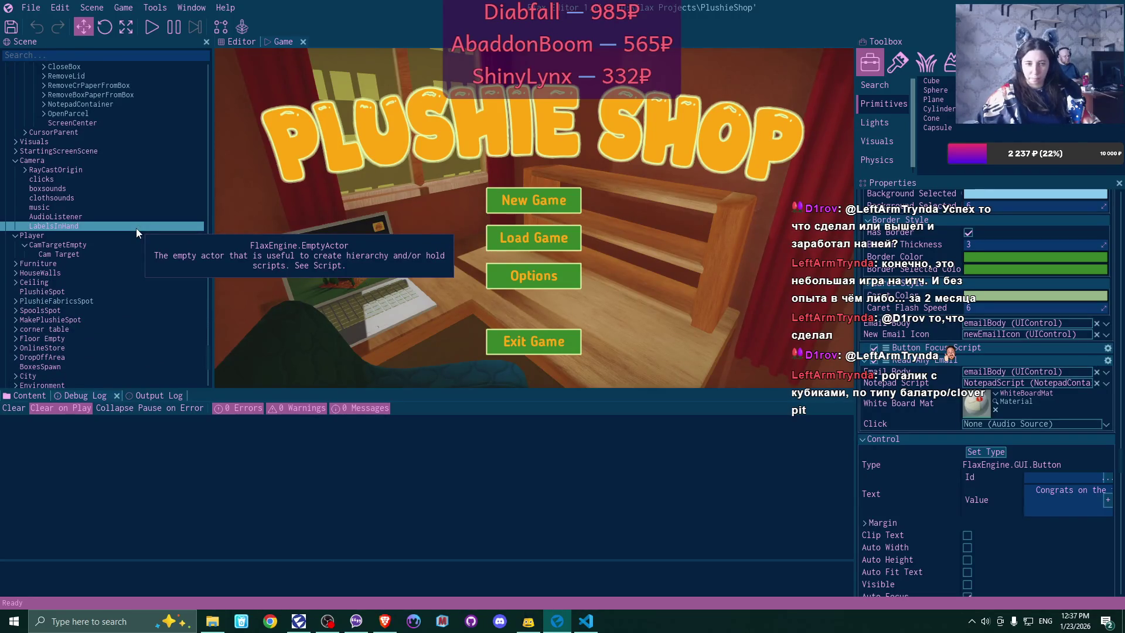
{"action": "scroll", "coordinate": [136, 232], "scroll_direction": "up", "scroll_amount": 6}
{"action": "scroll", "coordinate": [136, 228], "scroll_direction": "up", "scroll_amount": 1}
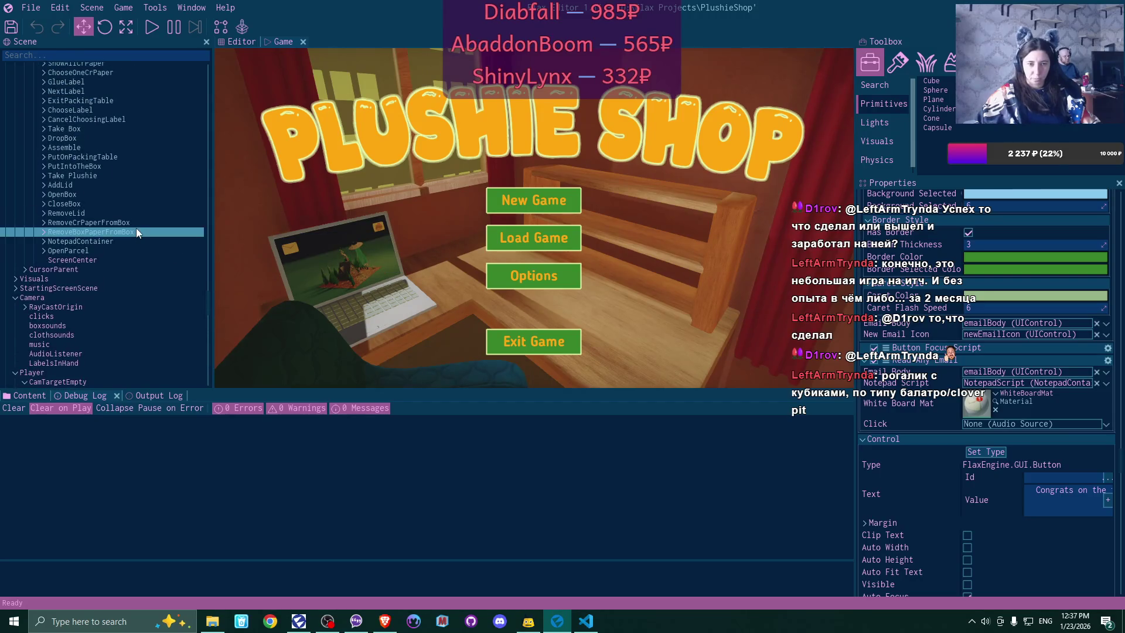
{"action": "mouse_move", "coordinate": [47, 315]}
{"action": "left_mouse_down"}
{"action": "mouse_move", "coordinate": [264, 351]}
{"action": "mouse_move", "coordinate": [992, 399]}
{"action": "mouse_move", "coordinate": [968, 424]}
{"action": "left_mouse_up"}
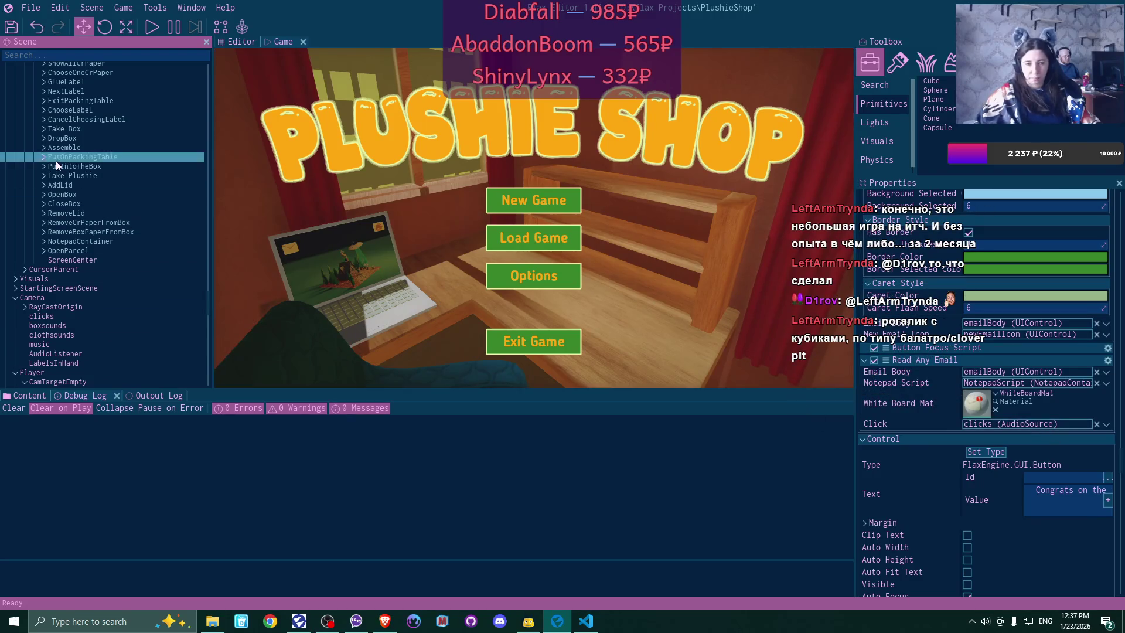
{"action": "scroll", "coordinate": [142, 204], "scroll_direction": "up", "scroll_amount": 15}
- Assign the 'clicks' audio source to EmailButton1's Read Any Email Click field
{"action": "scroll", "coordinate": [142, 204], "scroll_direction": "up", "scroll_amount": 8}
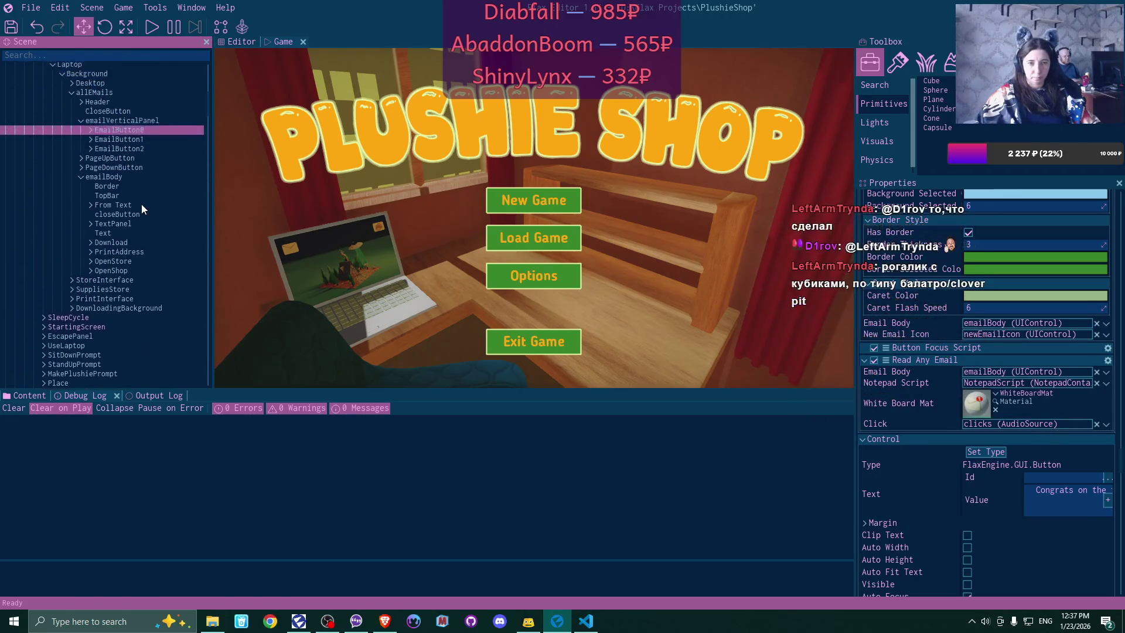
{"action": "left_click", "coordinate": [132, 140]}
{"action": "scroll", "coordinate": [968, 275], "scroll_direction": "down", "scroll_amount": 15}
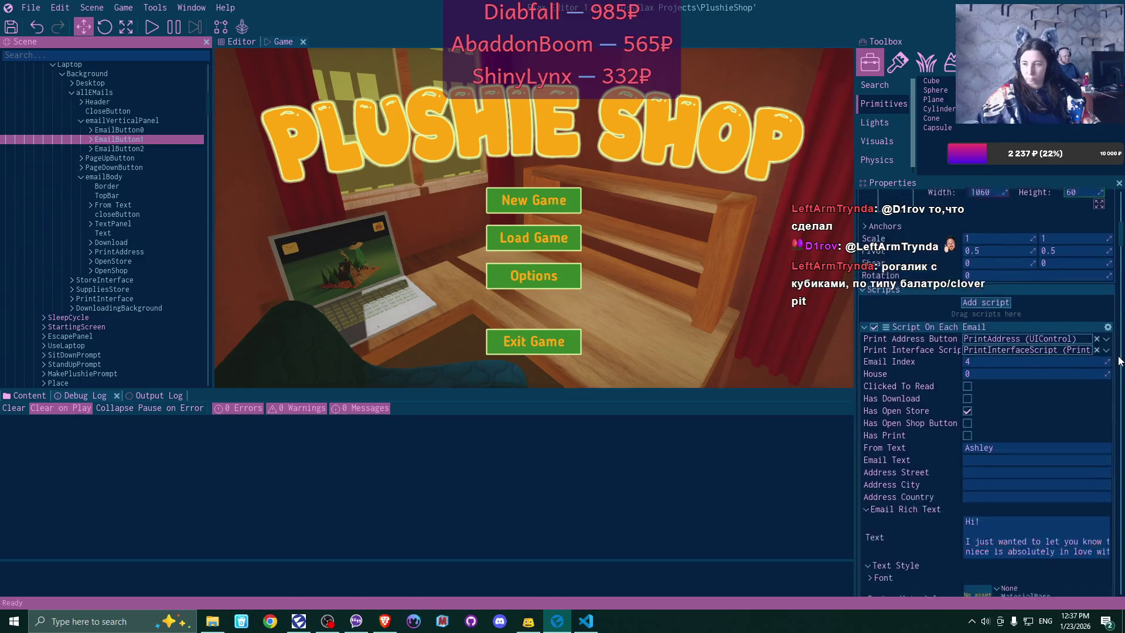
{"action": "scroll", "coordinate": [1098, 366], "scroll_direction": "down", "scroll_amount": 10}
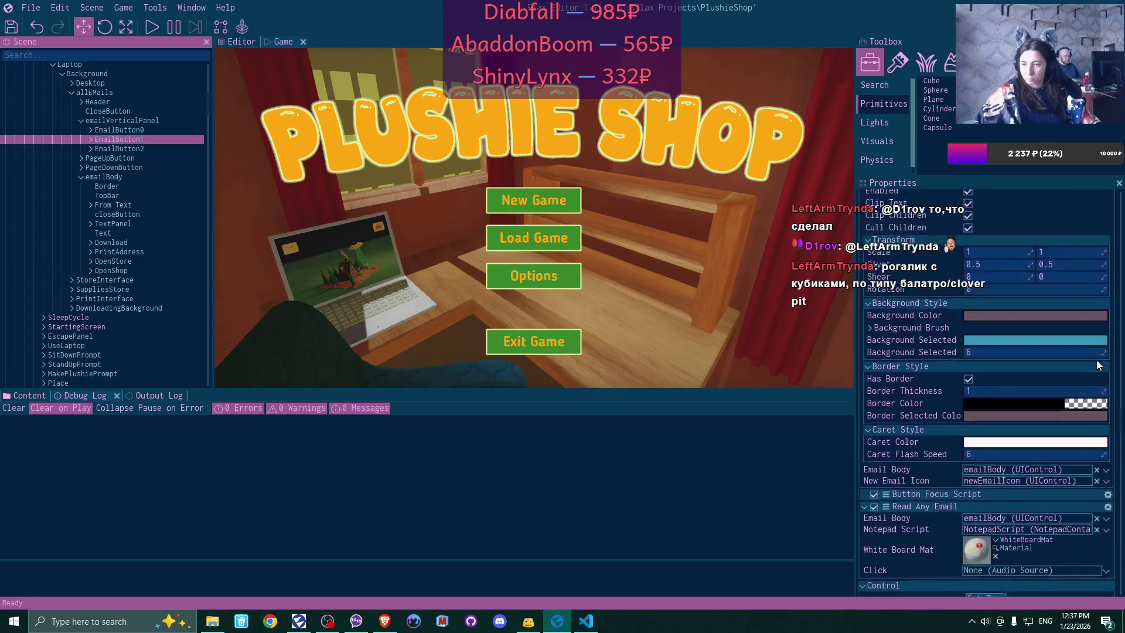
{"action": "scroll", "coordinate": [88, 309], "scroll_direction": "down", "scroll_amount": 1}
{"action": "scroll", "coordinate": [88, 305], "scroll_direction": "down", "scroll_amount": 20}
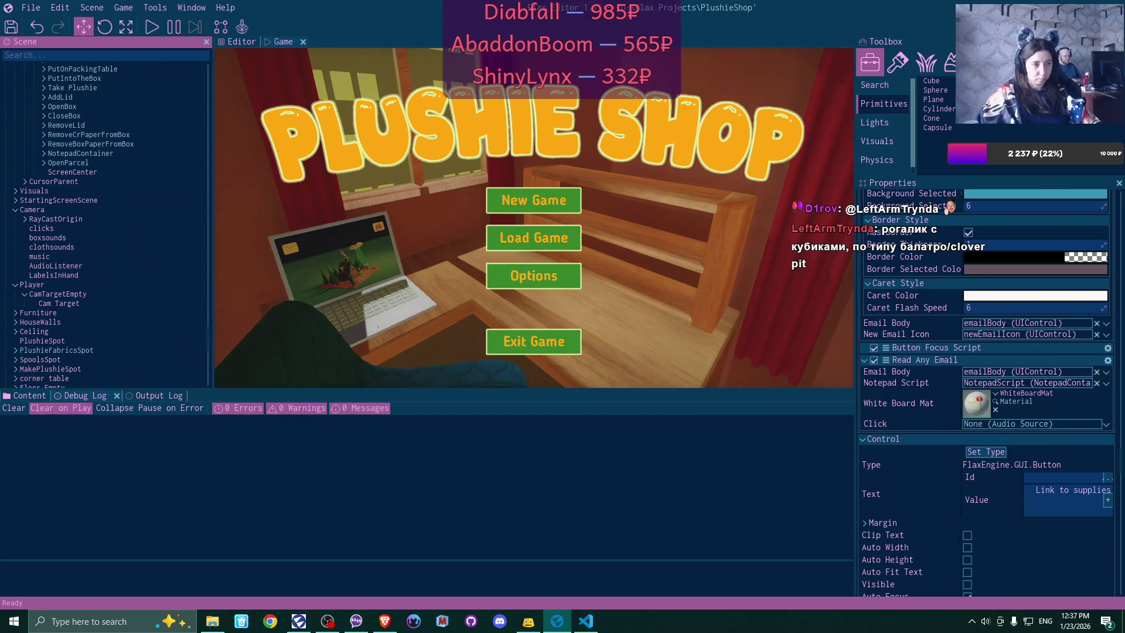
{"action": "scroll", "coordinate": [123, 248], "scroll_direction": "down", "scroll_amount": 5}
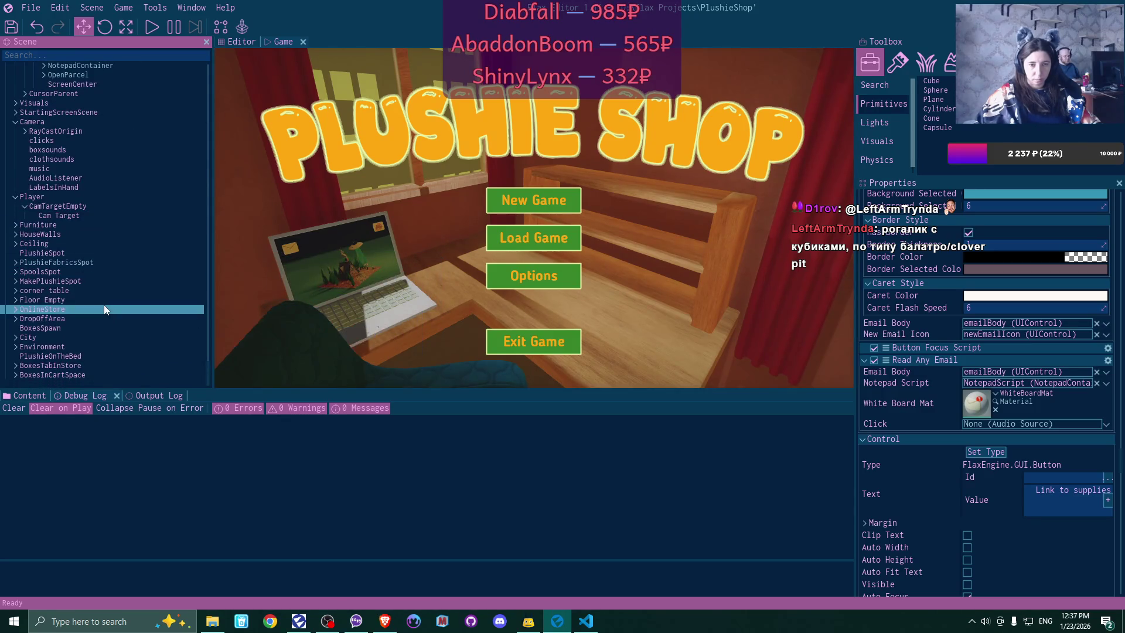
{"action": "scroll", "coordinate": [104, 304], "scroll_direction": "up", "scroll_amount": 6}
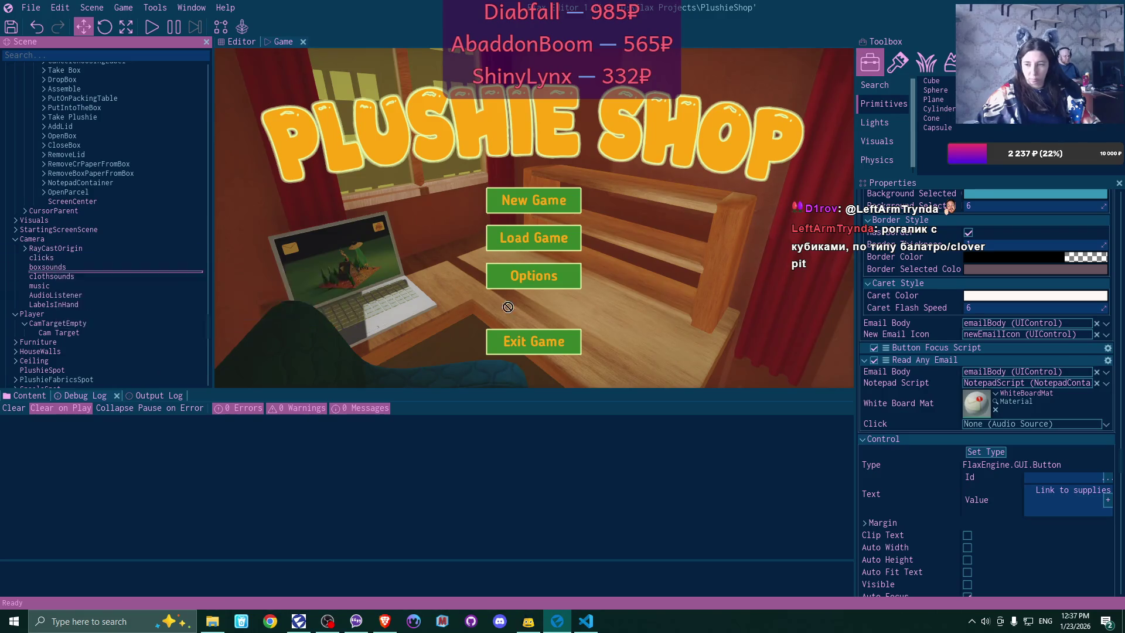
{"action": "left_click_drag", "start_coordinate": [998, 433], "coordinate": [998, 434]}
- Save all project changes
{"action": "left_click", "coordinate": [11, 26]}
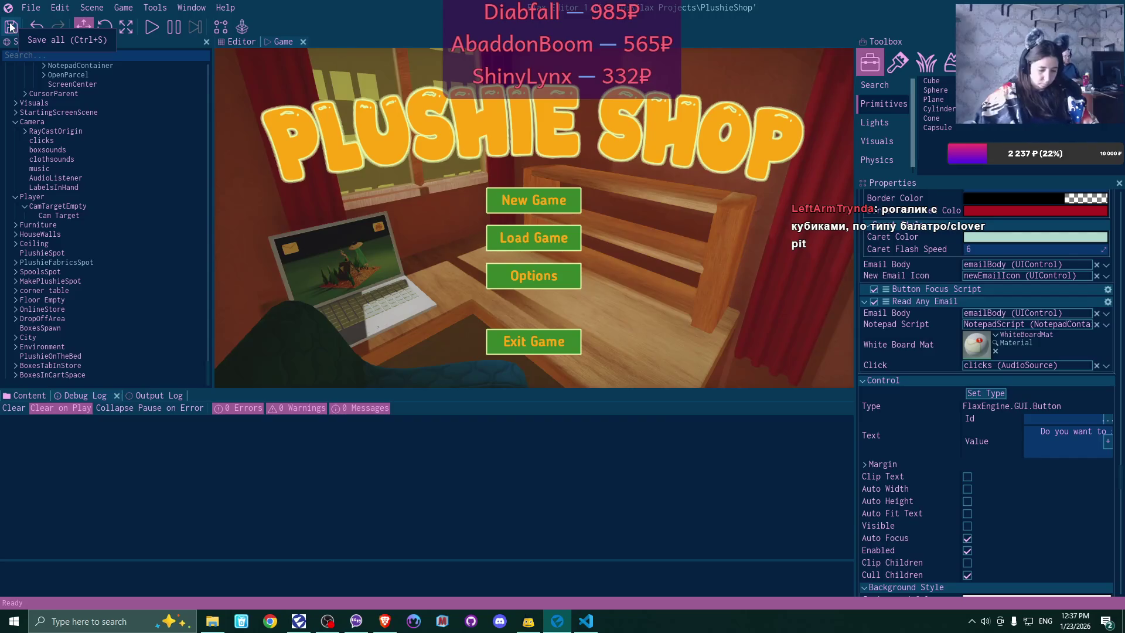
{"action": "scroll", "coordinate": [199, 205], "scroll_direction": "up", "scroll_amount": 5}
{"action": "scroll", "coordinate": [198, 202], "scroll_direction": "up", "scroll_amount": 10}
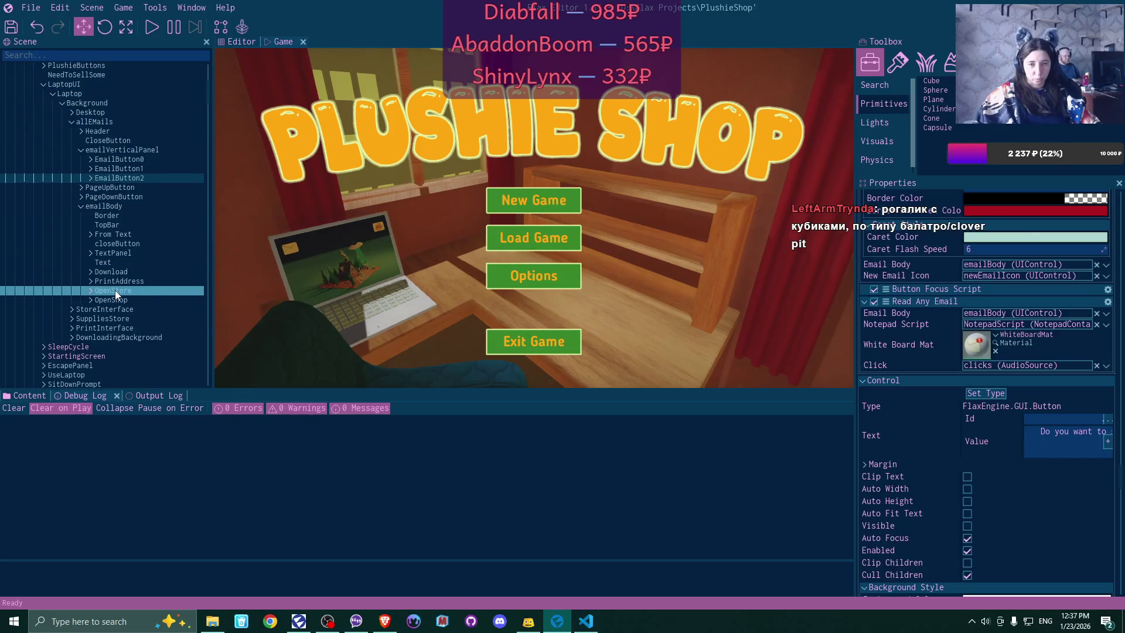
- Set OpenStore's Background Color Highlighted to the pale yellow sampled from its Background Color
{"action": "left_click", "coordinate": [115, 290]}
{"action": "scroll", "coordinate": [1048, 330], "scroll_direction": "down", "scroll_amount": 10}
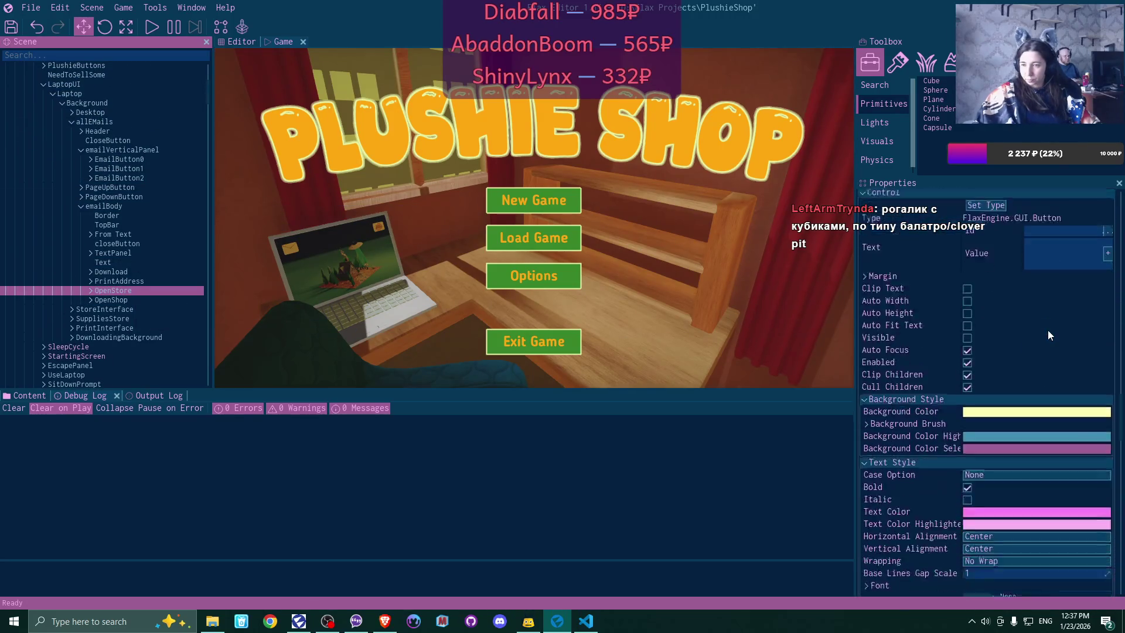
{"action": "scroll", "coordinate": [1048, 329], "scroll_direction": "up", "scroll_amount": 2}
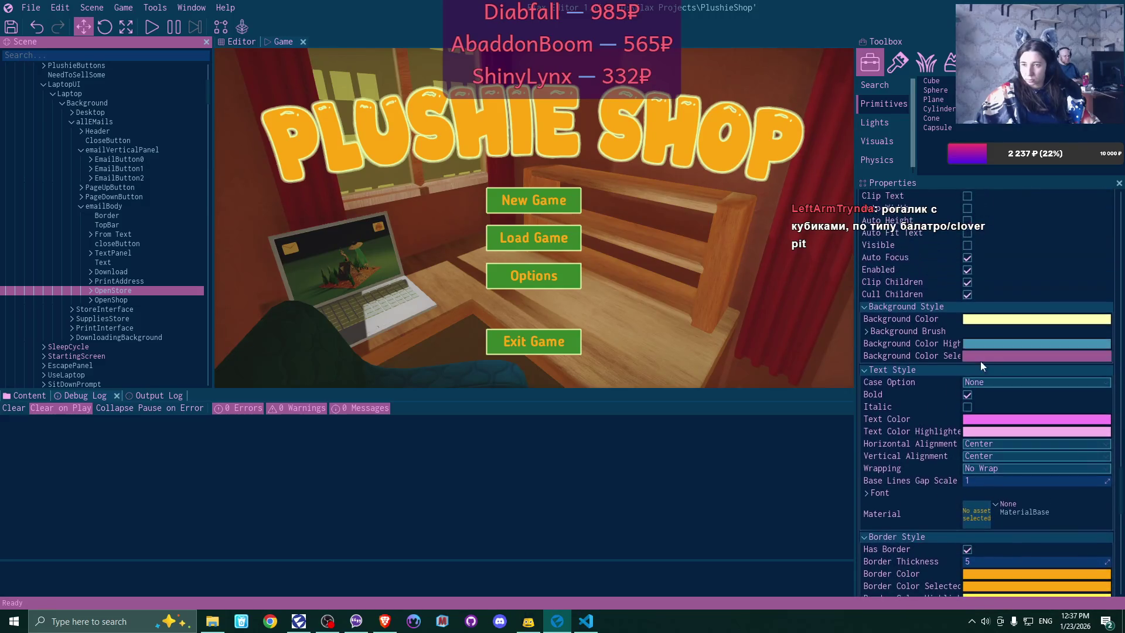
{"action": "left_click", "coordinate": [976, 346]}
{"action": "left_click", "coordinate": [874, 313]}
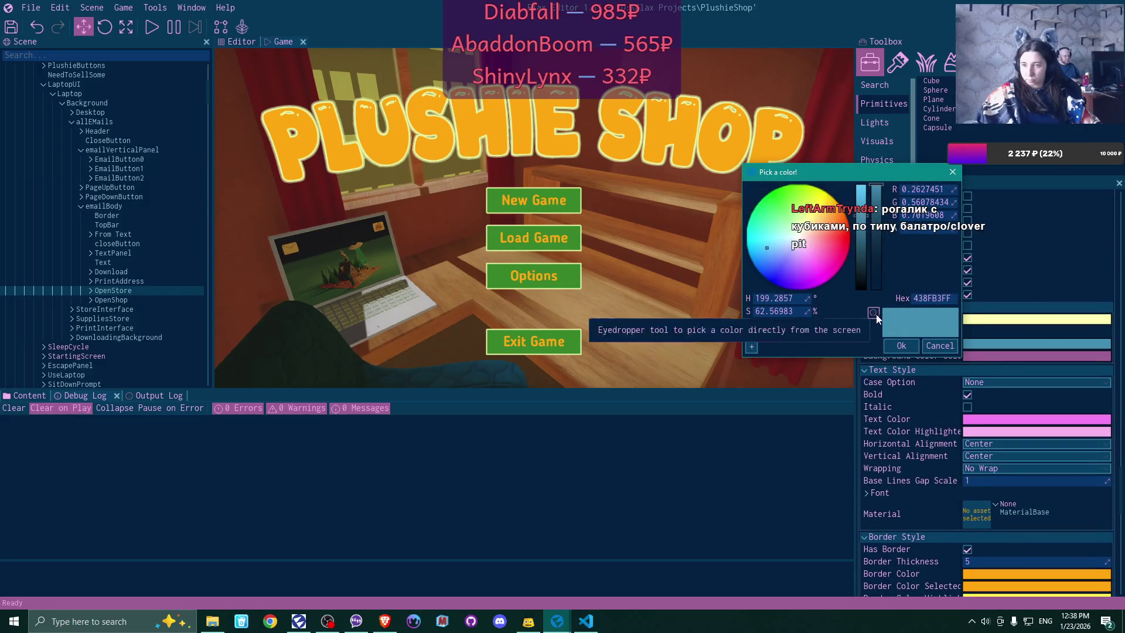
{"action": "left_click", "coordinate": [1022, 322]}
{"action": "left_click", "coordinate": [900, 346]}
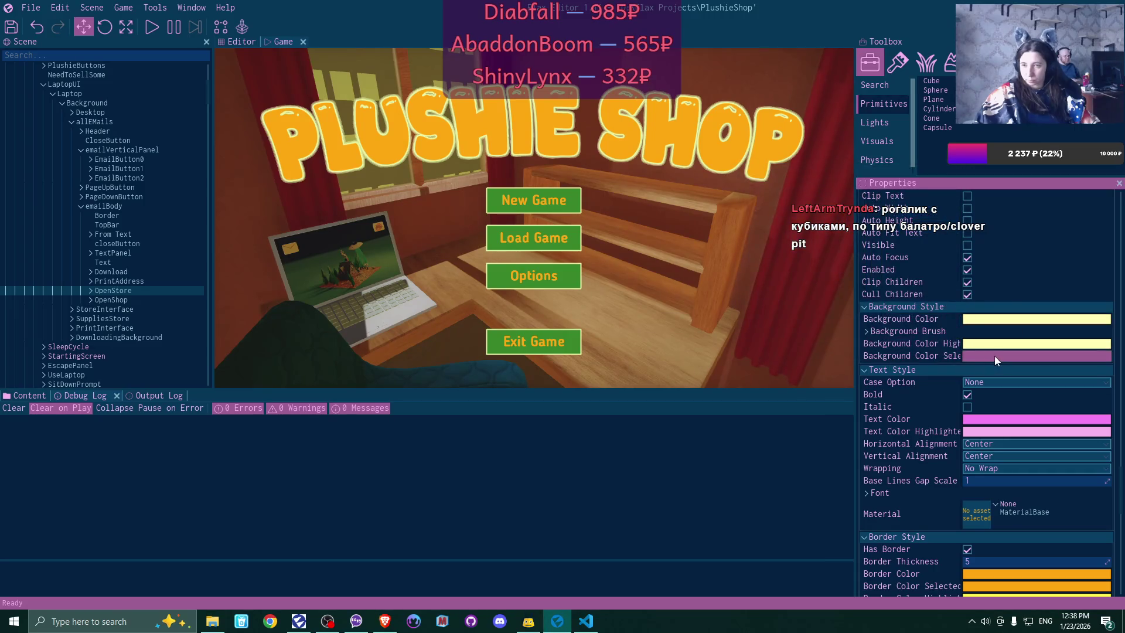
- Set OpenStore's Background Color Selected to the same sampled pale yellow
{"action": "left_click", "coordinate": [994, 357]}
{"action": "left_click", "coordinate": [873, 326]}
{"action": "left_click", "coordinate": [1002, 320]}
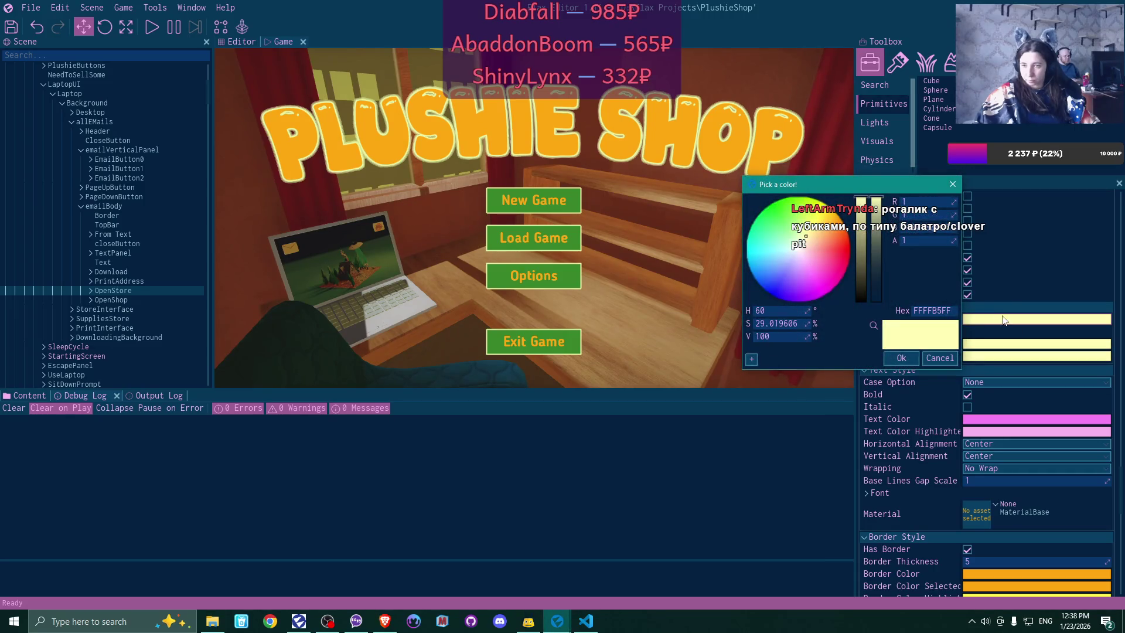
{"action": "left_click", "coordinate": [891, 358]}
{"action": "scroll", "coordinate": [1025, 382], "scroll_direction": "down", "scroll_amount": 1}
{"action": "scroll", "coordinate": [1026, 386], "scroll_direction": "down", "scroll_amount": 4}
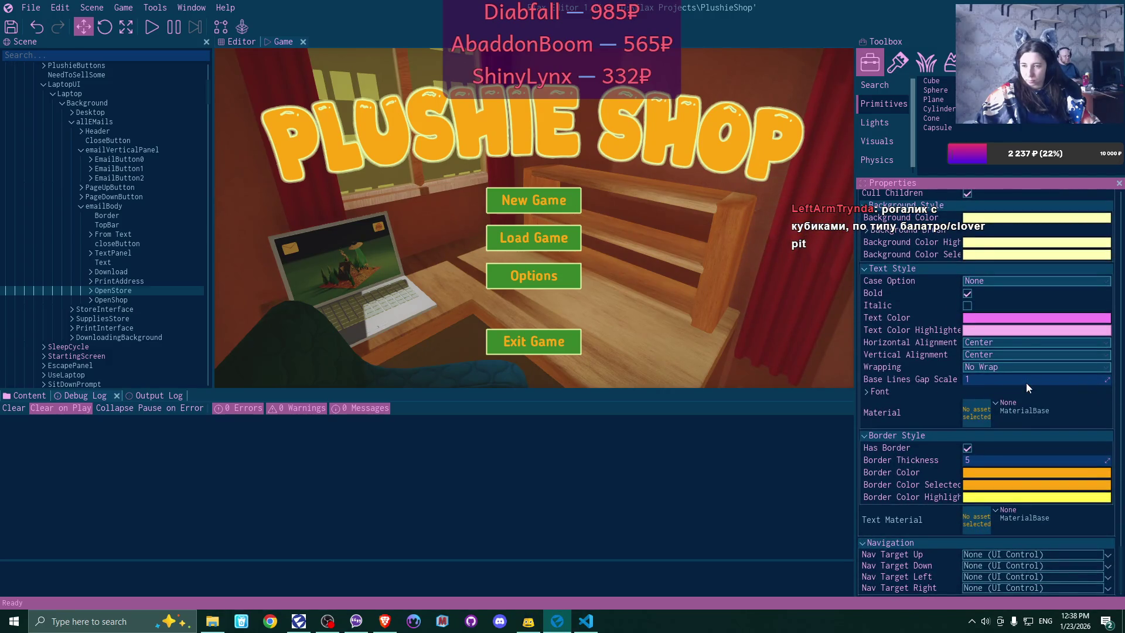
{"action": "scroll", "coordinate": [1025, 382], "scroll_direction": "up", "scroll_amount": 6}
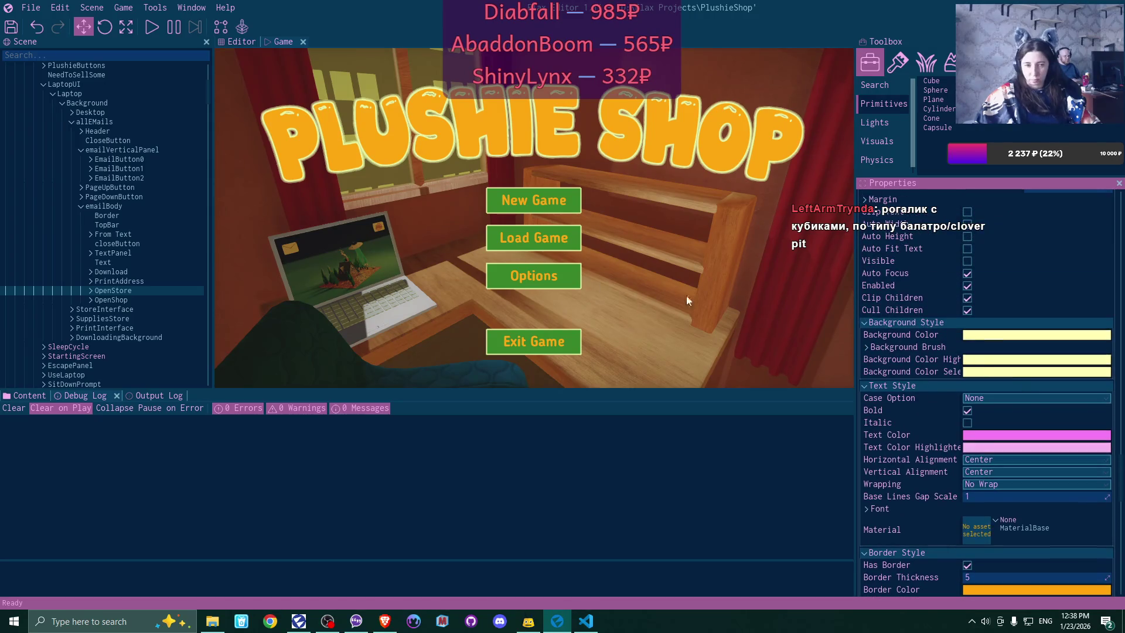
- Compare the OpenShop button's colours, then select the PrintAddress button
{"action": "left_click", "coordinate": [111, 300]}
{"action": "scroll", "coordinate": [1025, 355], "scroll_direction": "up", "scroll_amount": 3}
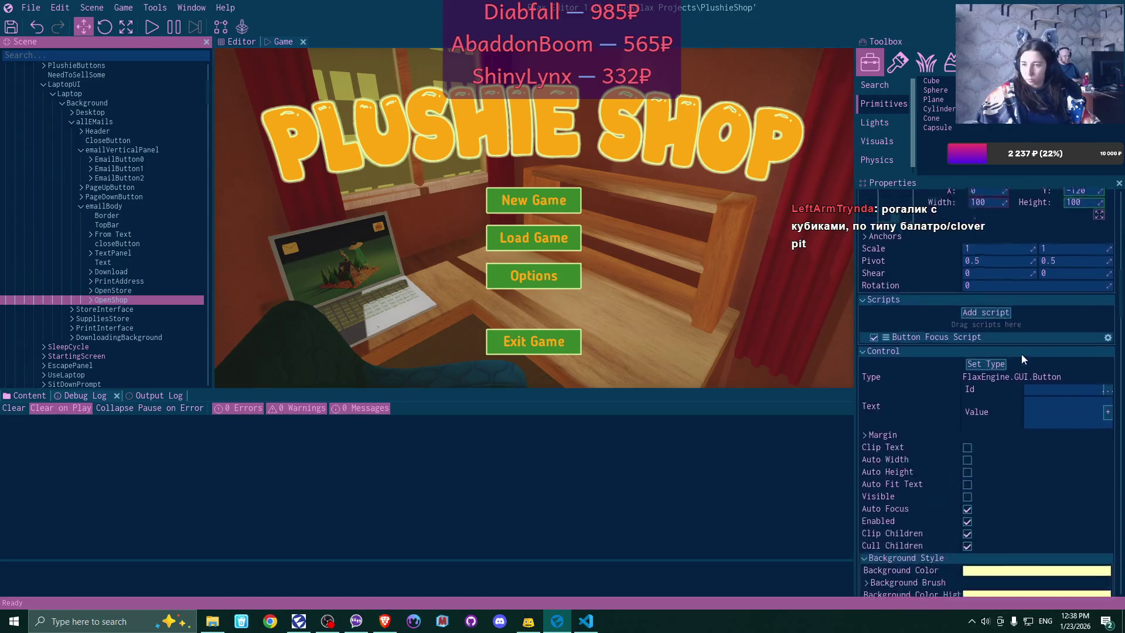
{"action": "scroll", "coordinate": [1021, 354], "scroll_direction": "down", "scroll_amount": 8}
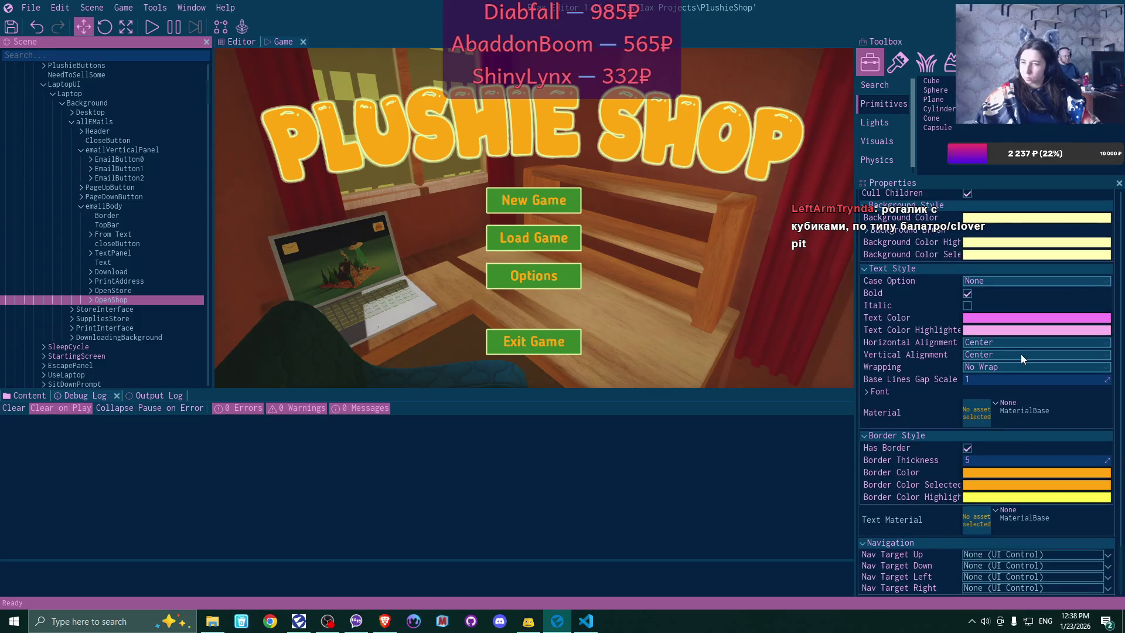
{"action": "scroll", "coordinate": [1020, 354], "scroll_direction": "up", "scroll_amount": 3}
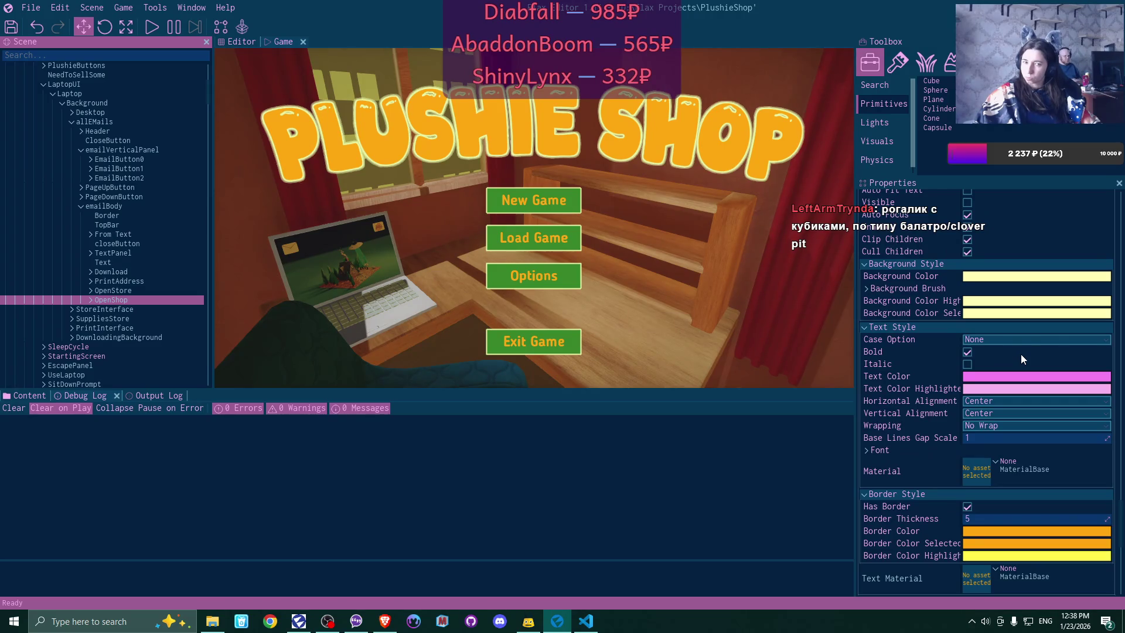
{"action": "left_click", "coordinate": [117, 281]}
{"action": "scroll", "coordinate": [1041, 303], "scroll_direction": "down", "scroll_amount": 10}
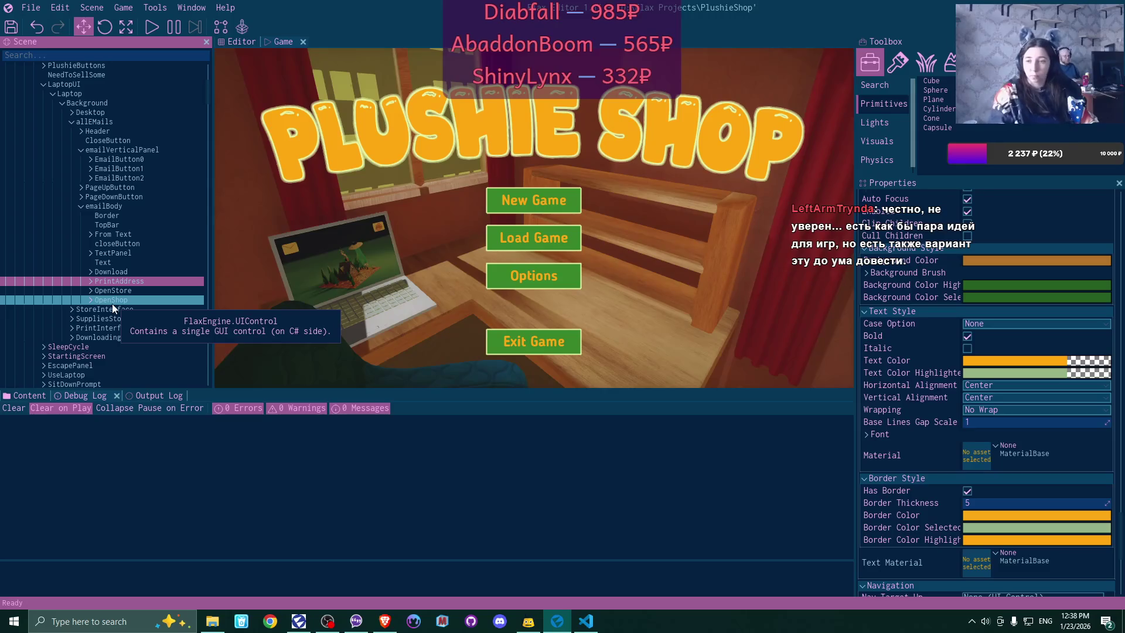
{"action": "left_click", "coordinate": [9, 28]}
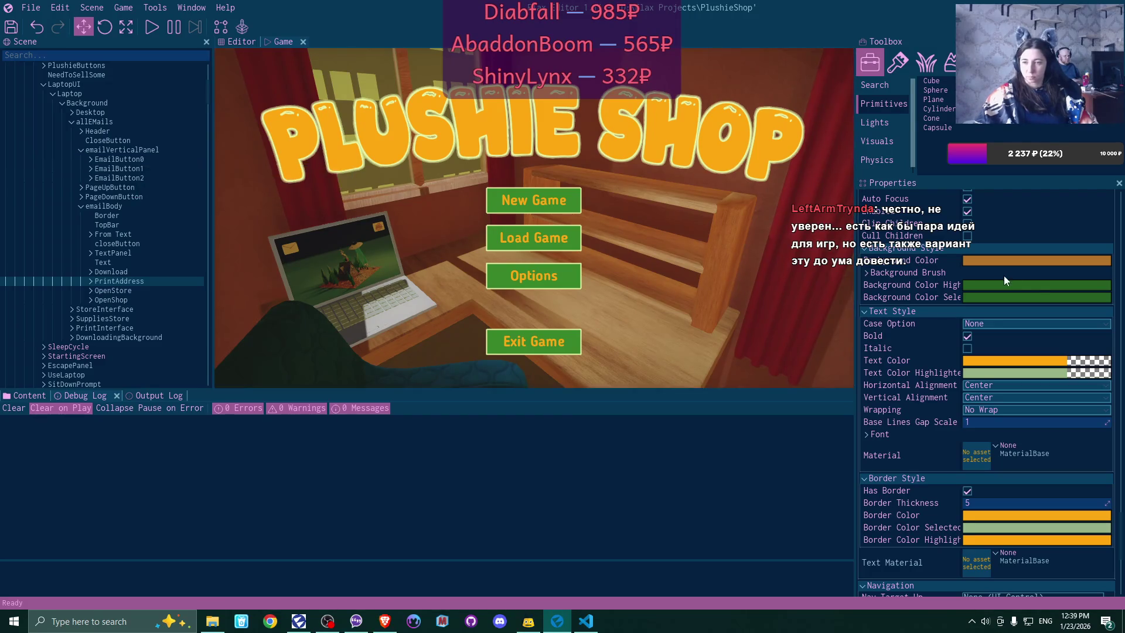
{"action": "scroll", "coordinate": [1036, 283], "scroll_direction": "up", "scroll_amount": 3}
{"action": "scroll", "coordinate": [1037, 284], "scroll_direction": "up", "scroll_amount": 1}
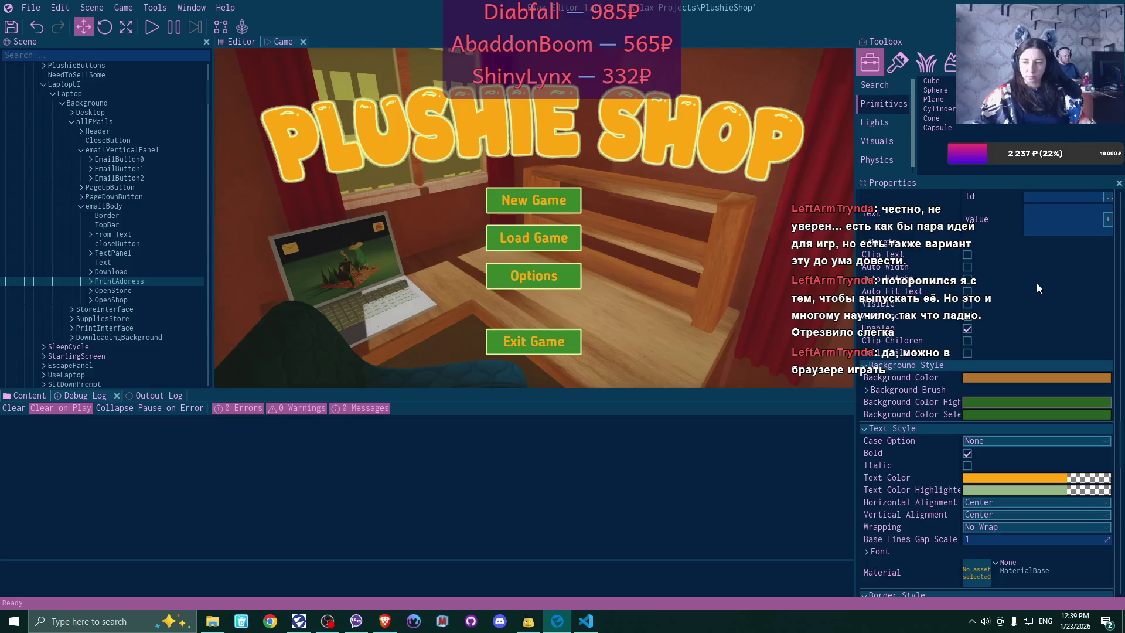
{"action": "scroll", "coordinate": [1038, 287], "scroll_direction": "down", "scroll_amount": 2}
{"action": "scroll", "coordinate": [1039, 287], "scroll_direction": "down", "scroll_amount": 3}
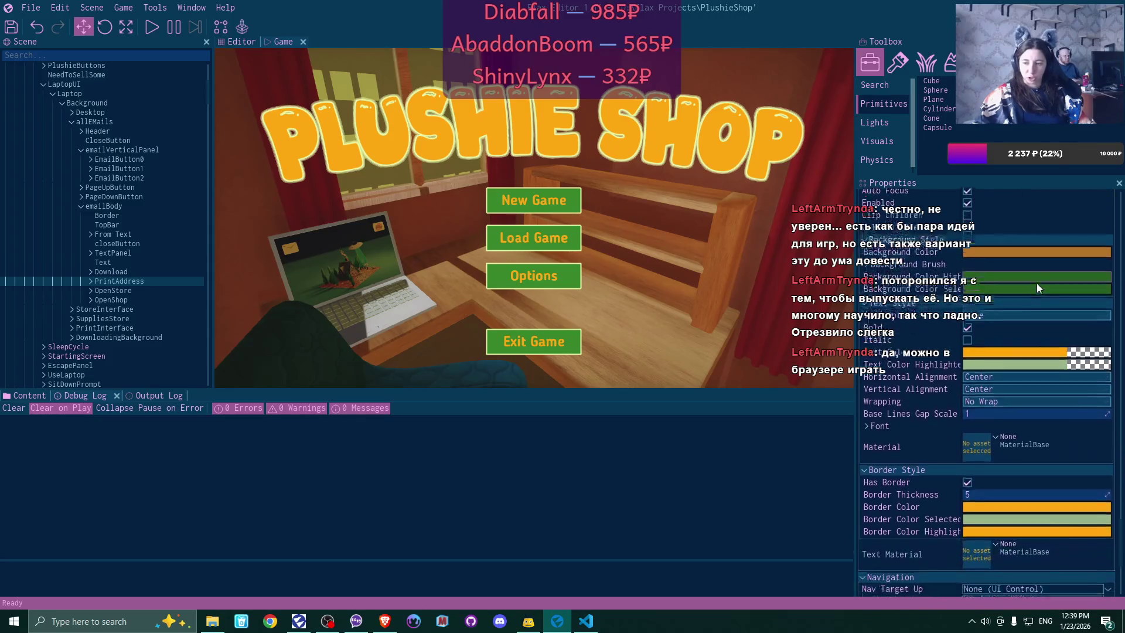
{"action": "scroll", "coordinate": [1037, 284], "scroll_direction": "up", "scroll_amount": 4}
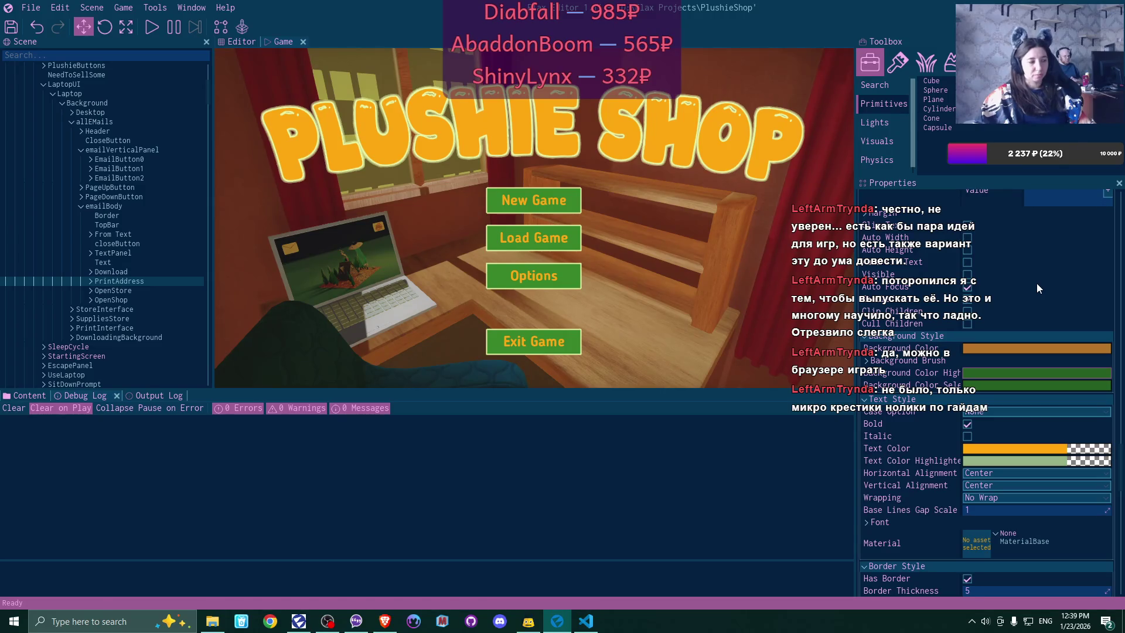
{"action": "scroll", "coordinate": [1037, 284], "scroll_direction": "up", "scroll_amount": 5}
{"action": "scroll", "coordinate": [1037, 287], "scroll_direction": "up", "scroll_amount": 6}
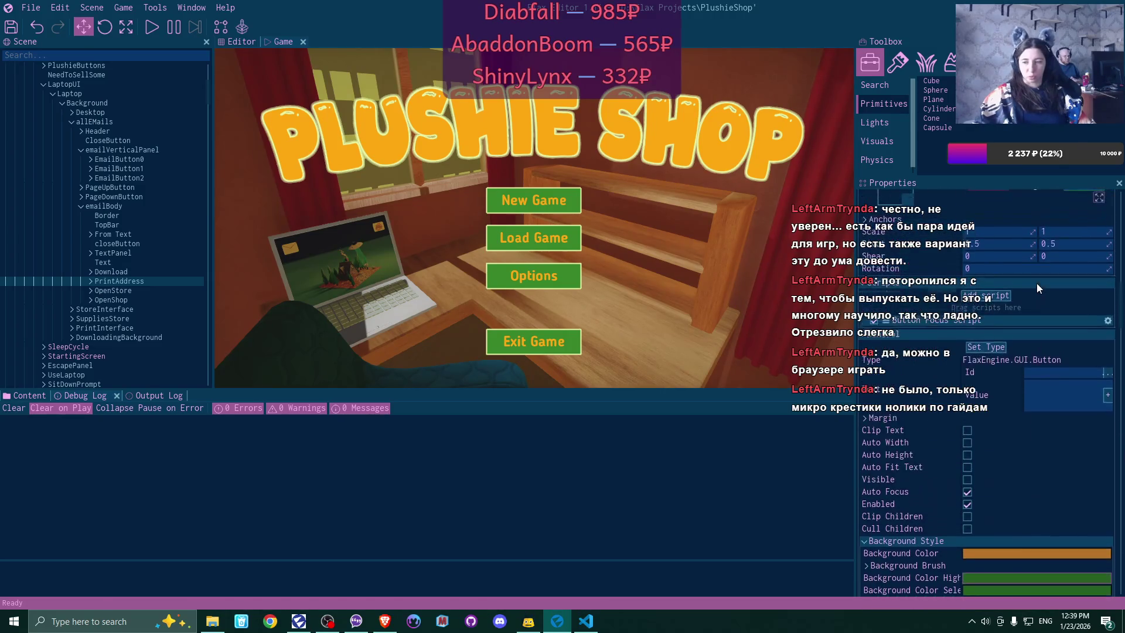
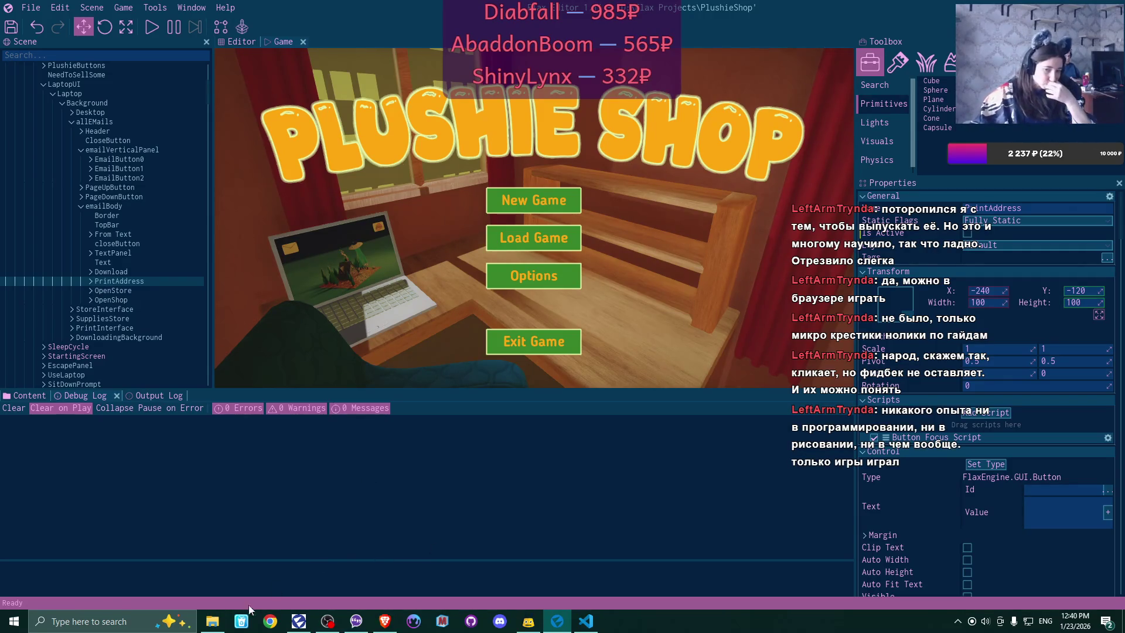
- Open PlushieShop > Content in the content browser, then its Materials folder
{"action": "left_click", "coordinate": [29, 395]}
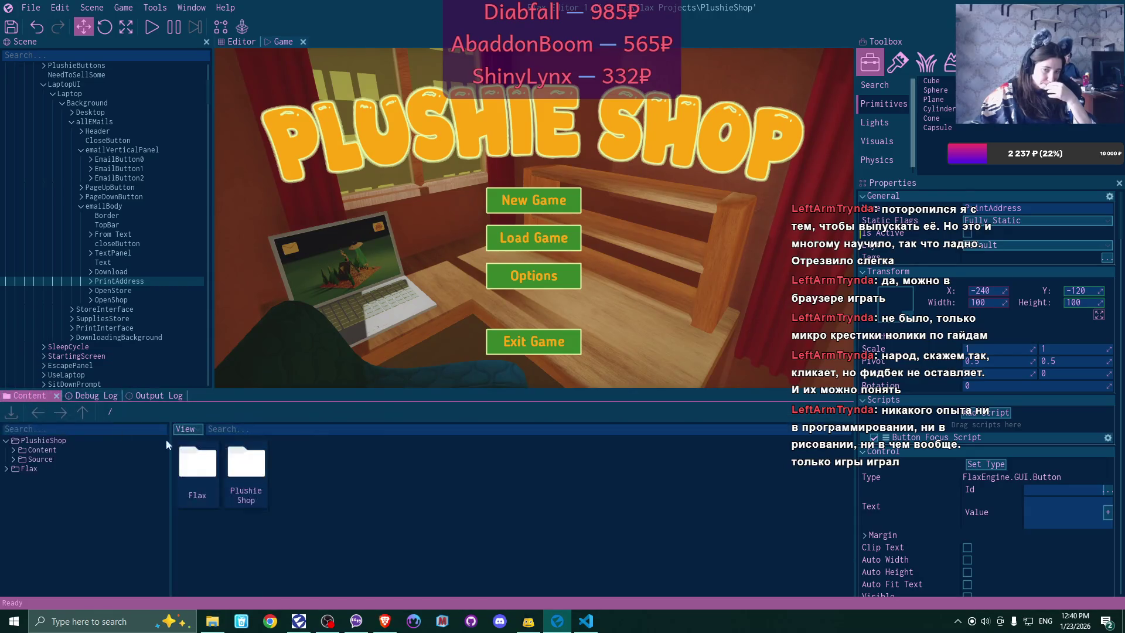
{"action": "double_click", "coordinate": [255, 467]}
{"action": "double_click", "coordinate": [199, 466]}
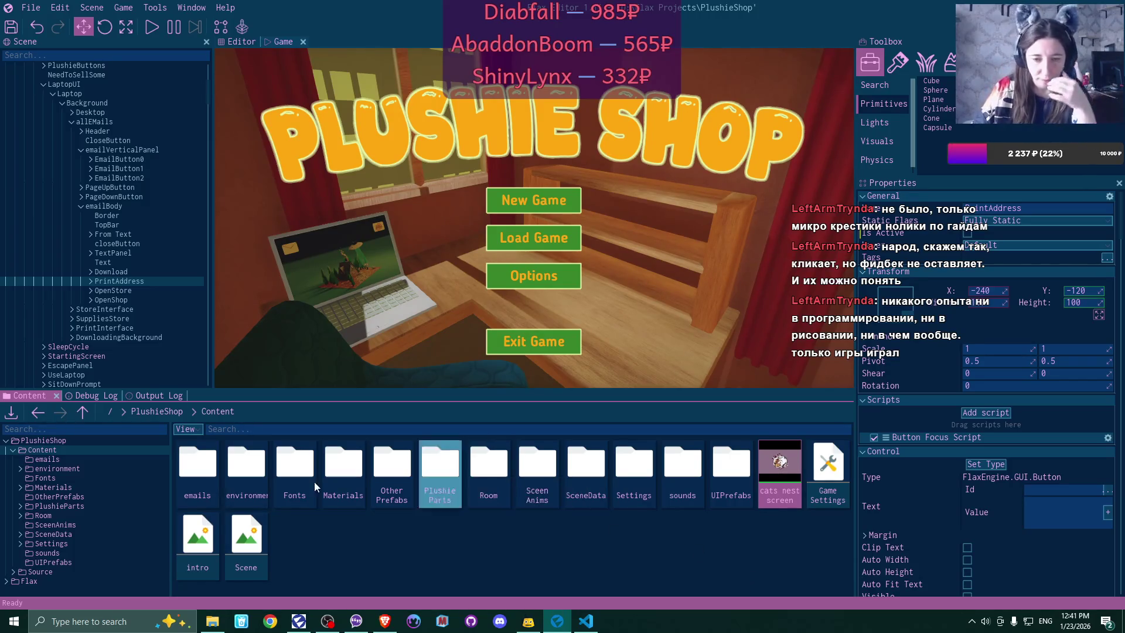
{"action": "double_click", "coordinate": [363, 460]}
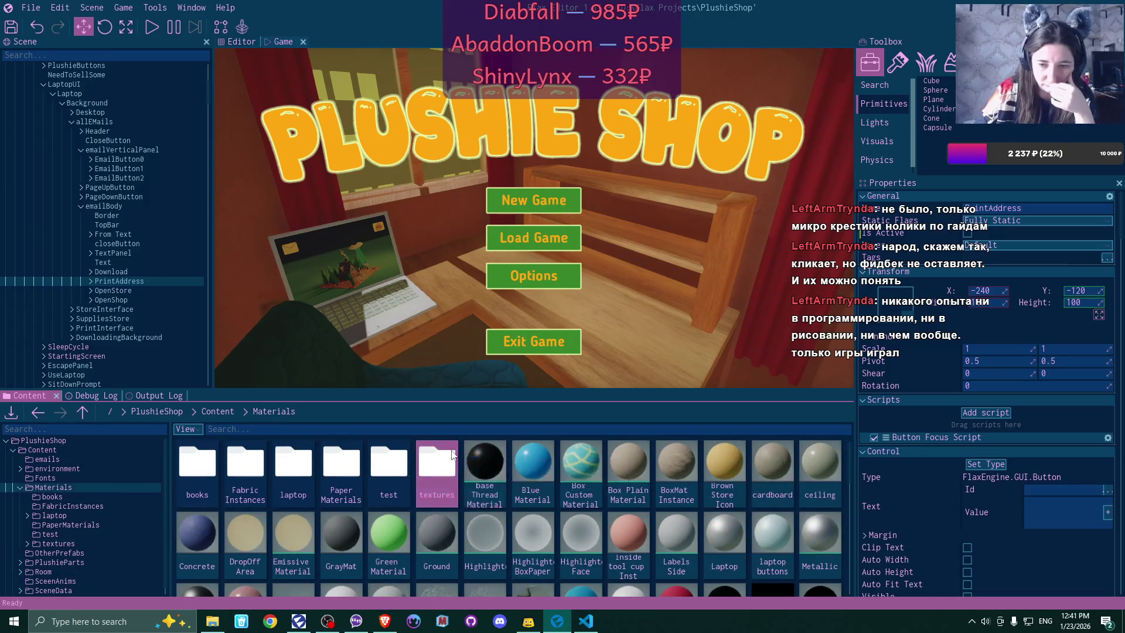
- Open Materials > textures > UI and scroll through the icon thumbnails
{"action": "double_click", "coordinate": [453, 455]}
{"action": "double_click", "coordinate": [792, 476]}
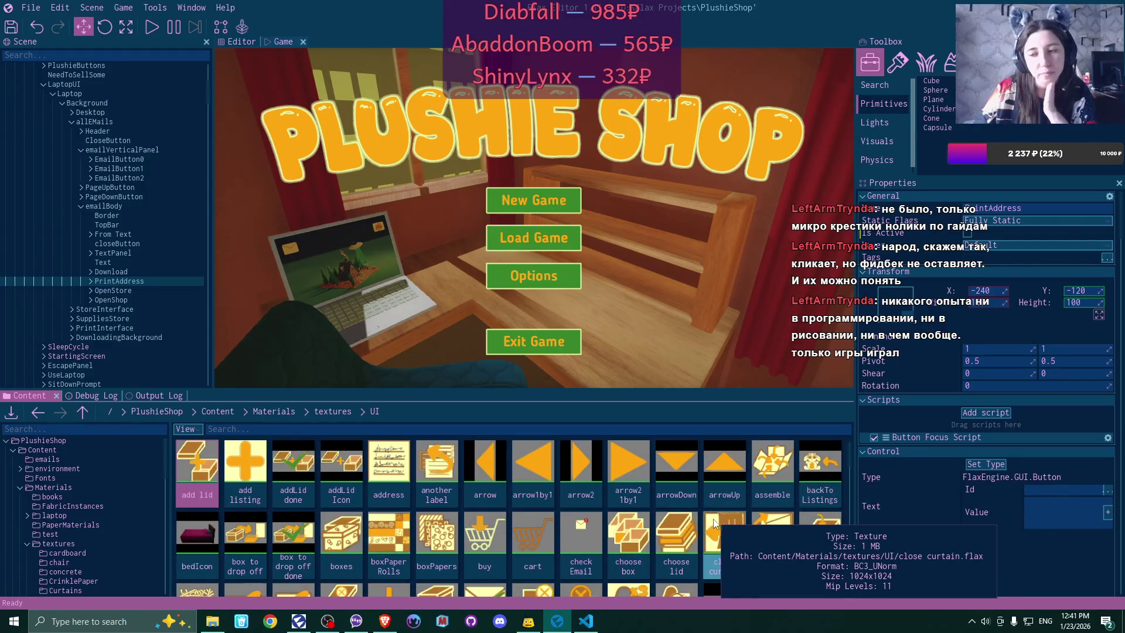
{"action": "scroll", "coordinate": [821, 533], "scroll_direction": "down", "scroll_amount": 1}
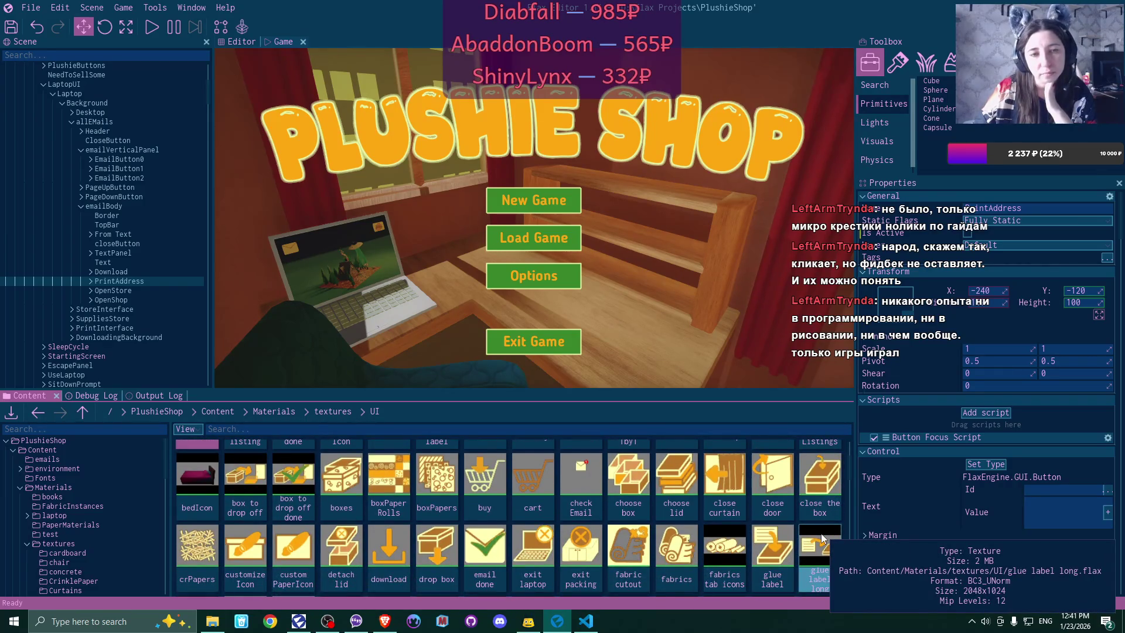
{"action": "scroll", "coordinate": [821, 538], "scroll_direction": "down", "scroll_amount": 1}
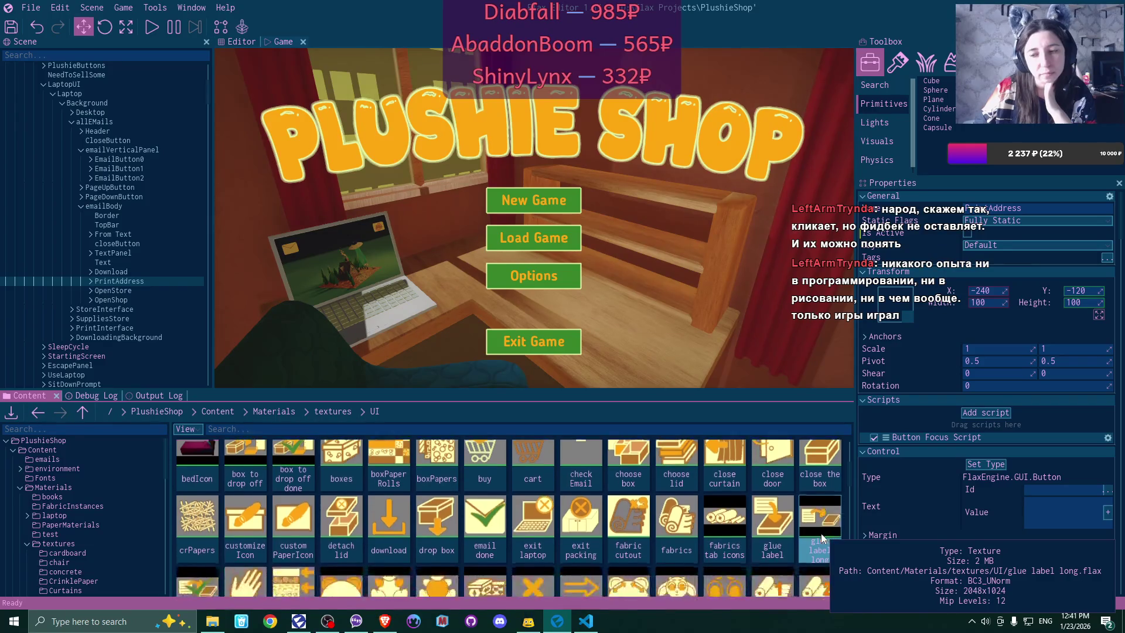
{"action": "scroll", "coordinate": [108, 181], "scroll_direction": "down", "scroll_amount": 8}
{"action": "scroll", "coordinate": [108, 181], "scroll_direction": "down", "scroll_amount": 2}
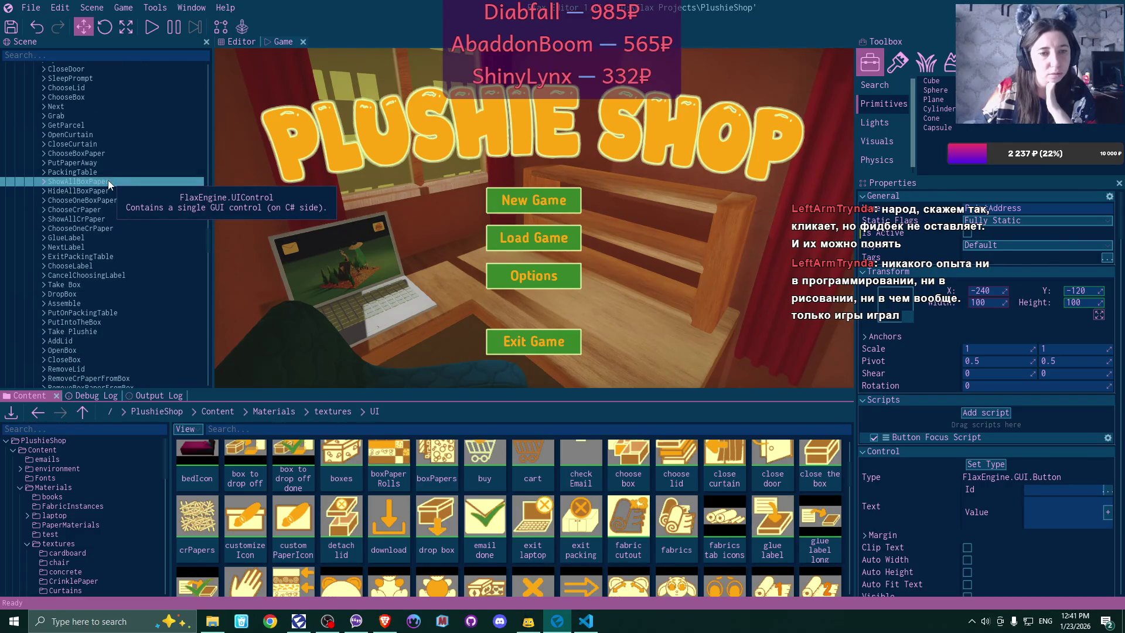
- Select and deselect the Assemble image element in the Scene tree, then keep browsing the icons
{"action": "left_click", "coordinate": [68, 304]}
{"action": "left_click", "coordinate": [68, 304], "text": "ctrl"}
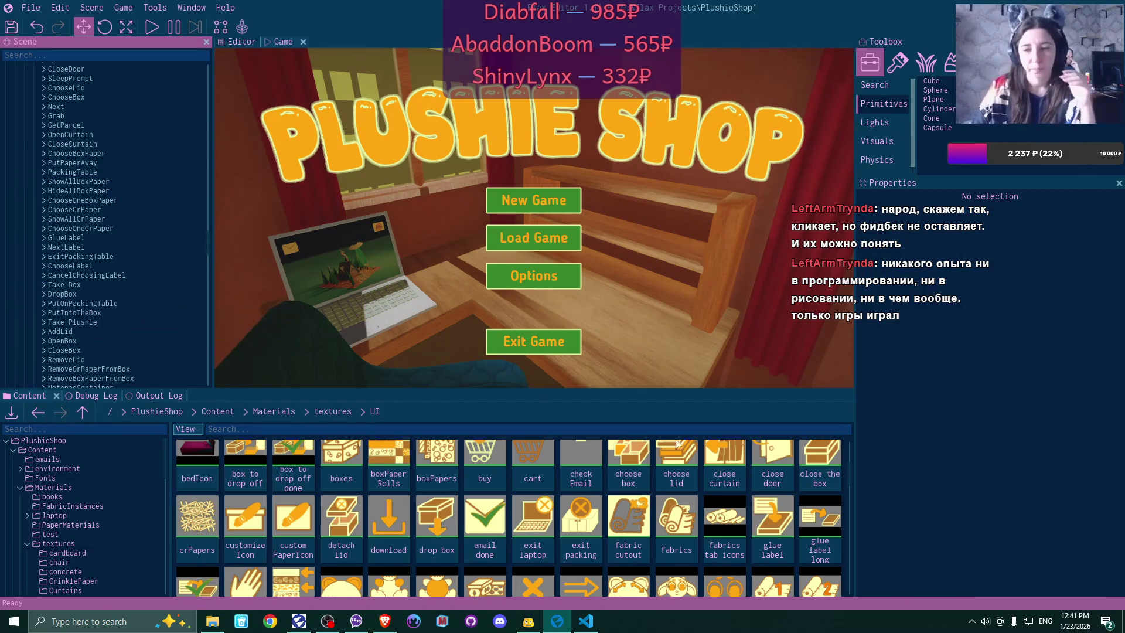
{"action": "scroll", "coordinate": [694, 537], "scroll_direction": "down", "scroll_amount": 2}
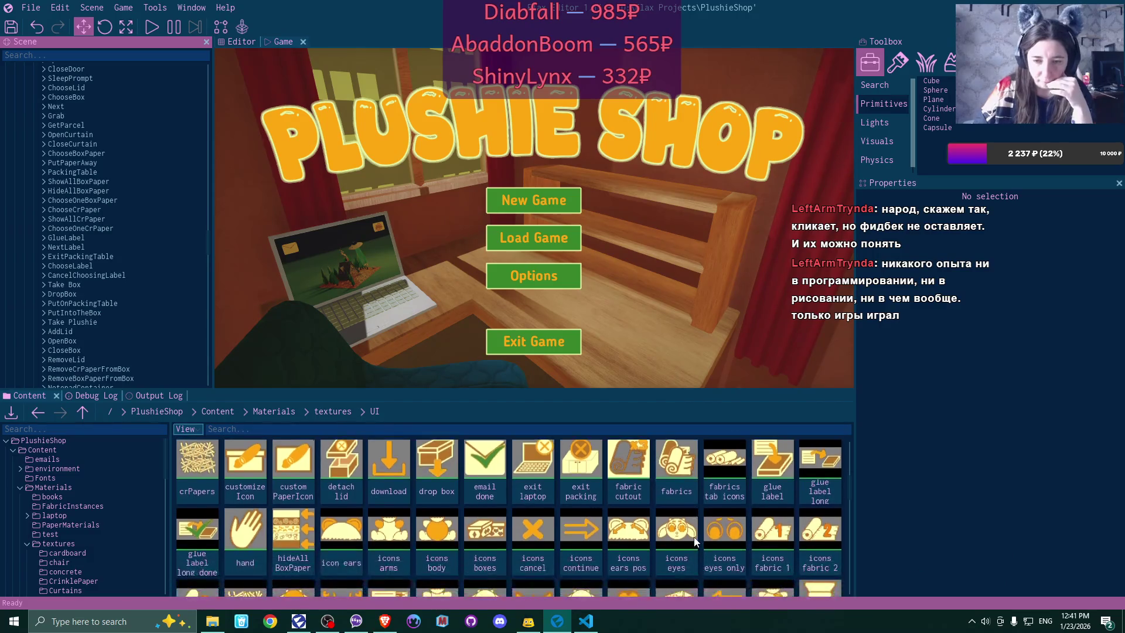
{"action": "scroll", "coordinate": [694, 537], "scroll_direction": "down", "scroll_amount": 2}
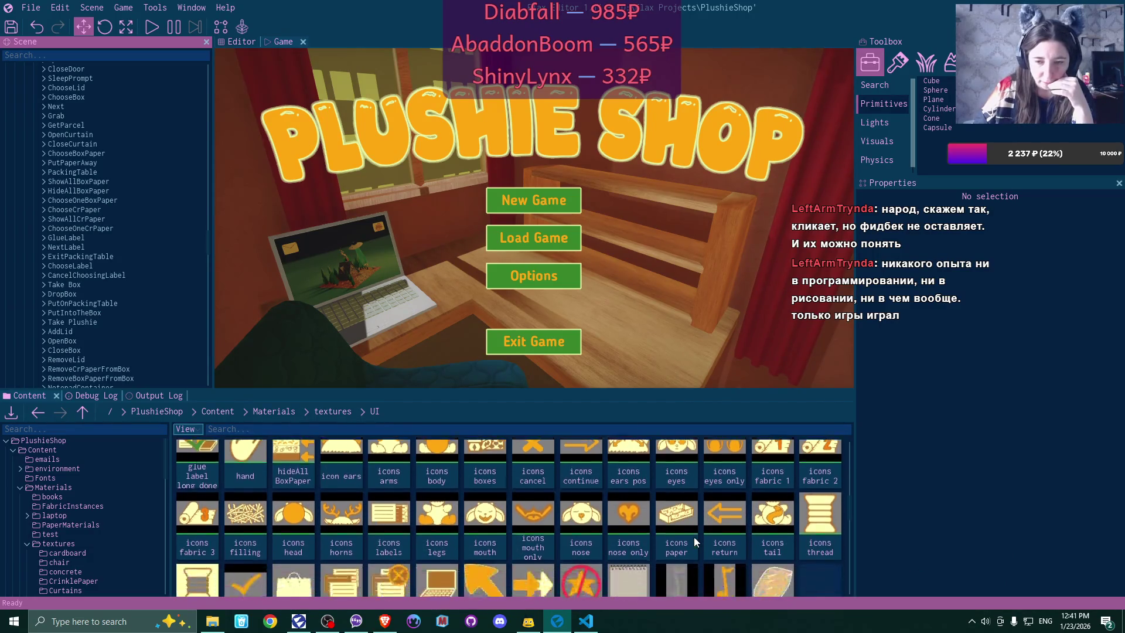
{"action": "scroll", "coordinate": [694, 537], "scroll_direction": "down", "scroll_amount": 3}
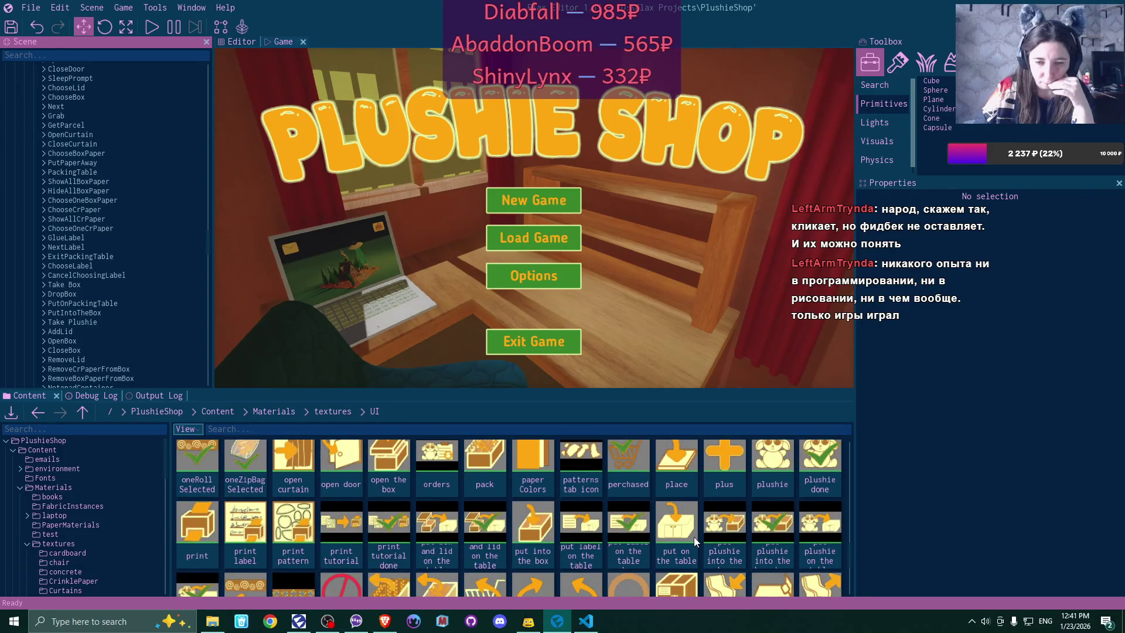
{"action": "scroll", "coordinate": [693, 536], "scroll_direction": "down", "scroll_amount": 2}
{"action": "scroll", "coordinate": [693, 541], "scroll_direction": "down", "scroll_amount": 1}
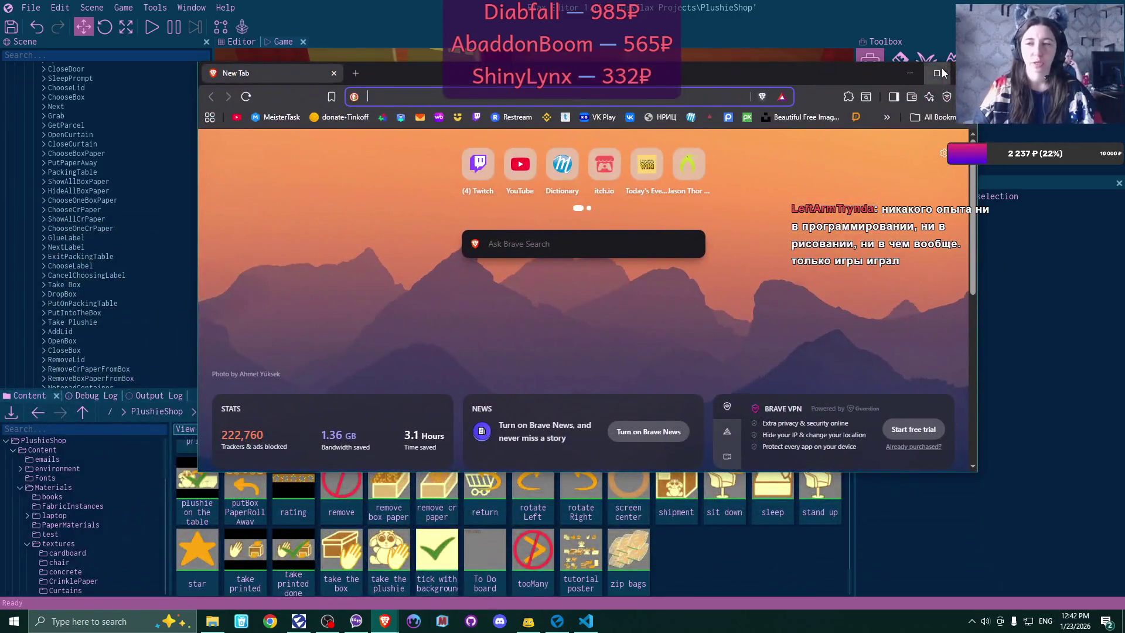
- Maximize Brave and search for 'start new day in stardew valley'
{"action": "left_click", "coordinate": [941, 73]}
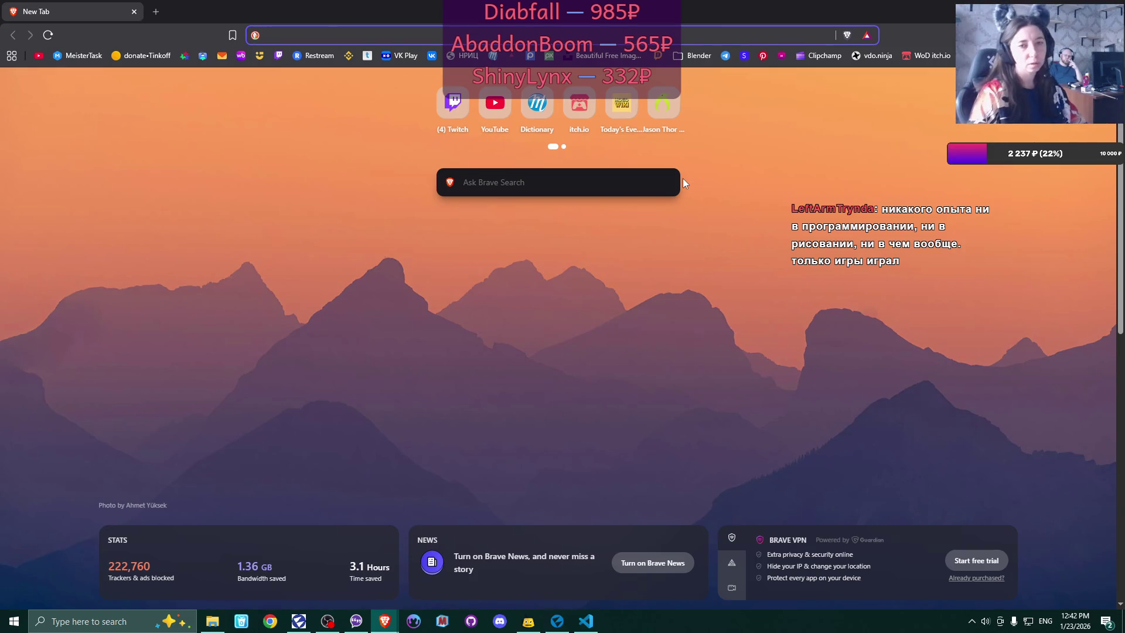
{"action": "type", "text": "star"}
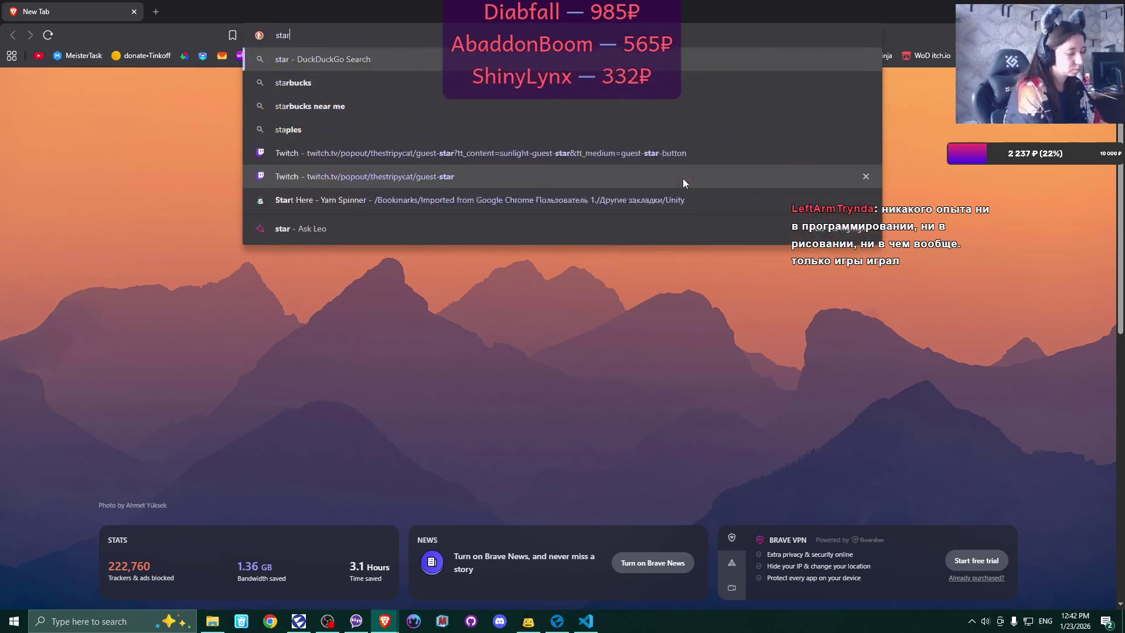
{"action": "type", "text": "t new "}
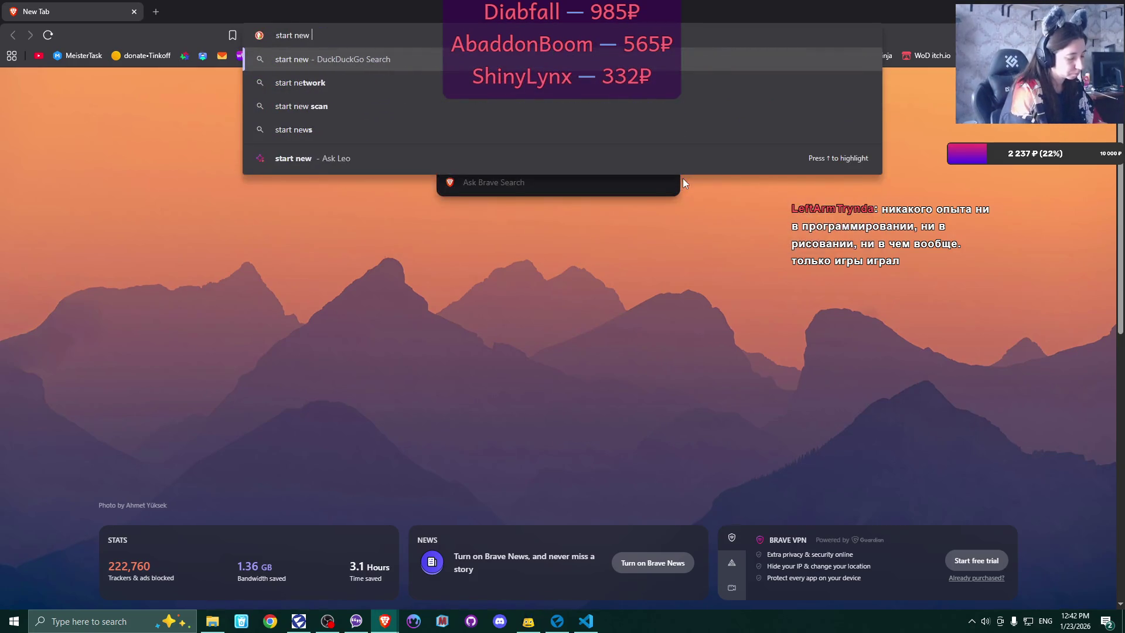
{"action": "type", "text": "day i"}
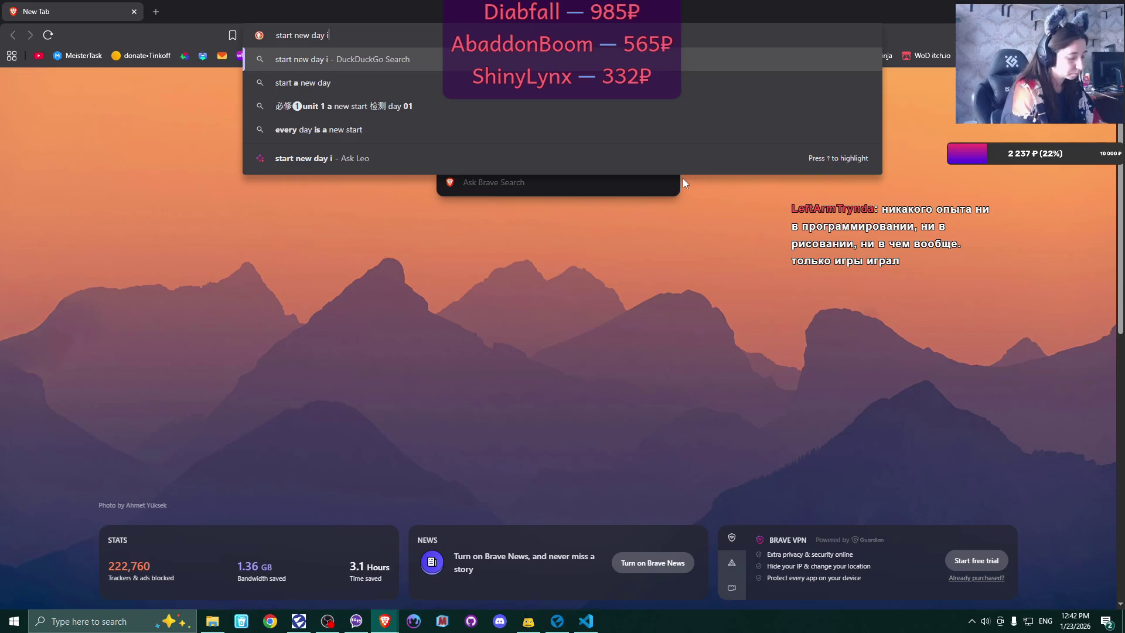
{"action": "type", "text": "n stardew valley"}
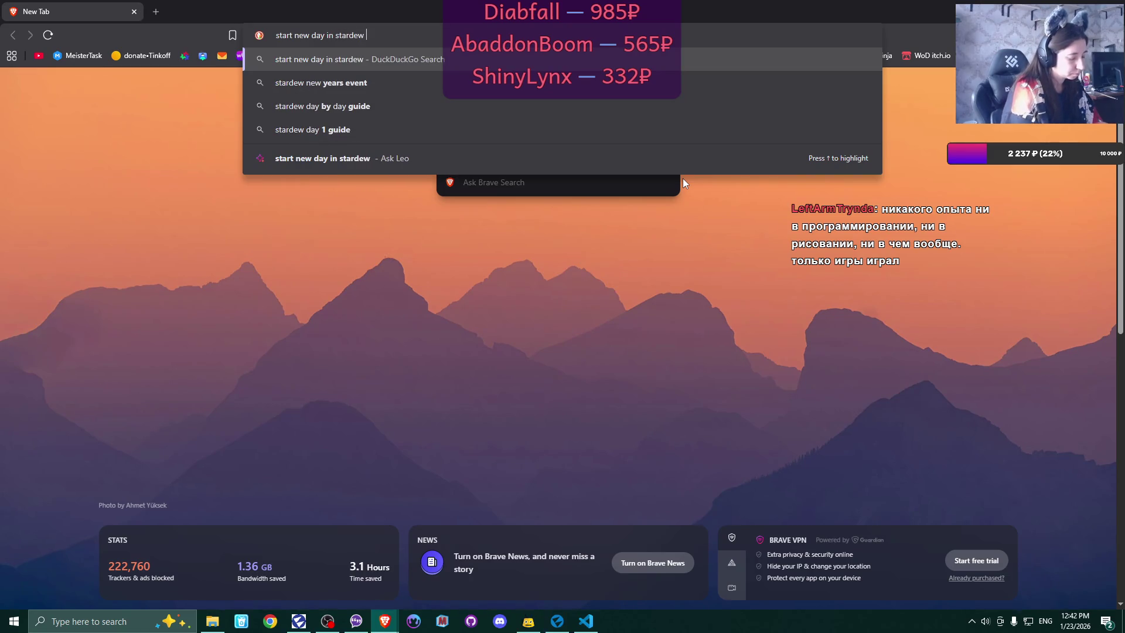
{"action": "key", "text": "Return"}
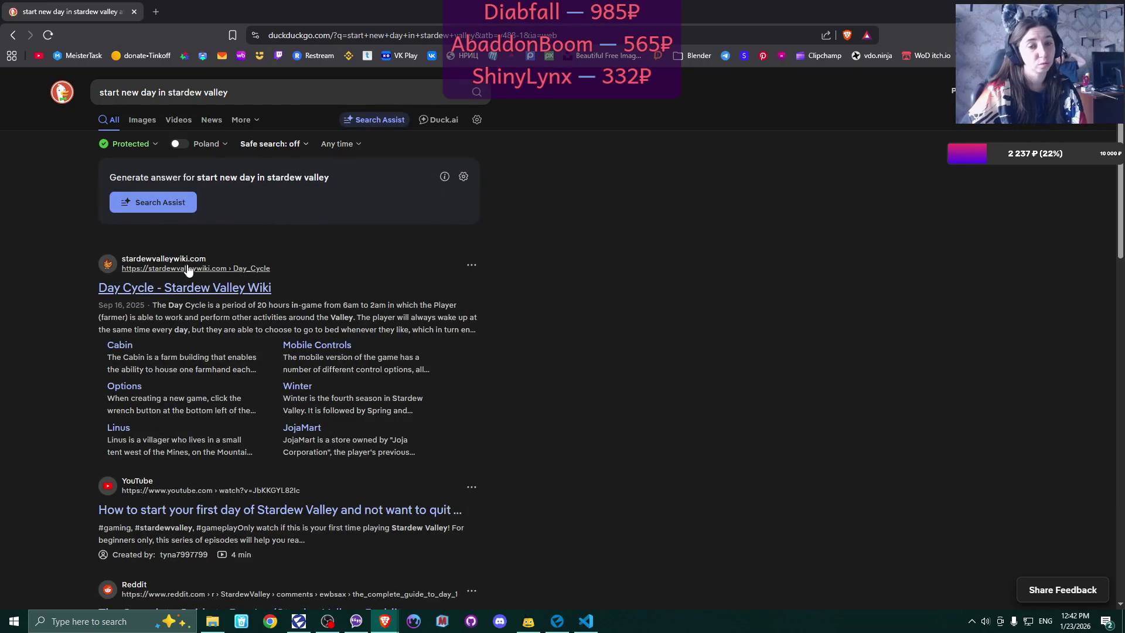
- Switch the DuckDuckGo results to Images and scroll through the pictures
{"action": "left_click", "coordinate": [150, 128]}
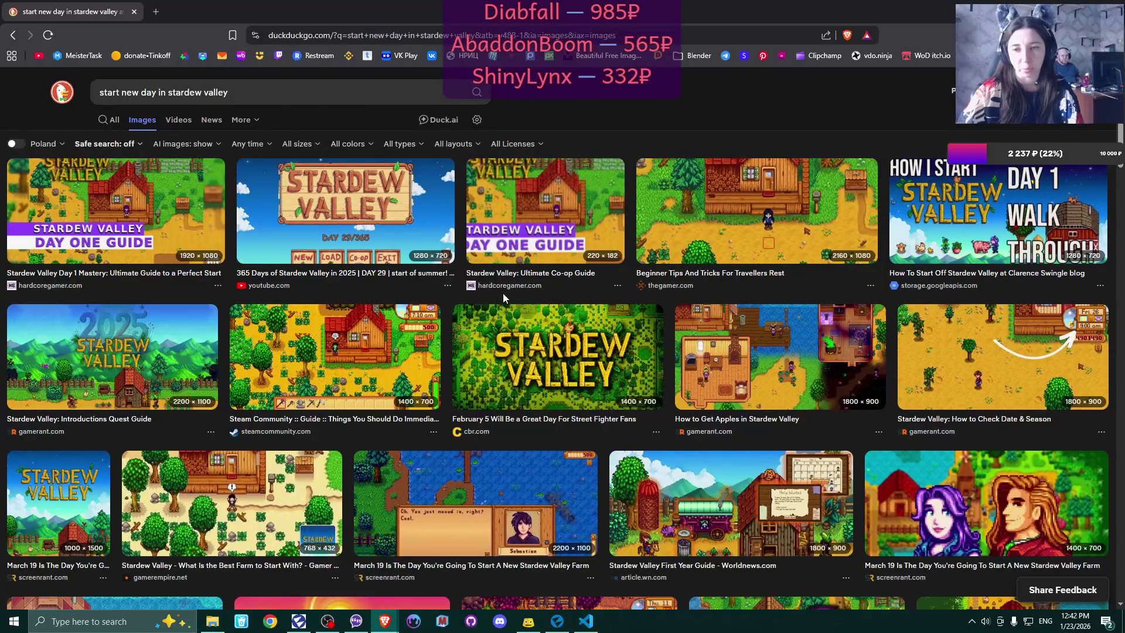
{"action": "scroll", "coordinate": [503, 297], "scroll_direction": "down", "scroll_amount": 2}
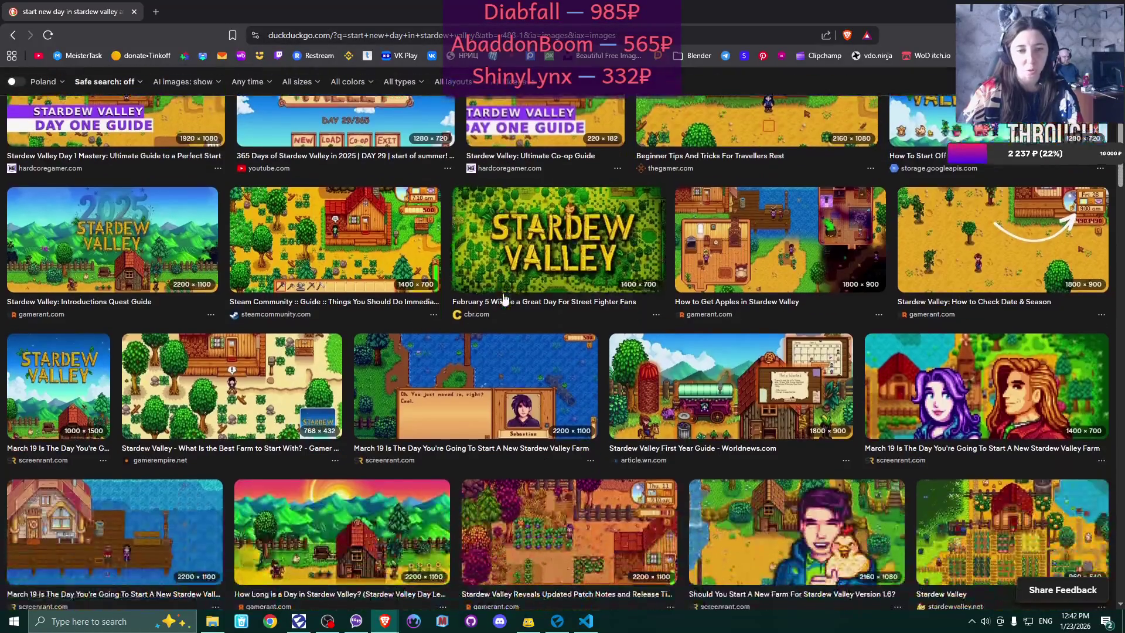
{"action": "scroll", "coordinate": [503, 297], "scroll_direction": "down", "scroll_amount": 5}
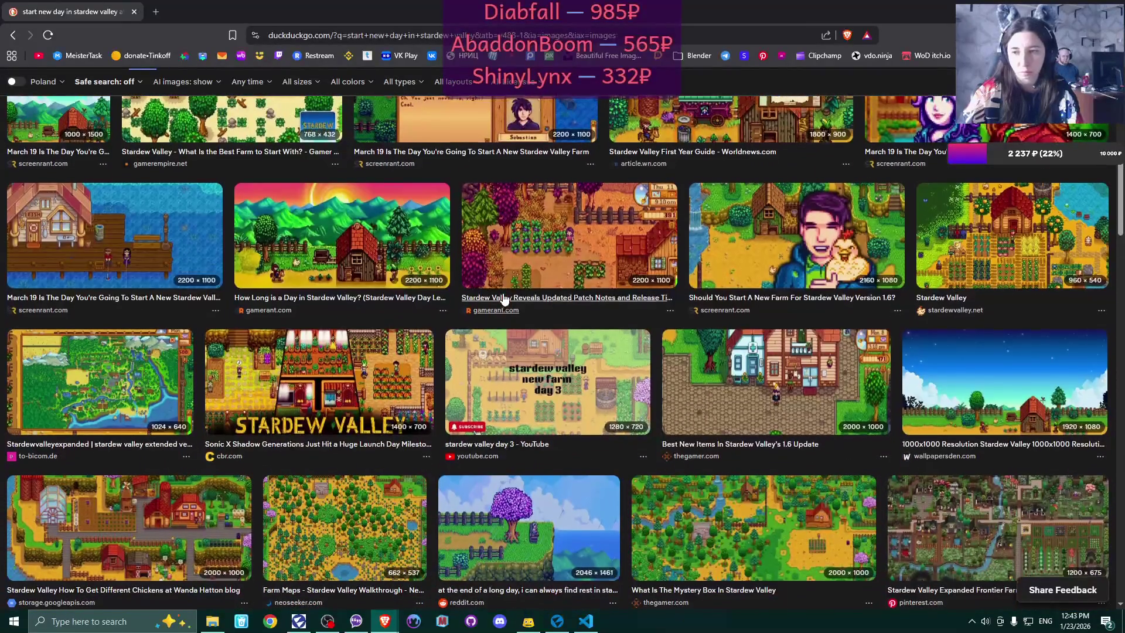
{"action": "scroll", "coordinate": [504, 299], "scroll_direction": "down", "scroll_amount": 6}
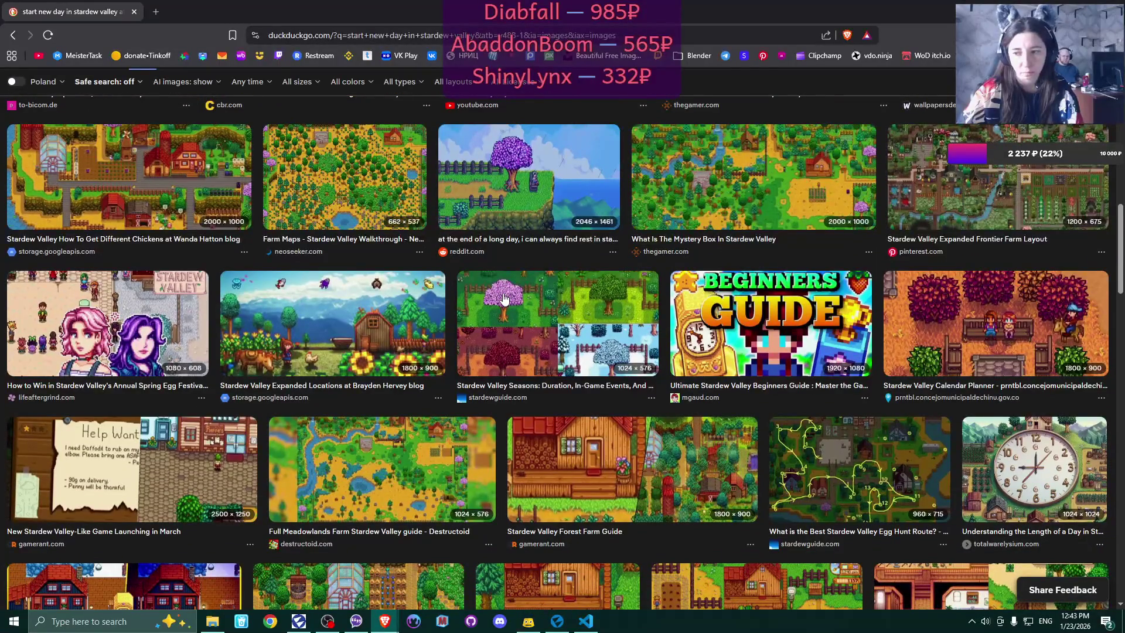
{"action": "scroll", "coordinate": [503, 297], "scroll_direction": "down", "scroll_amount": 7}
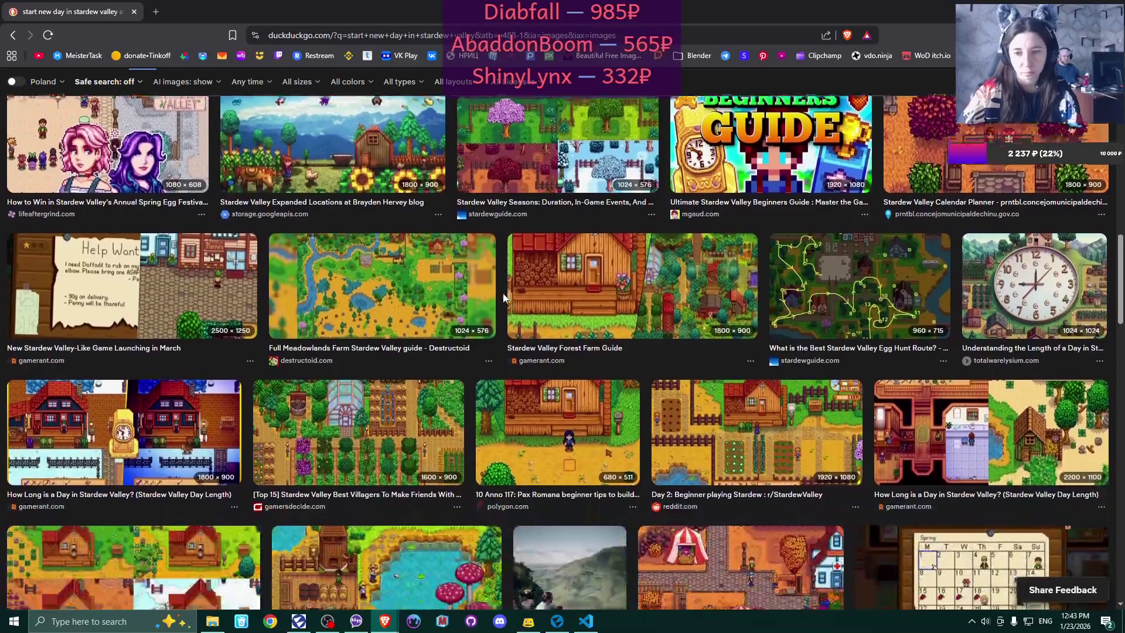
{"action": "scroll", "coordinate": [503, 293], "scroll_direction": "down", "scroll_amount": 3}
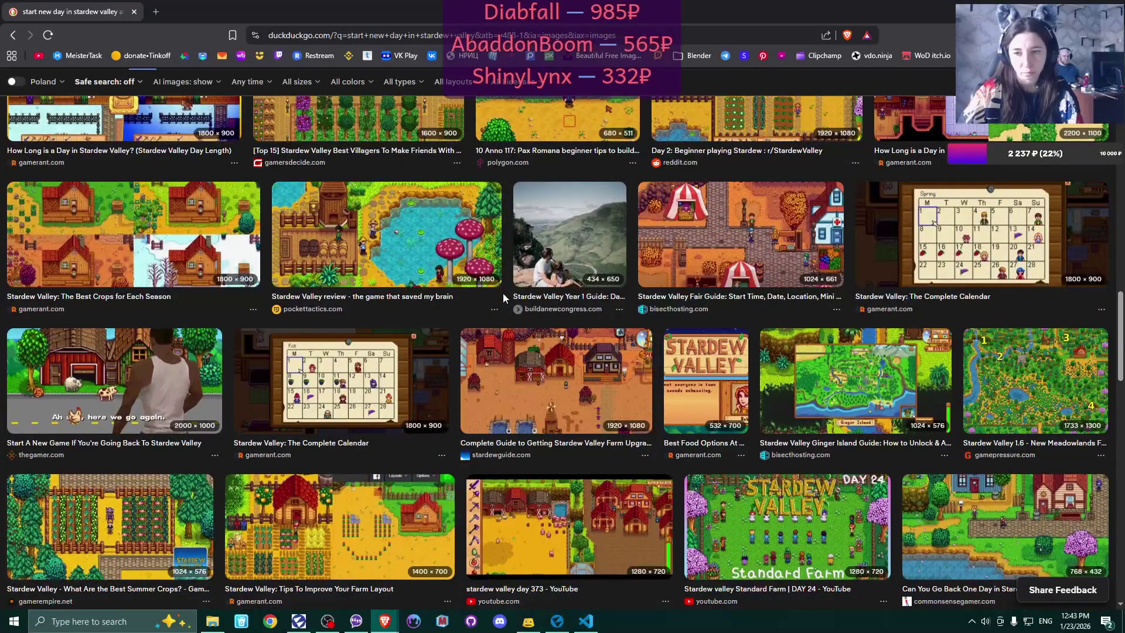
{"action": "scroll", "coordinate": [503, 293], "scroll_direction": "down", "scroll_amount": 1}
{"action": "scroll", "coordinate": [503, 299], "scroll_direction": "down", "scroll_amount": 4}
- Scroll back up and replace 'start new day' in the search box with 'wake up'
{"action": "scroll", "coordinate": [503, 299], "scroll_direction": "up", "scroll_amount": 10}
{"action": "scroll", "coordinate": [503, 297], "scroll_direction": "up", "scroll_amount": 3}
{"action": "left_click_drag", "start_coordinate": [100, 92], "coordinate": [157, 92]}
{"action": "type", "text": "wake up in stardew valley"}
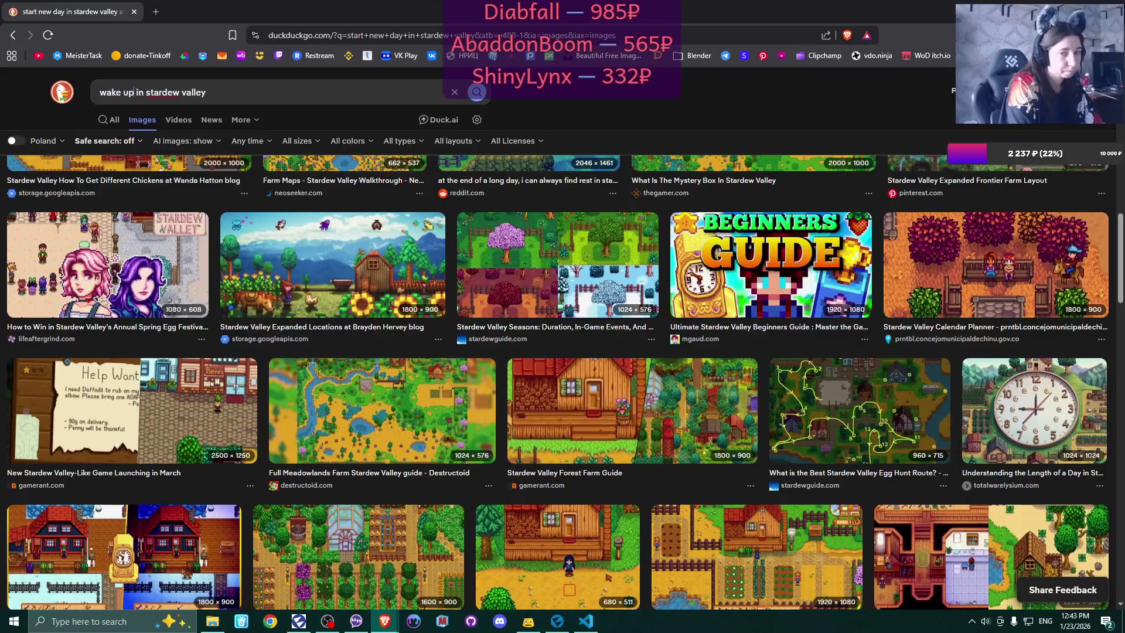
{"action": "key", "text": "Return"}
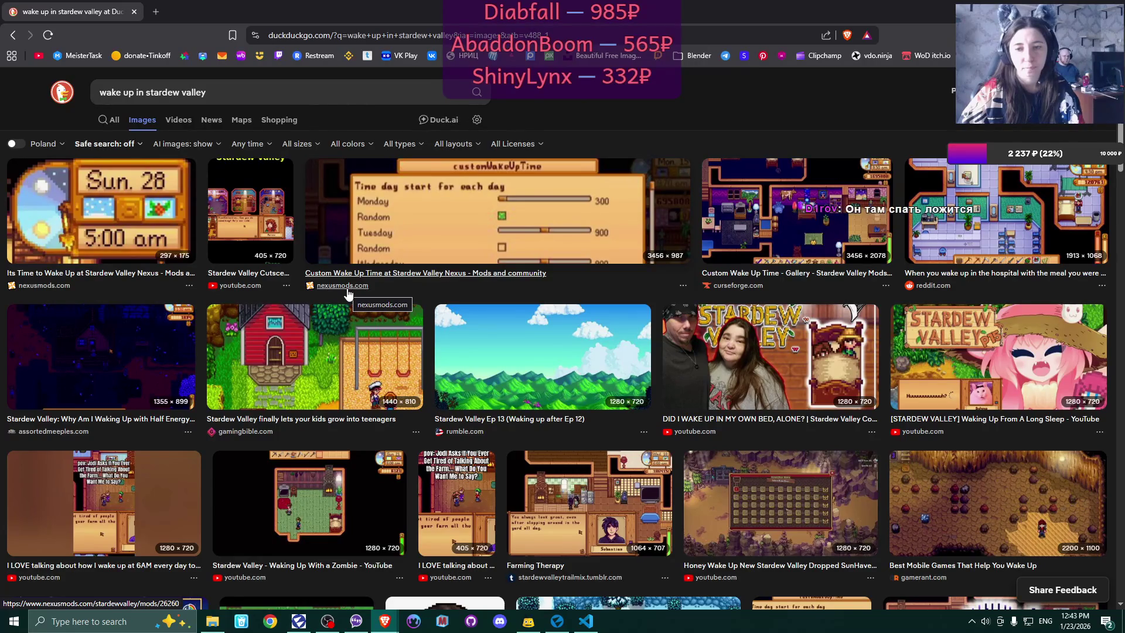
{"action": "scroll", "coordinate": [348, 293], "scroll_direction": "down", "scroll_amount": 3}
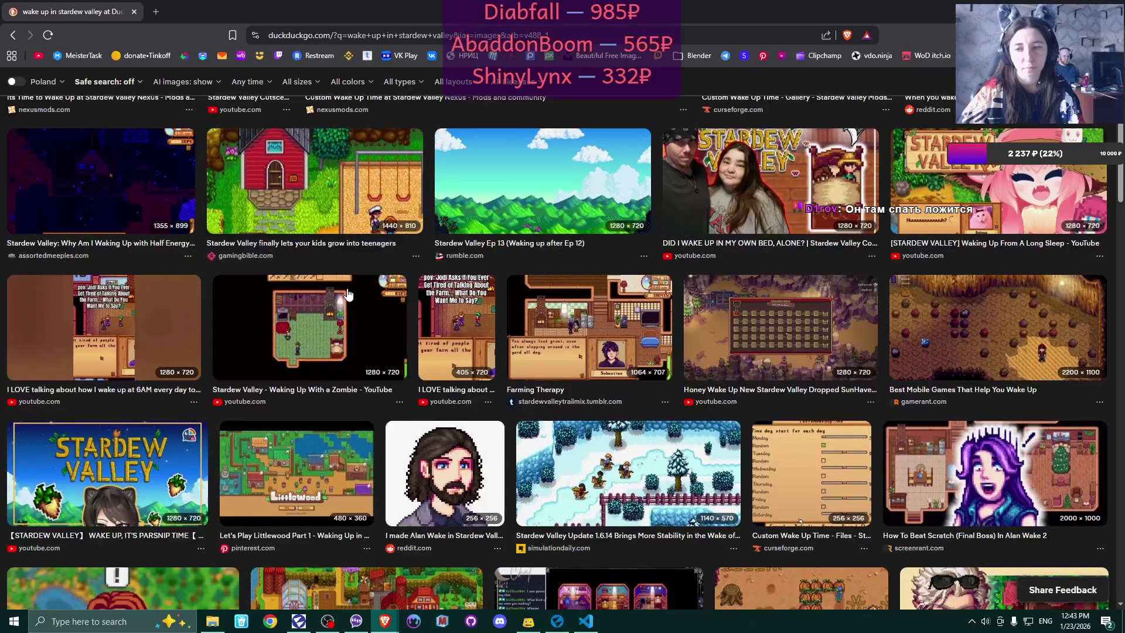
{"action": "scroll", "coordinate": [348, 293], "scroll_direction": "down", "scroll_amount": 2}
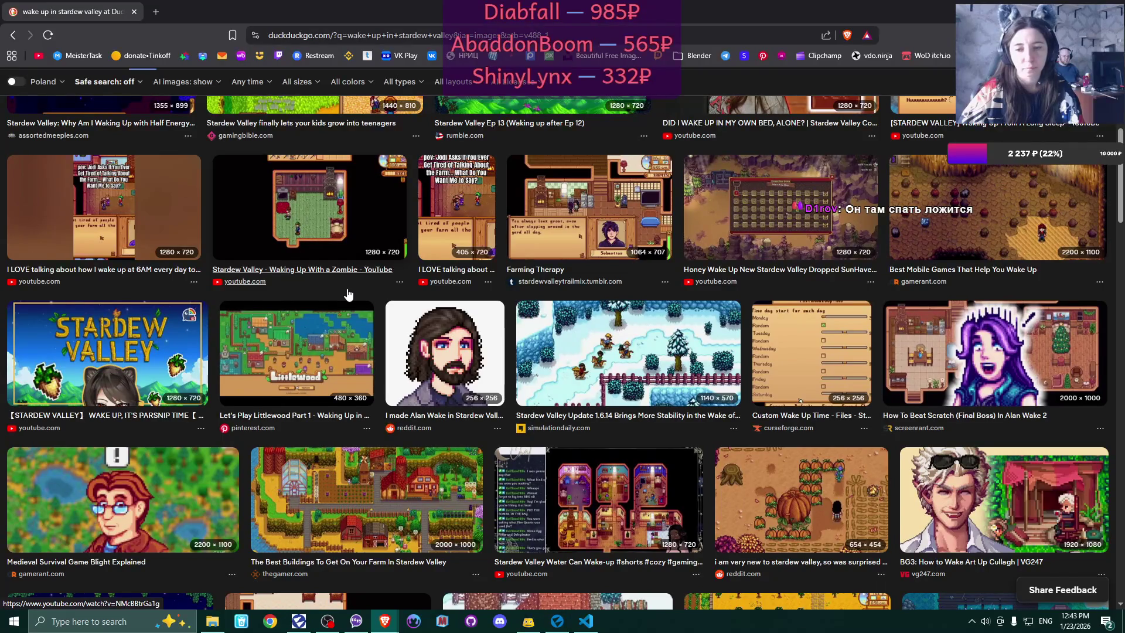
{"action": "scroll", "coordinate": [348, 293], "scroll_direction": "down", "scroll_amount": 4}
{"action": "scroll", "coordinate": [347, 293], "scroll_direction": "down", "scroll_amount": 4}
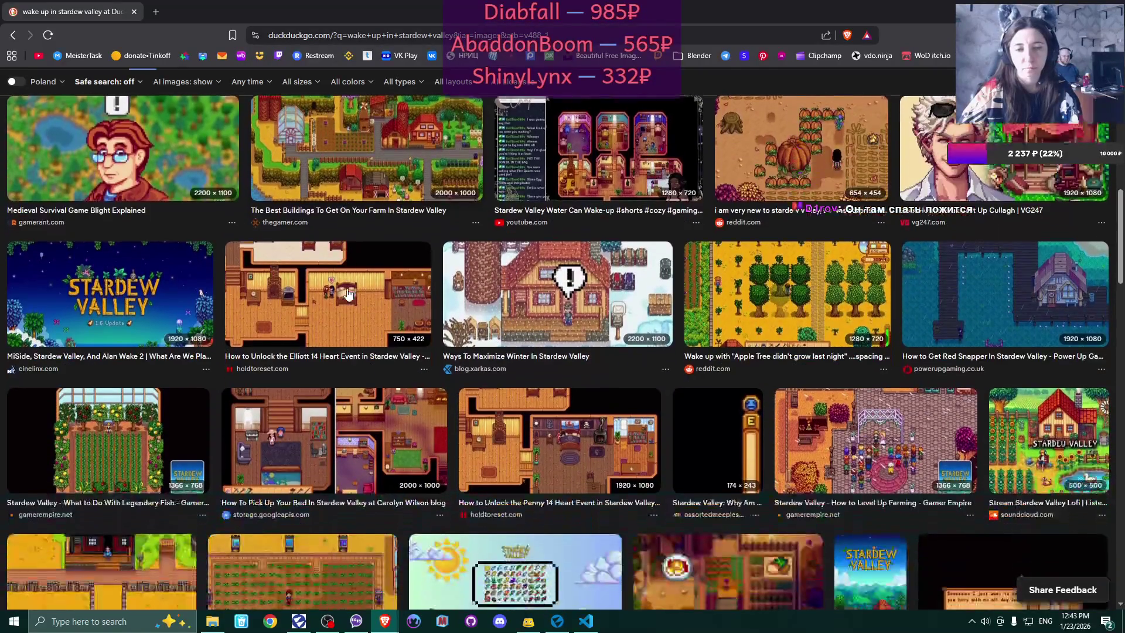
{"action": "scroll", "coordinate": [348, 293], "scroll_direction": "down", "scroll_amount": 2}
{"action": "scroll", "coordinate": [348, 293], "scroll_direction": "down", "scroll_amount": 5}
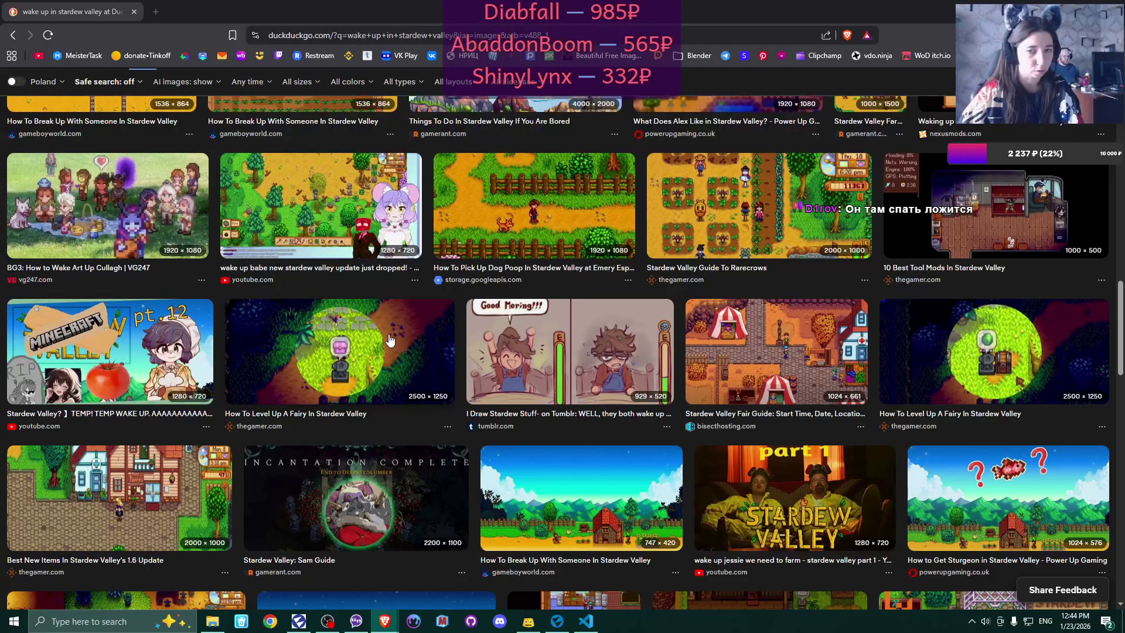
{"action": "scroll", "coordinate": [390, 339], "scroll_direction": "down", "scroll_amount": 6}
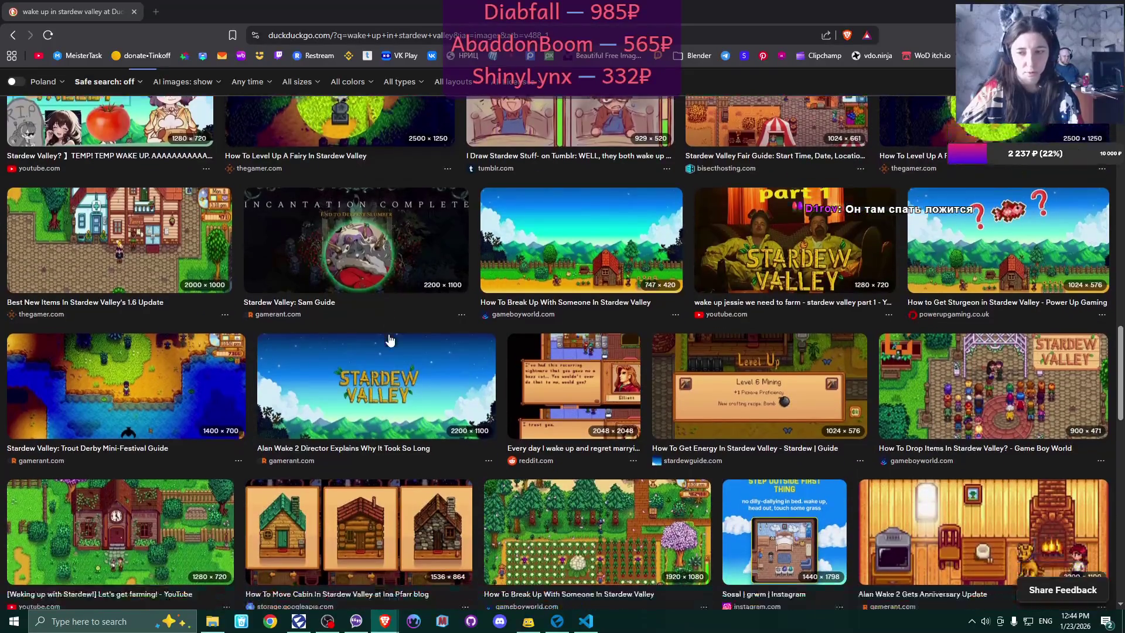
{"action": "scroll", "coordinate": [390, 340], "scroll_direction": "down", "scroll_amount": 4}
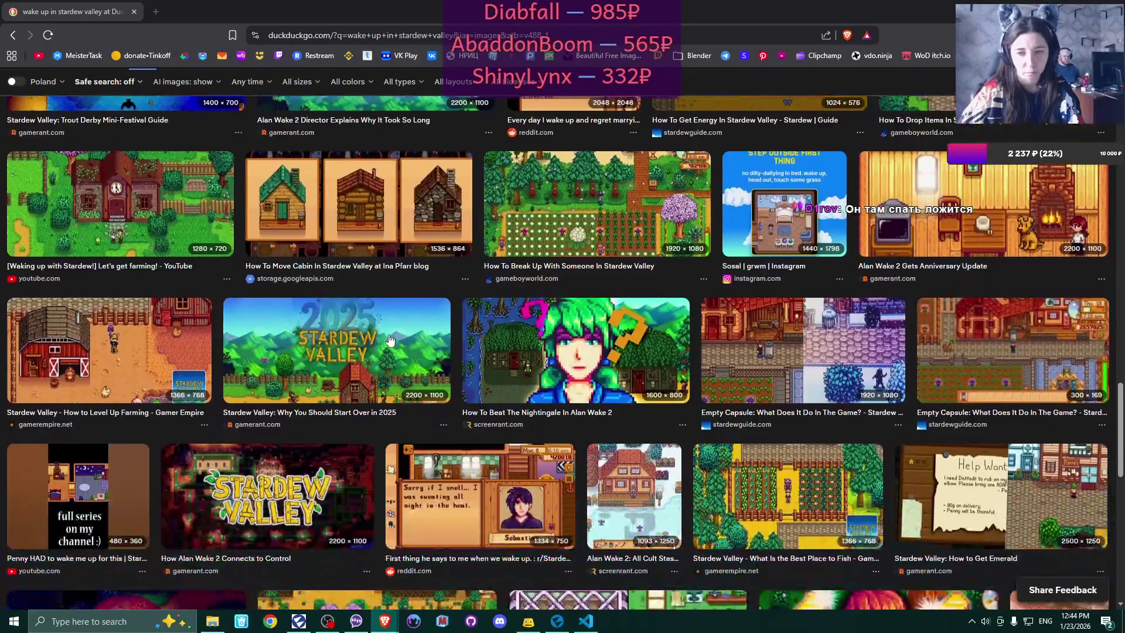
{"action": "scroll", "coordinate": [391, 340], "scroll_direction": "down", "scroll_amount": 4}
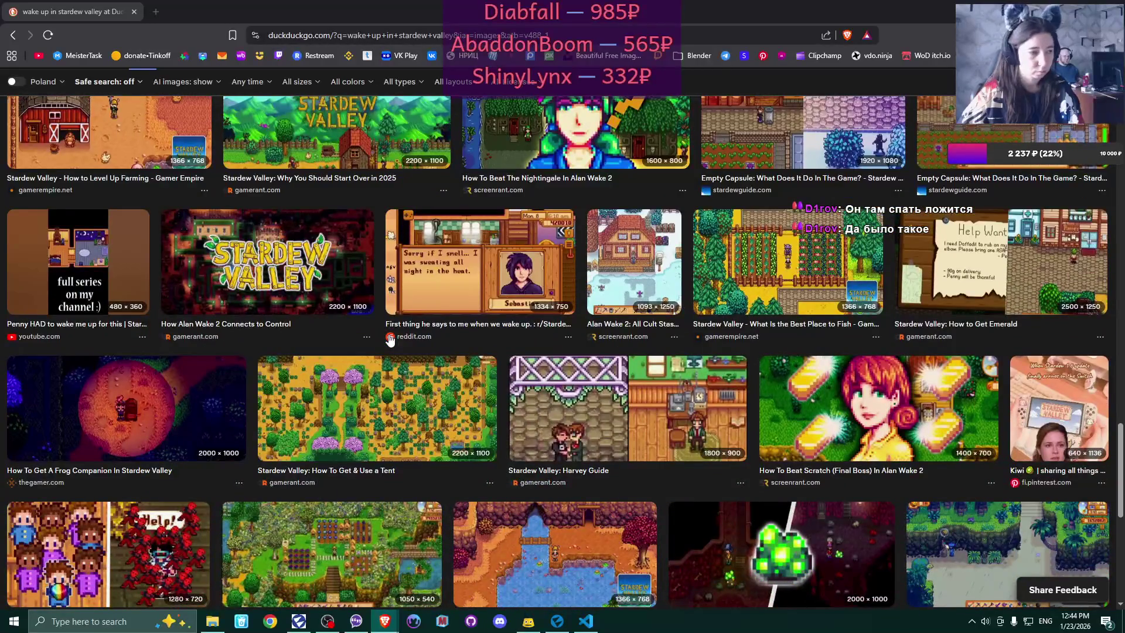
{"action": "scroll", "coordinate": [390, 340], "scroll_direction": "down", "scroll_amount": 4}
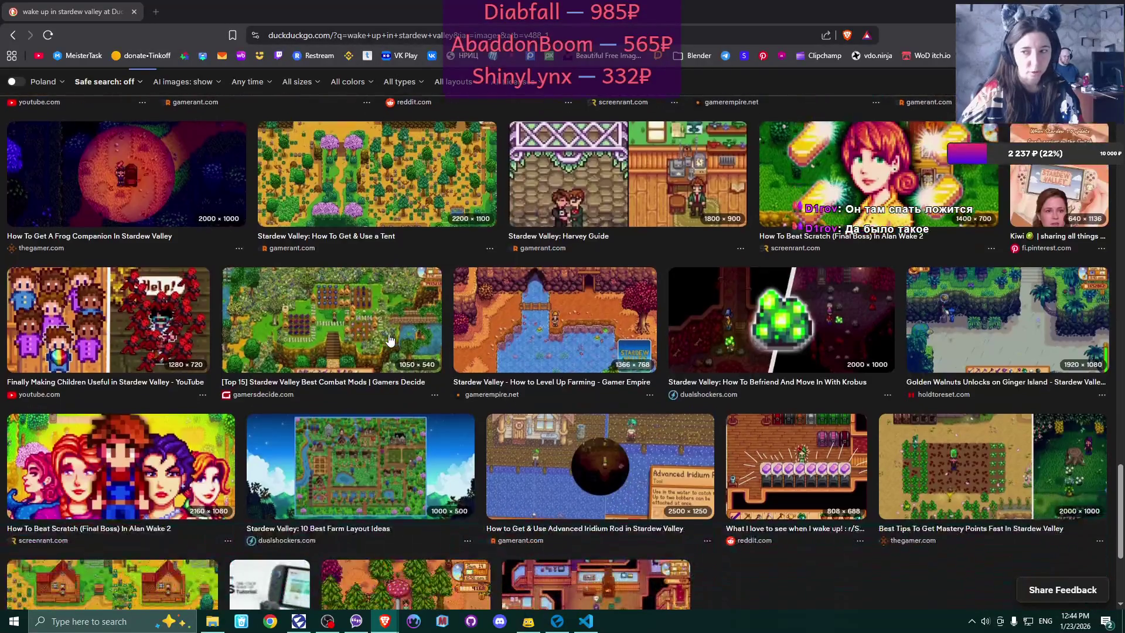
{"action": "scroll", "coordinate": [391, 339], "scroll_direction": "down", "scroll_amount": 4}
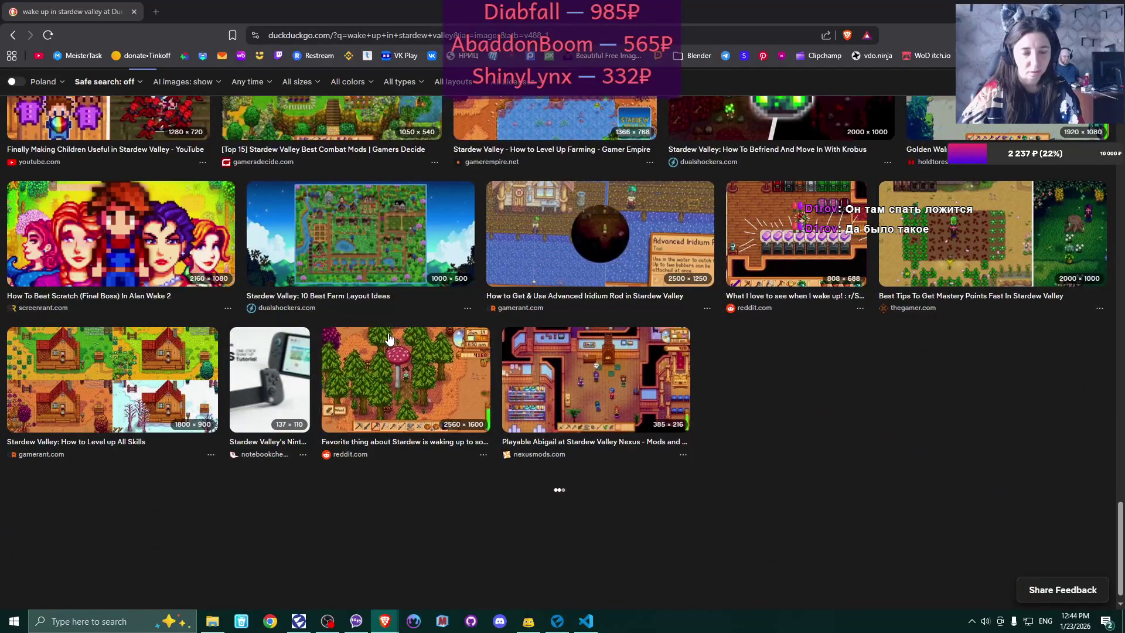
{"action": "scroll", "coordinate": [529, 200], "scroll_direction": "up", "scroll_amount": 8}
{"action": "left_click", "coordinate": [1037, 55]}
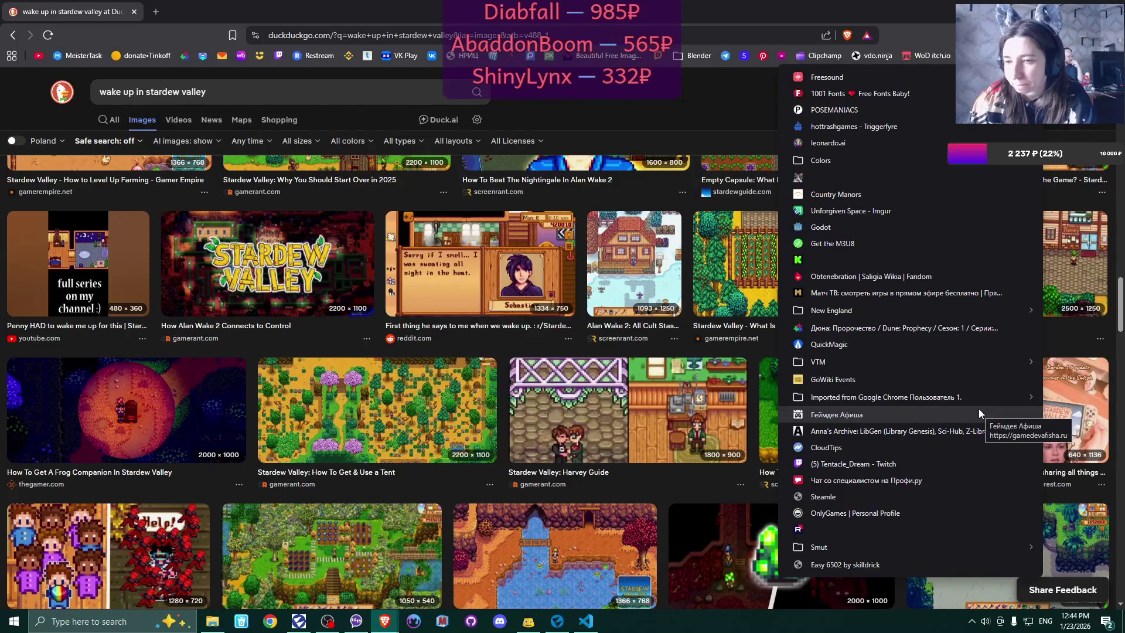
- Open the Game UI Database bookmark from Imported from Google Chrome > Другие закладки > GameDev
{"action": "mouse_move", "coordinate": [973, 393]}
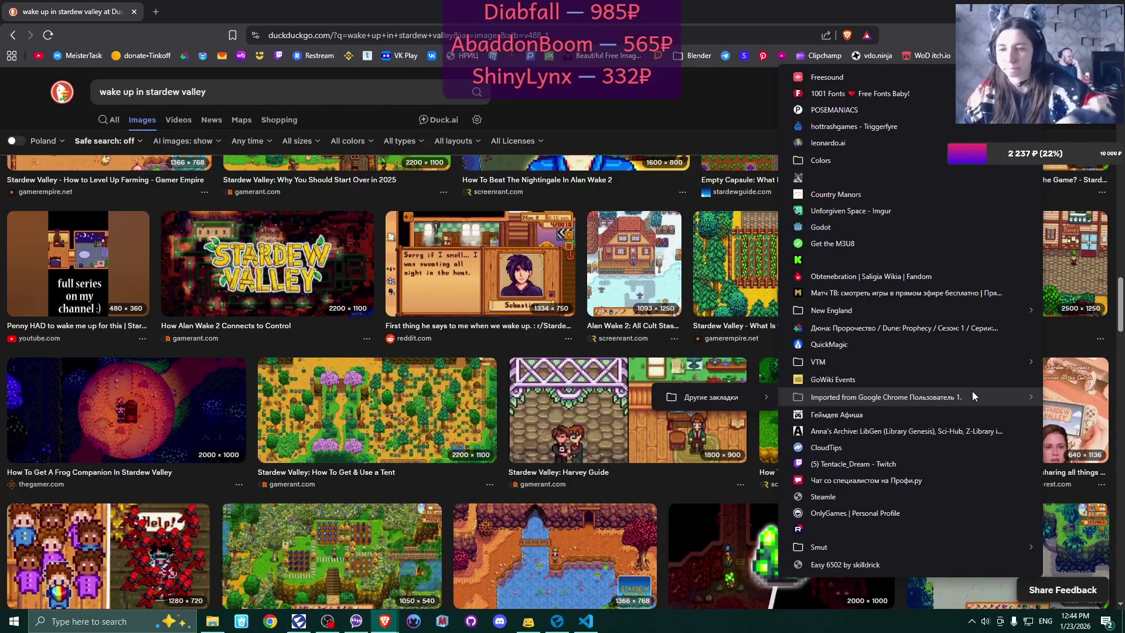
{"action": "mouse_move", "coordinate": [681, 397]}
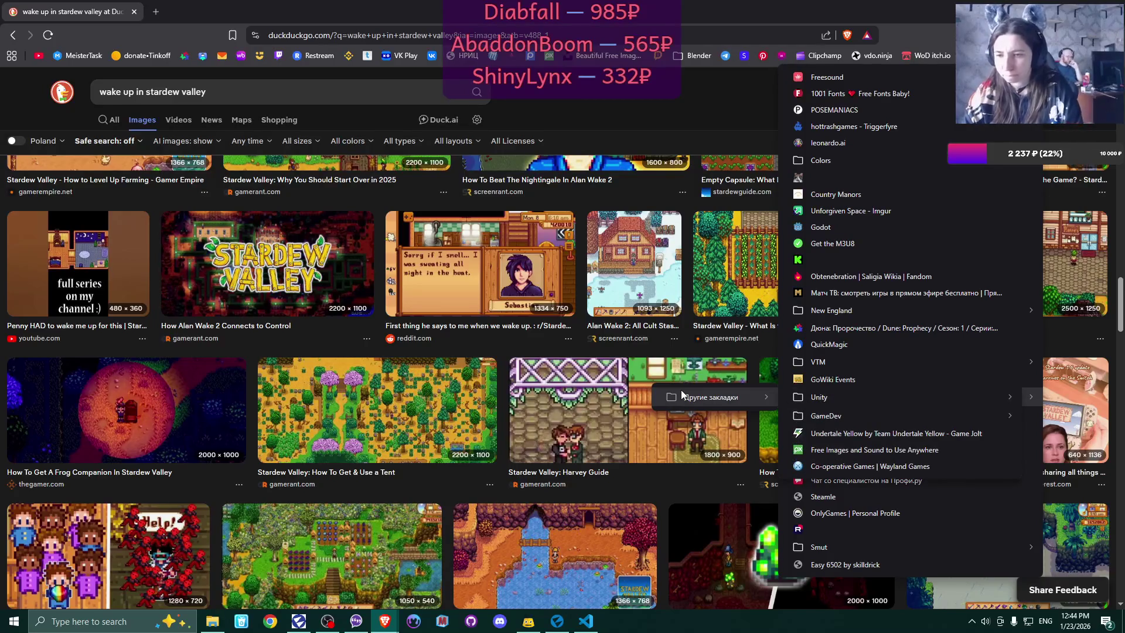
{"action": "mouse_move", "coordinate": [900, 422]}
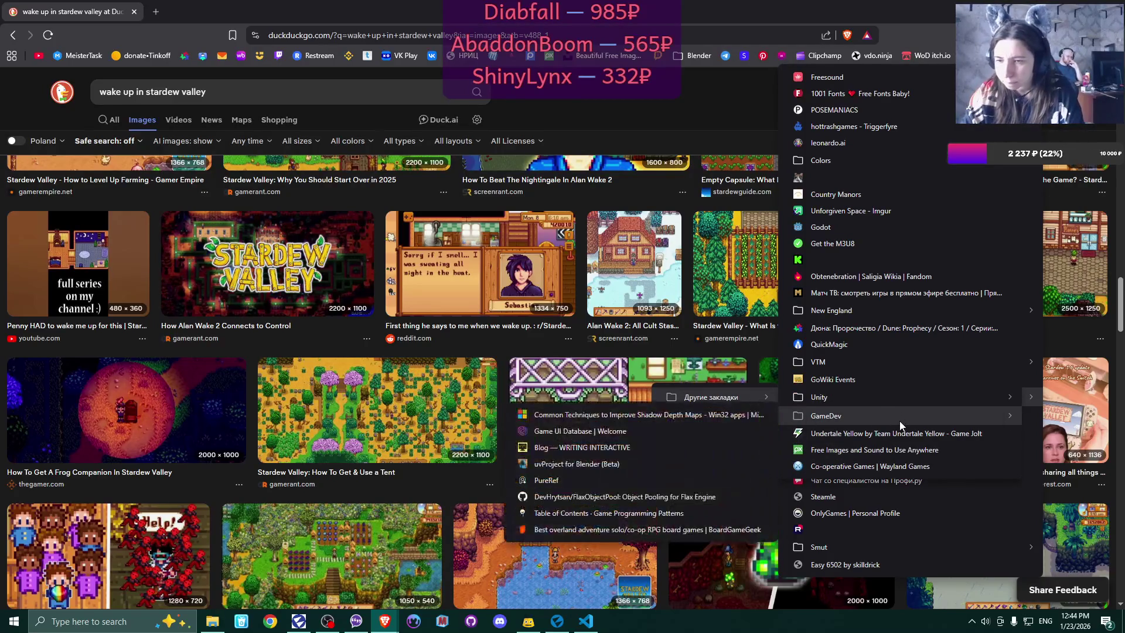
{"action": "left_click", "coordinate": [577, 432]}
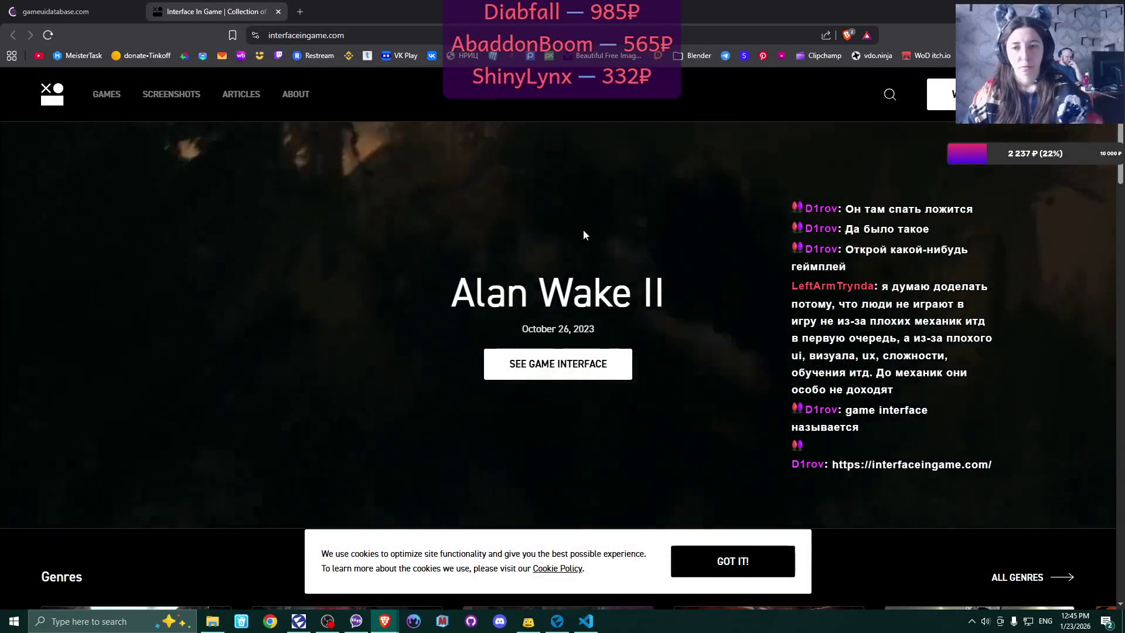
- Open the GAMES catalogue on interfaceingame.com, listing 385 game interfaces
{"action": "scroll", "coordinate": [701, 266], "scroll_direction": "down", "scroll_amount": 5}
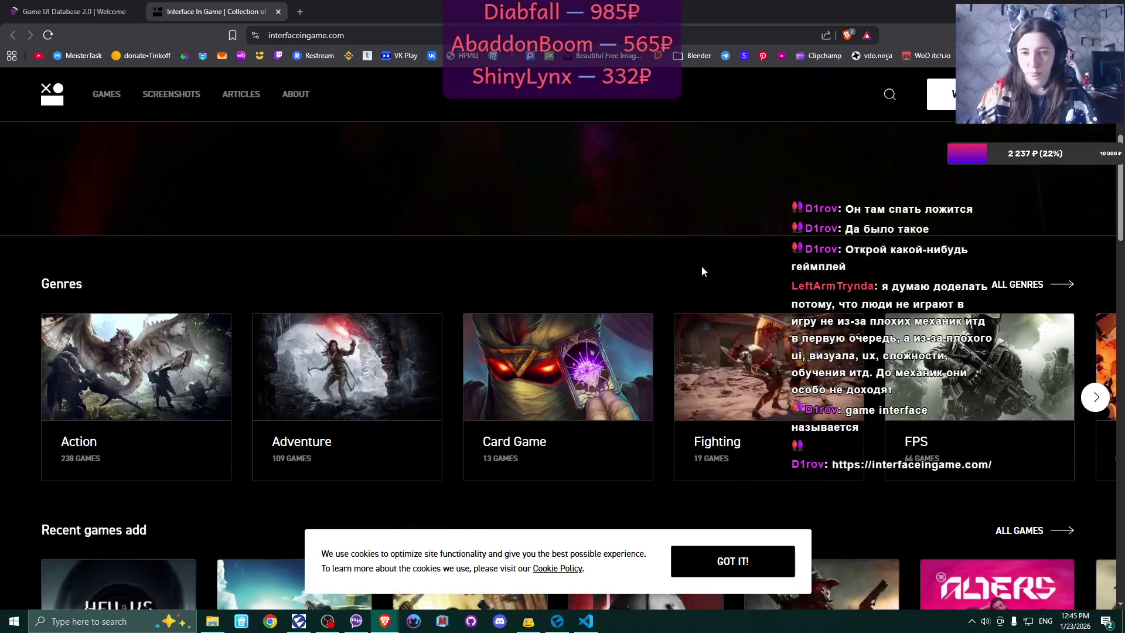
{"action": "scroll", "coordinate": [701, 266], "scroll_direction": "down", "scroll_amount": 2}
{"action": "scroll", "coordinate": [513, 203], "scroll_direction": "up", "scroll_amount": 6}
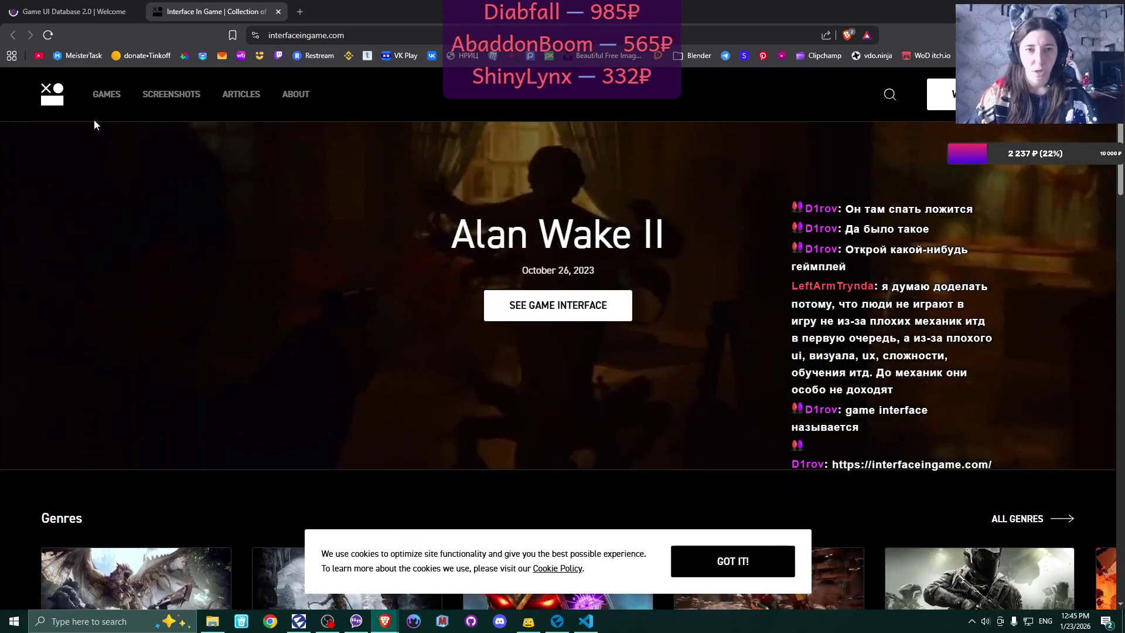
{"action": "left_click", "coordinate": [107, 93]}
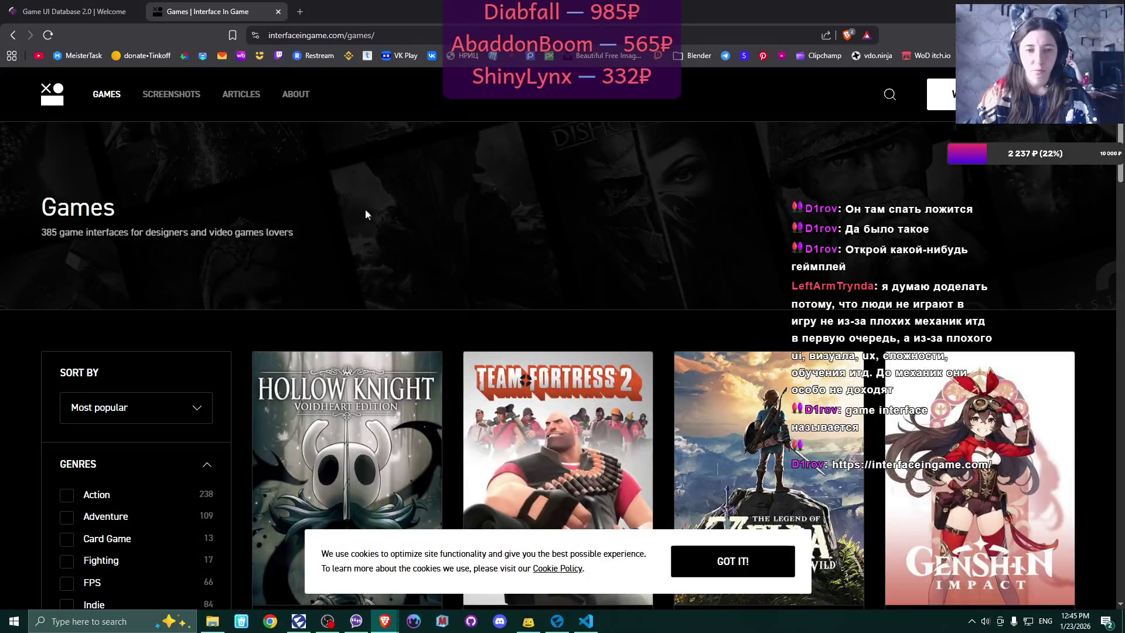
{"action": "scroll", "coordinate": [157, 360], "scroll_direction": "down", "scroll_amount": 3}
{"action": "scroll", "coordinate": [669, 290], "scroll_direction": "up", "scroll_amount": 3}
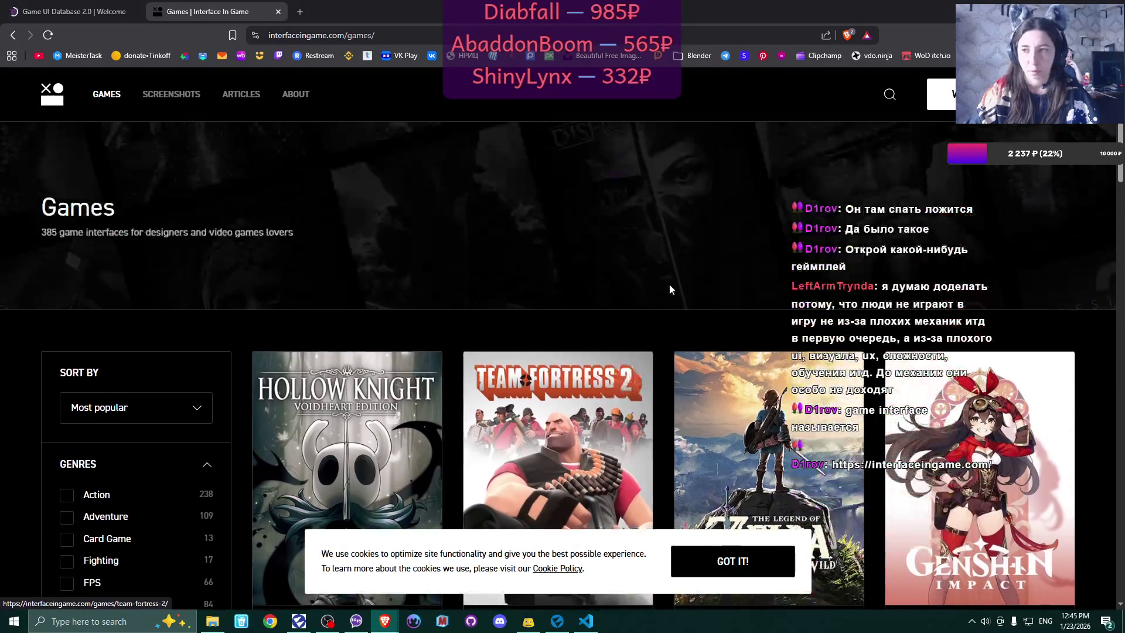
- Search 'stardew valley', open the Stardew Valley page and enlarge its Create character screenshot
{"action": "left_click", "coordinate": [890, 95]}
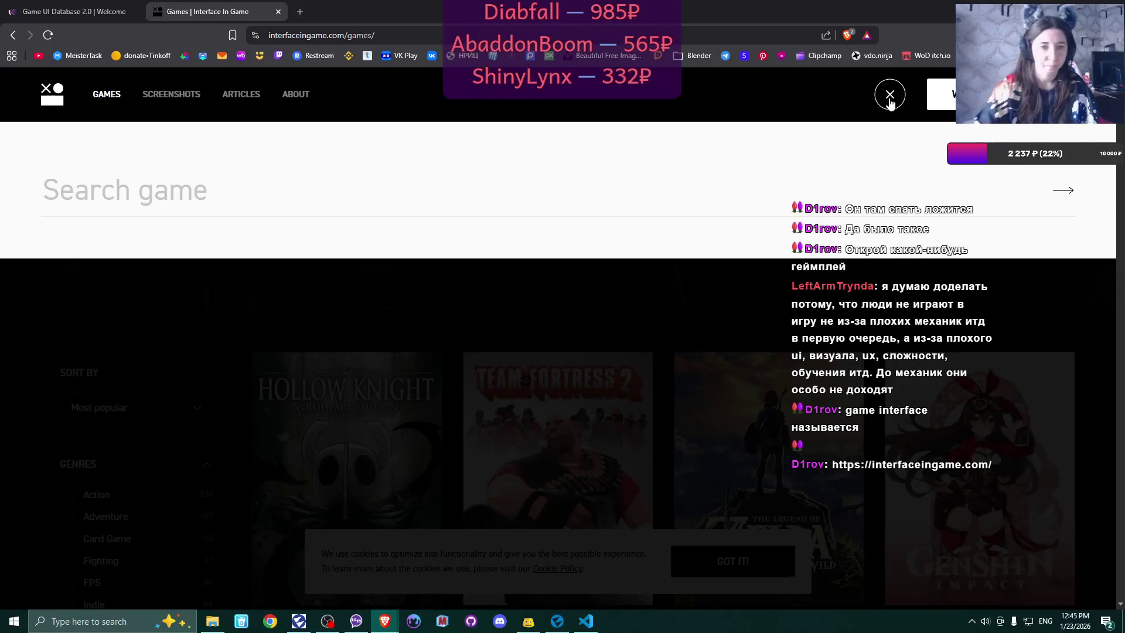
{"action": "type", "text": "stardew"}
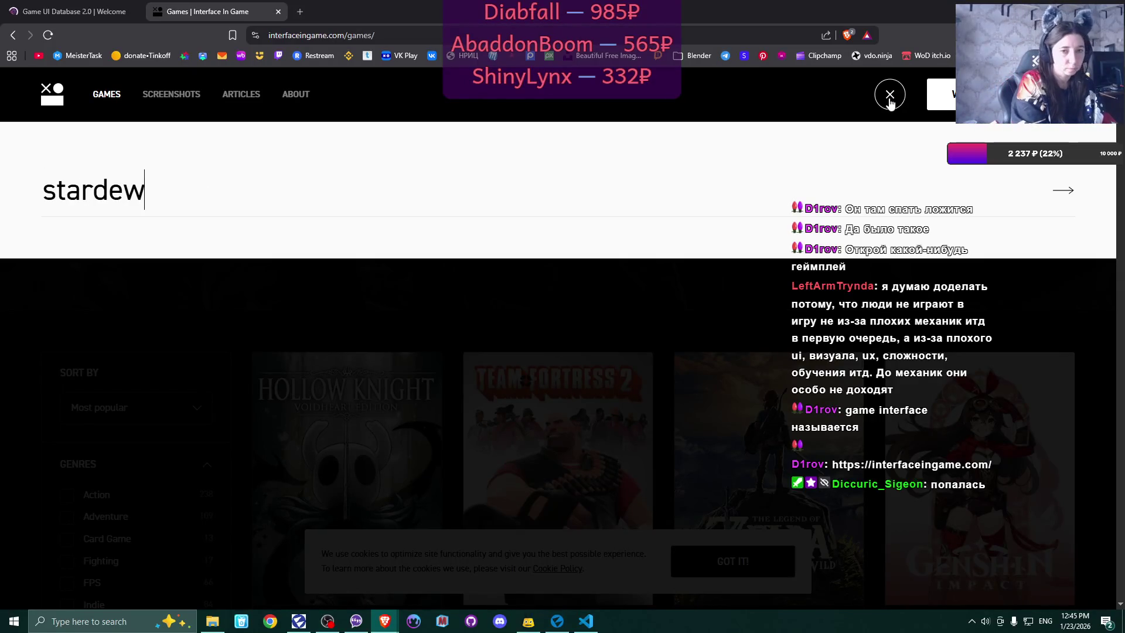
{"action": "type", "text": " valley"}
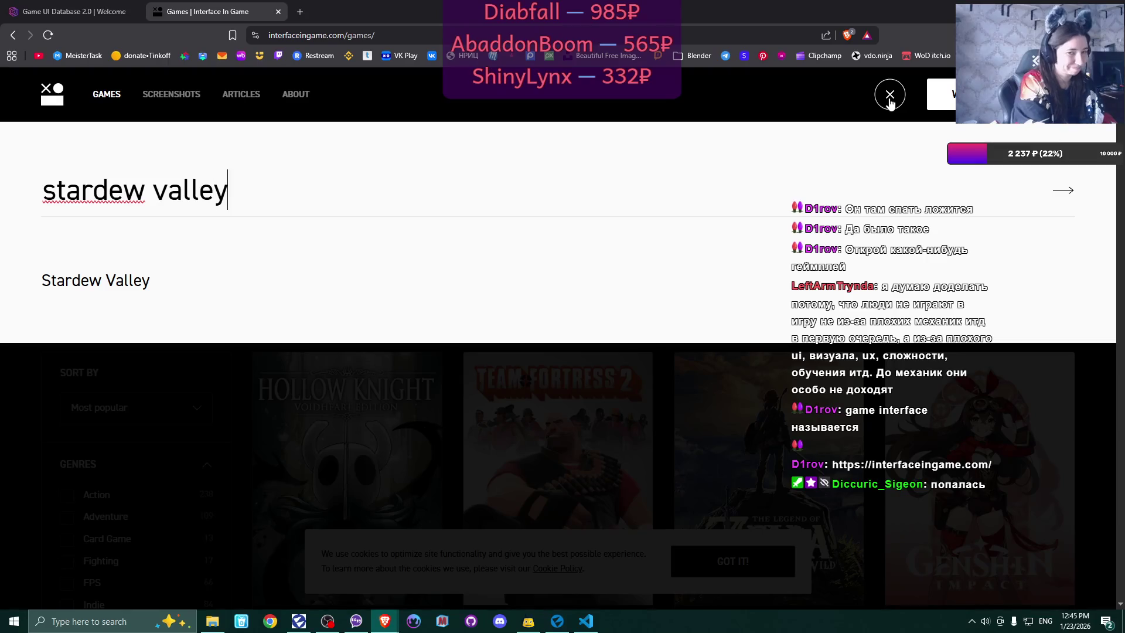
{"action": "key", "text": "Return"}
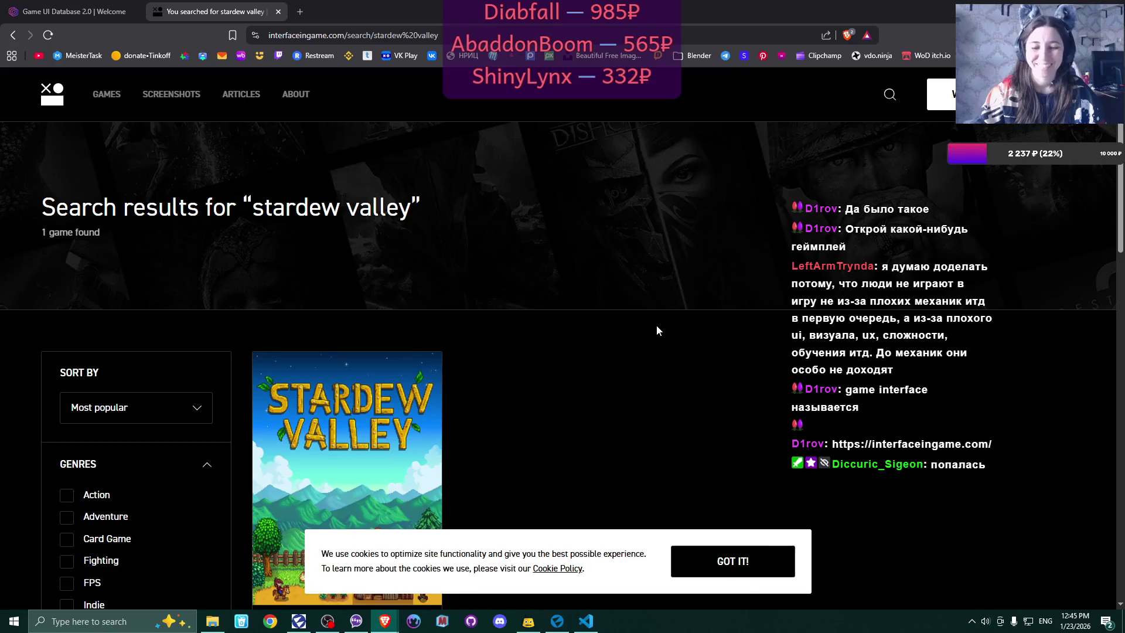
{"action": "scroll", "coordinate": [656, 326], "scroll_direction": "down", "scroll_amount": 5}
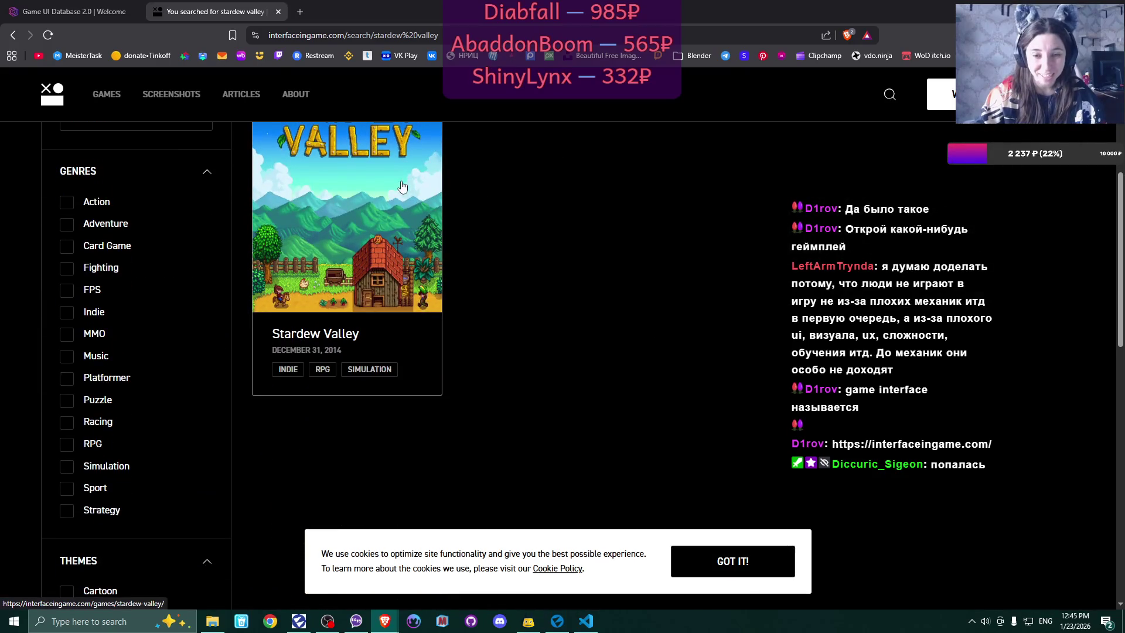
{"action": "left_click", "coordinate": [374, 202]}
{"action": "scroll", "coordinate": [454, 247], "scroll_direction": "down", "scroll_amount": 4}
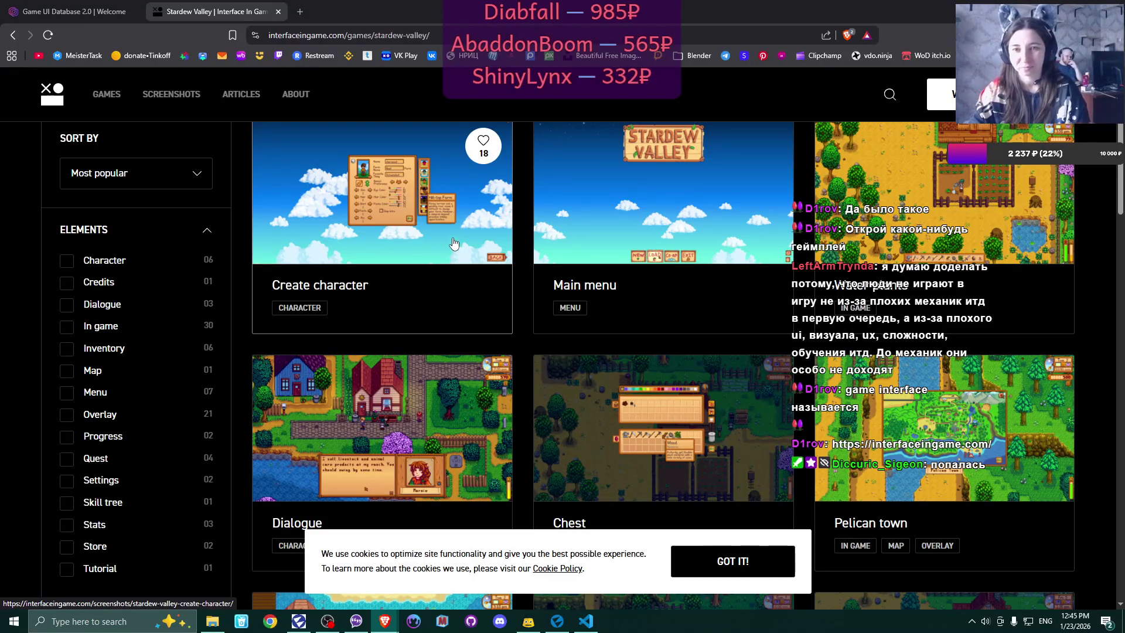
{"action": "left_click", "coordinate": [428, 221]}
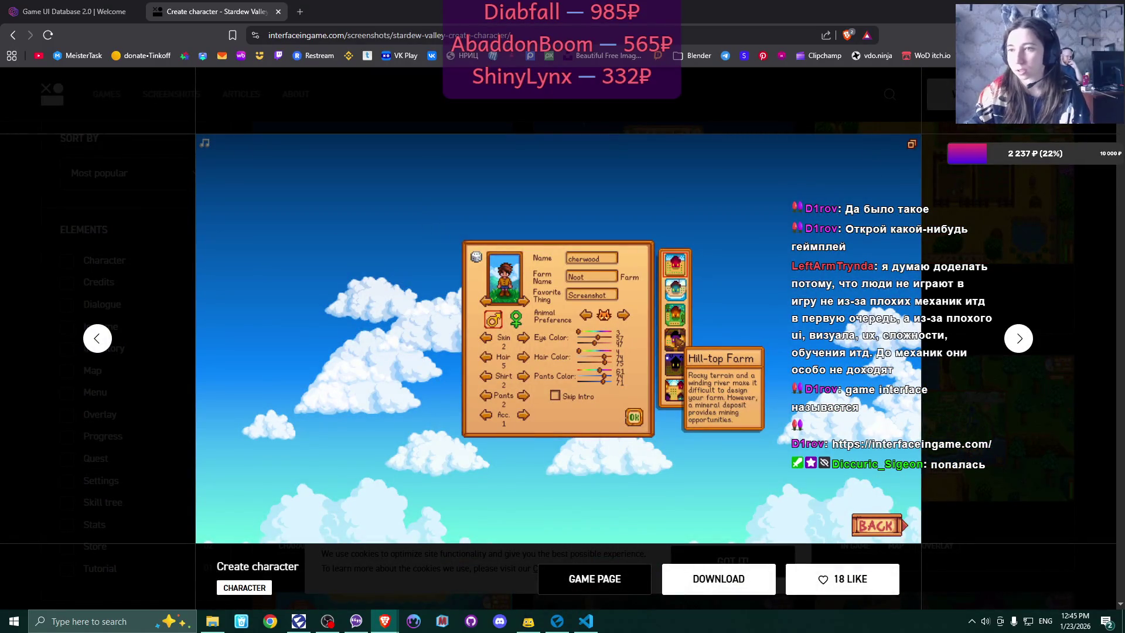
{"action": "key", "text": "Escape"}
{"action": "scroll", "coordinate": [668, 313], "scroll_direction": "down", "scroll_amount": 4}
{"action": "scroll", "coordinate": [659, 310], "scroll_direction": "down", "scroll_amount": 8}
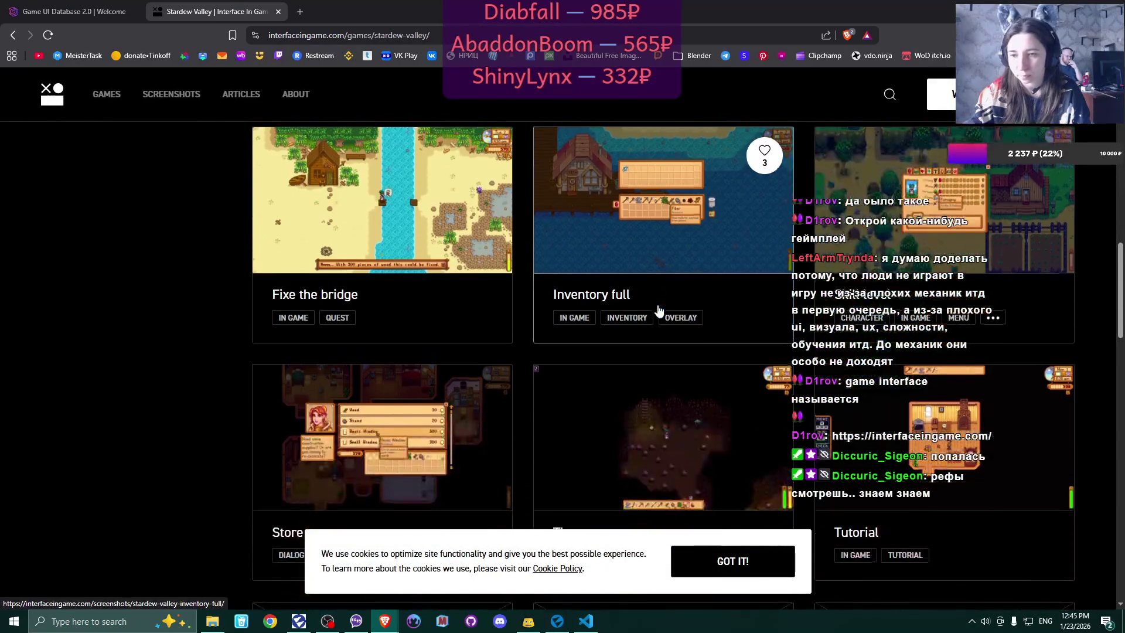
{"action": "scroll", "coordinate": [659, 311], "scroll_direction": "down", "scroll_amount": 7}
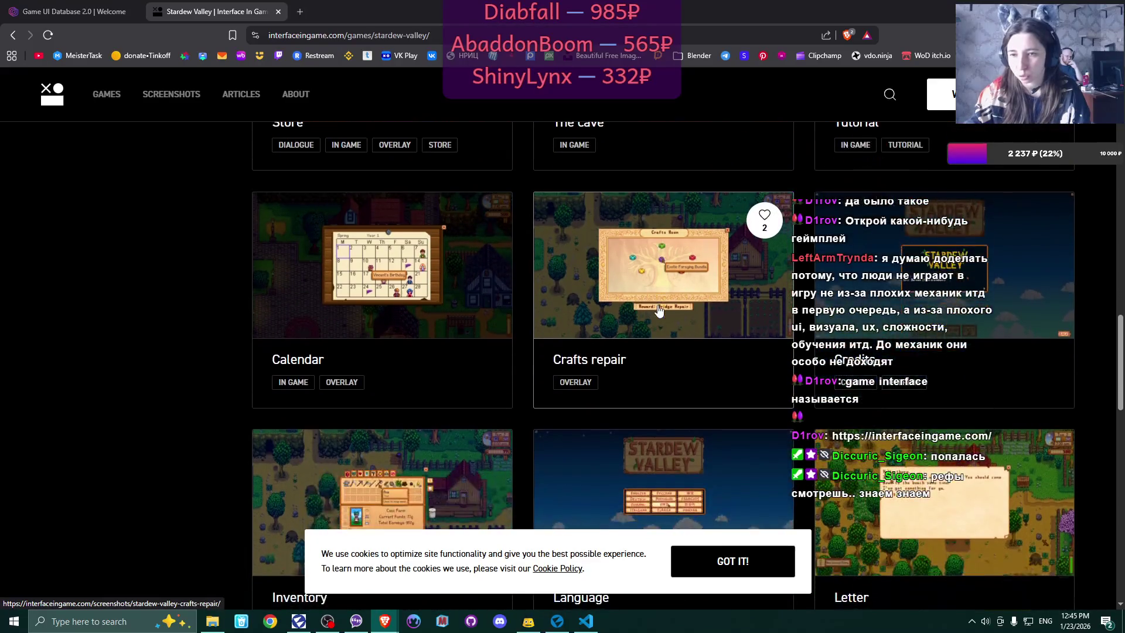
{"action": "scroll", "coordinate": [659, 311], "scroll_direction": "down", "scroll_amount": 3}
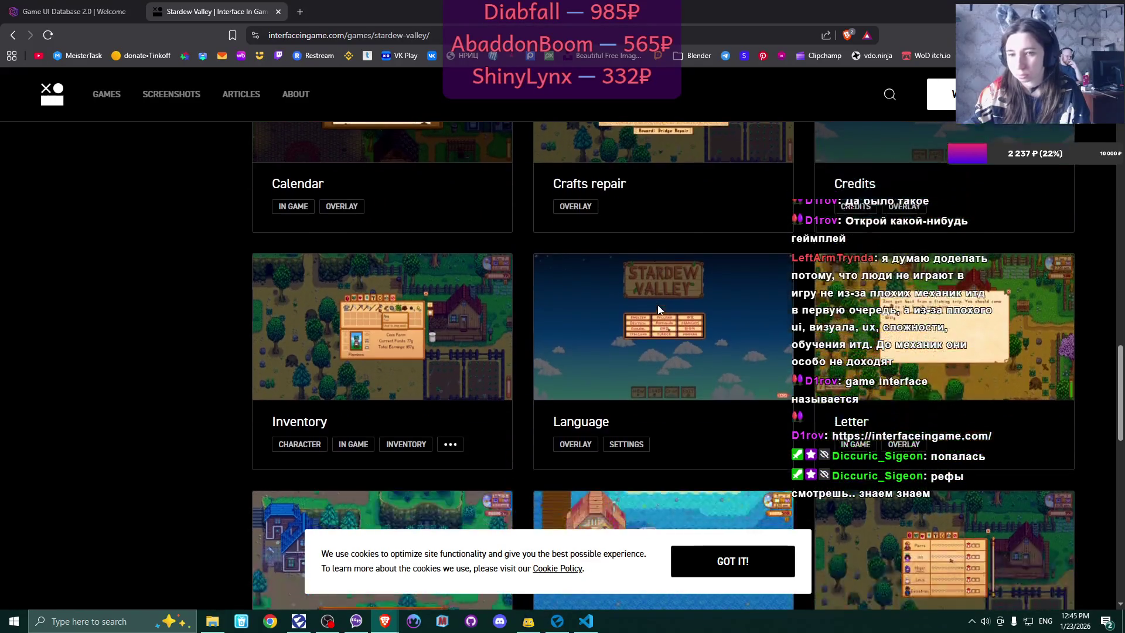
{"action": "scroll", "coordinate": [658, 310], "scroll_direction": "down", "scroll_amount": 2}
{"action": "scroll", "coordinate": [659, 310], "scroll_direction": "down", "scroll_amount": 2}
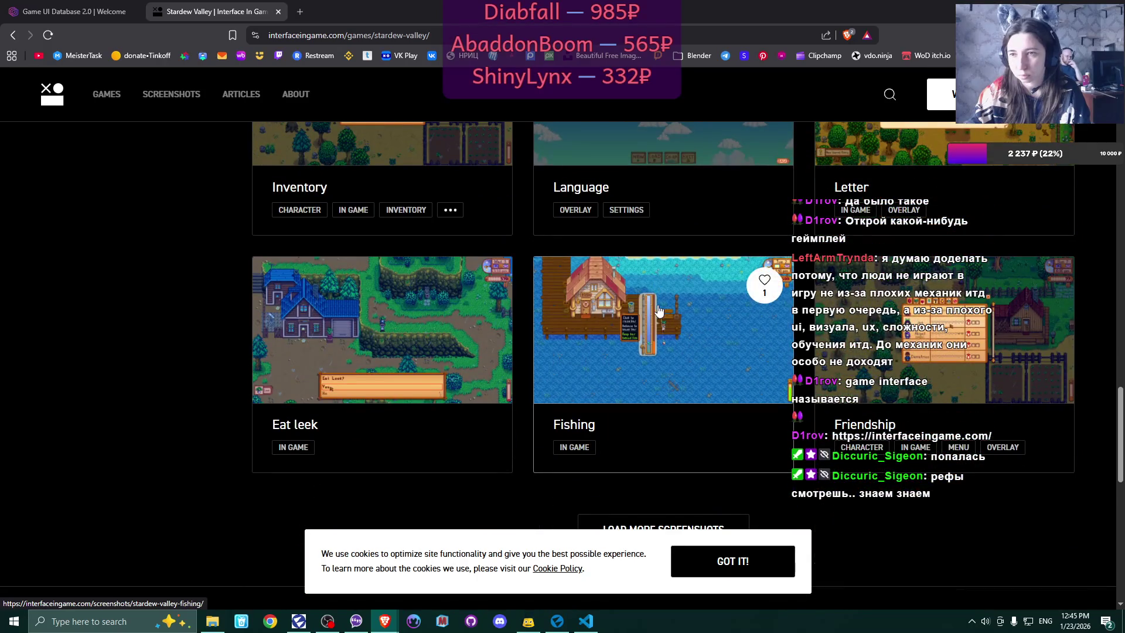
{"action": "scroll", "coordinate": [658, 311], "scroll_direction": "down", "scroll_amount": 5}
{"action": "left_click", "coordinate": [678, 246]}
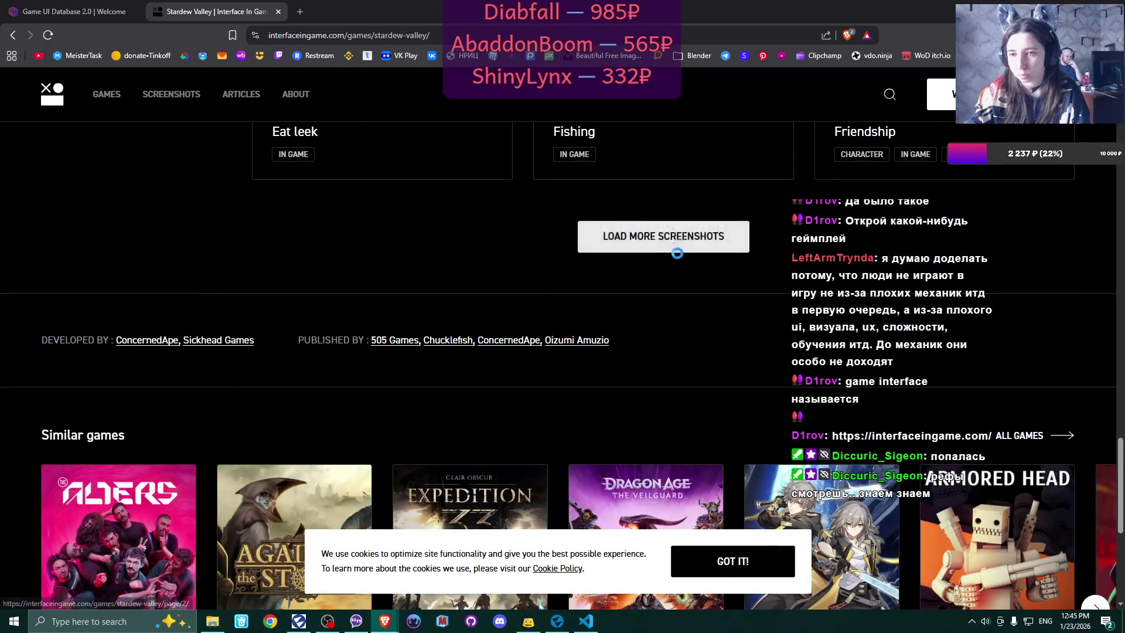
{"action": "scroll", "coordinate": [677, 303], "scroll_direction": "up", "scroll_amount": 3}
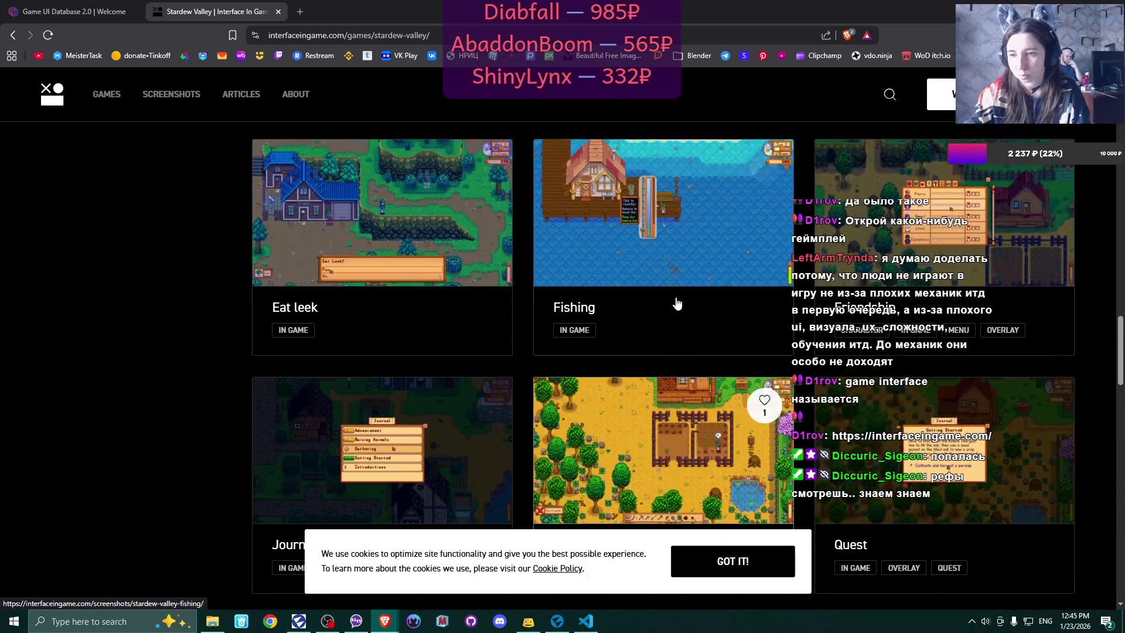
{"action": "scroll", "coordinate": [677, 303], "scroll_direction": "down", "scroll_amount": 6}
{"action": "scroll", "coordinate": [677, 303], "scroll_direction": "down", "scroll_amount": 3}
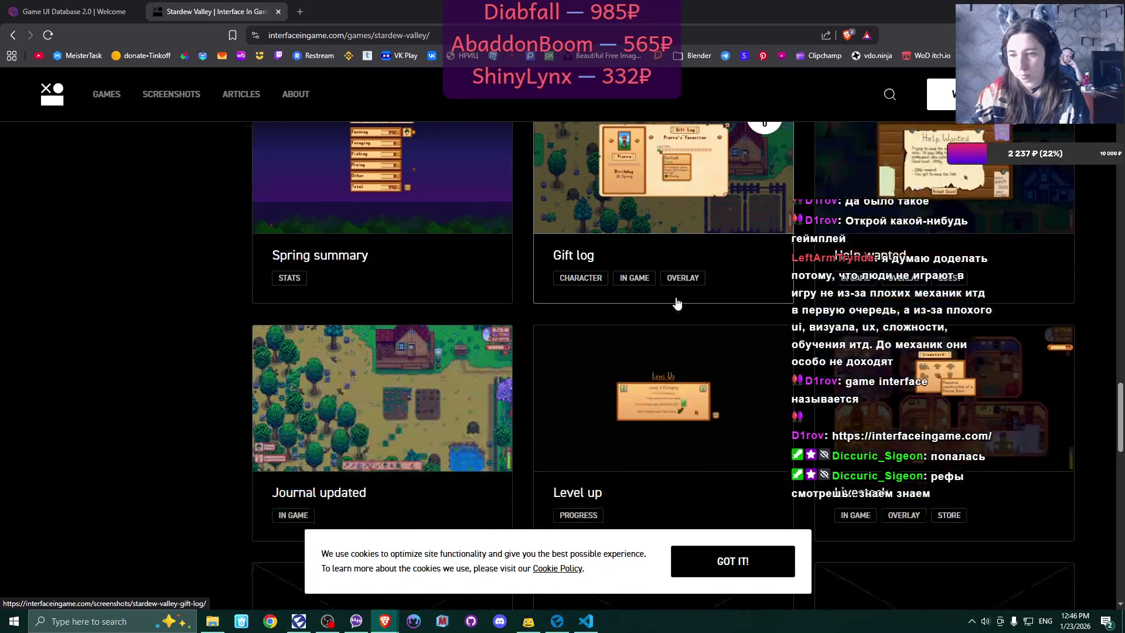
{"action": "scroll", "coordinate": [358, 274], "scroll_direction": "up", "scroll_amount": 2}
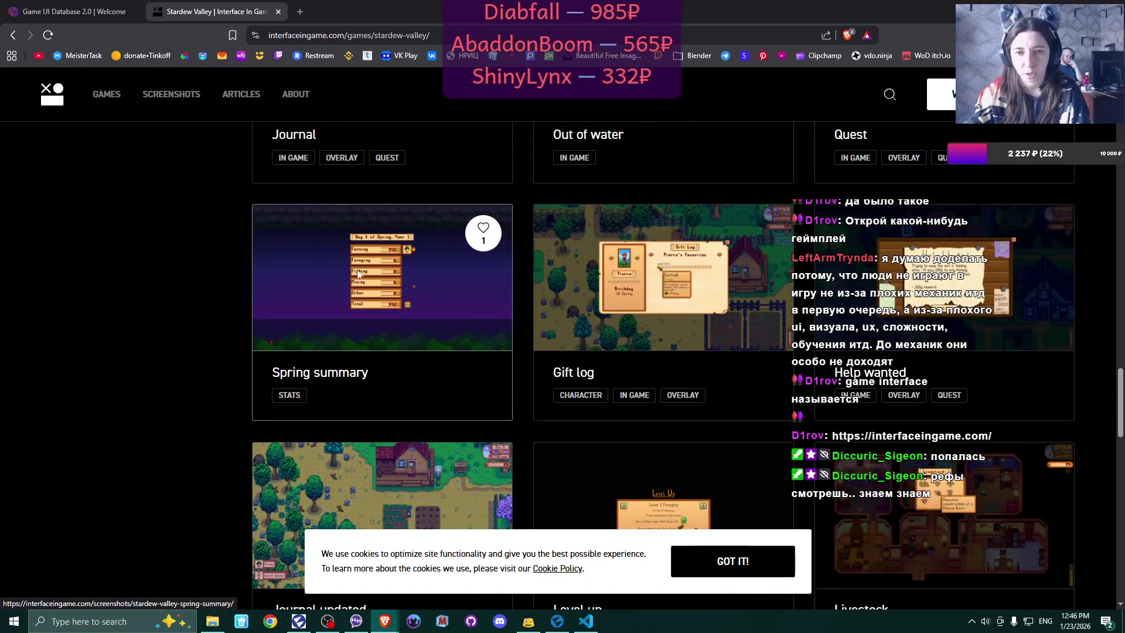
{"action": "left_click", "coordinate": [359, 275]}
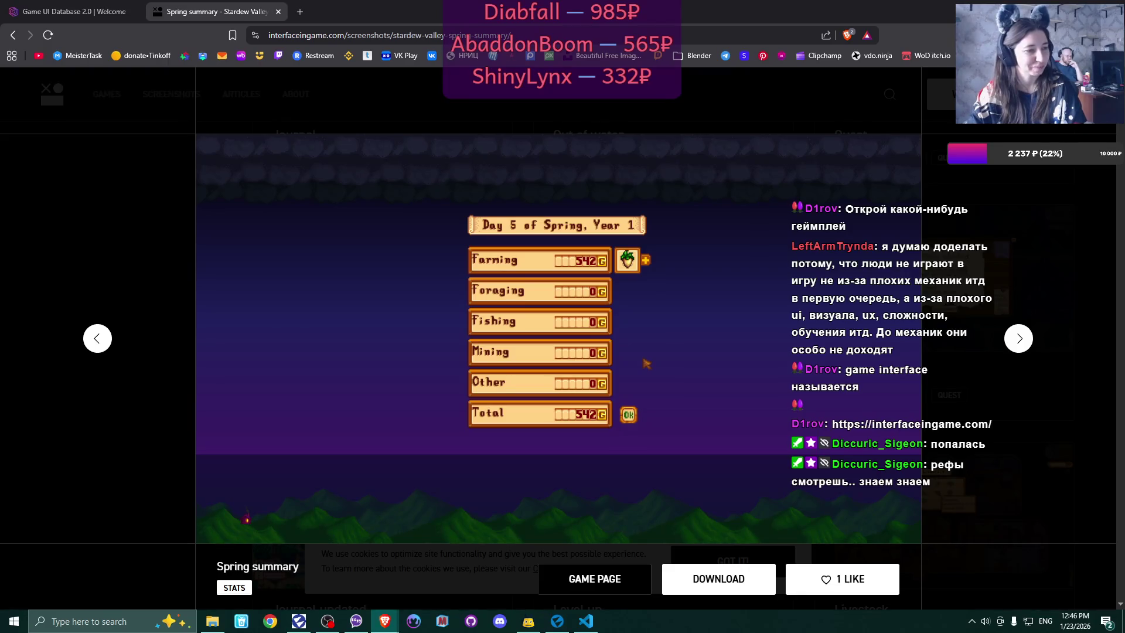
{"action": "key", "text": "Escape"}
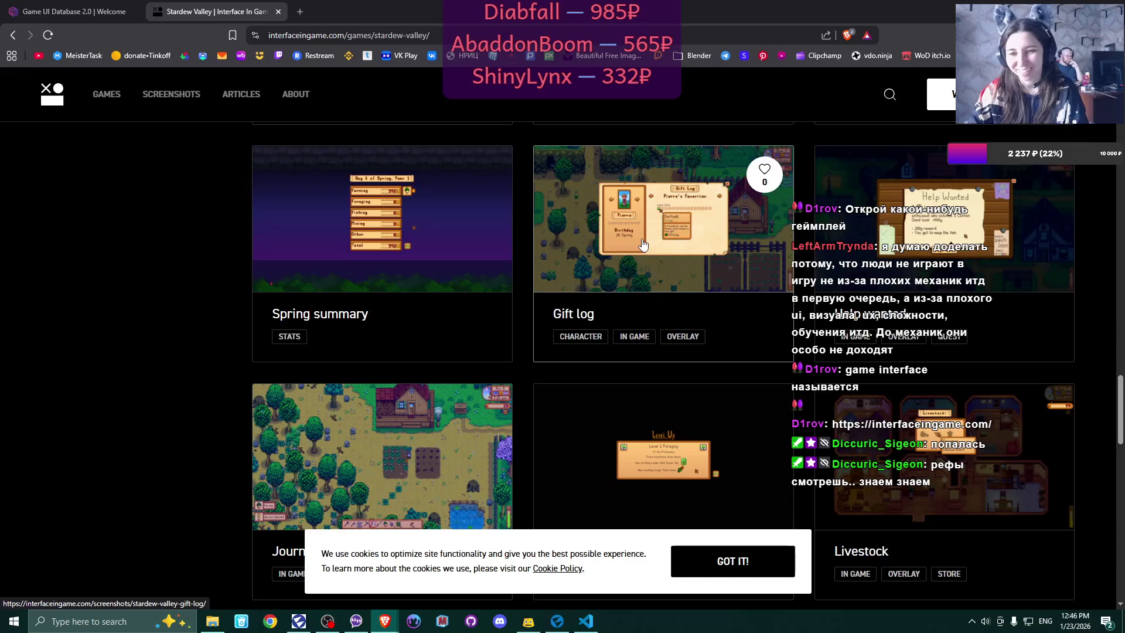
{"action": "scroll", "coordinate": [642, 245], "scroll_direction": "down", "scroll_amount": 8}
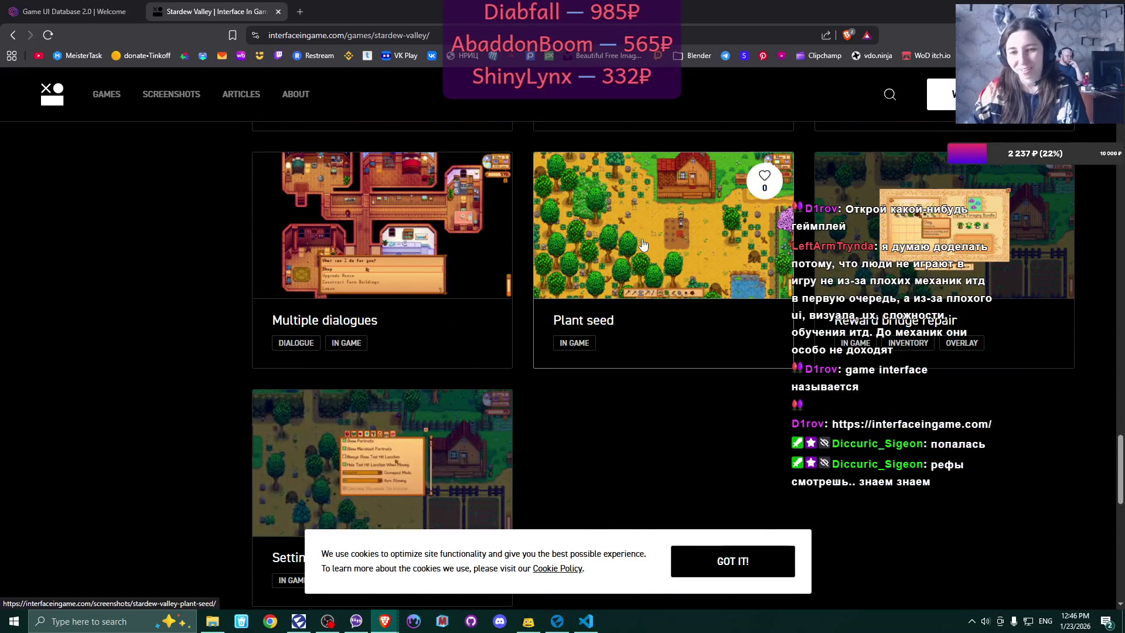
{"action": "scroll", "coordinate": [642, 245], "scroll_direction": "up", "scroll_amount": 10}
{"action": "scroll", "coordinate": [643, 245], "scroll_direction": "up", "scroll_amount": 9}
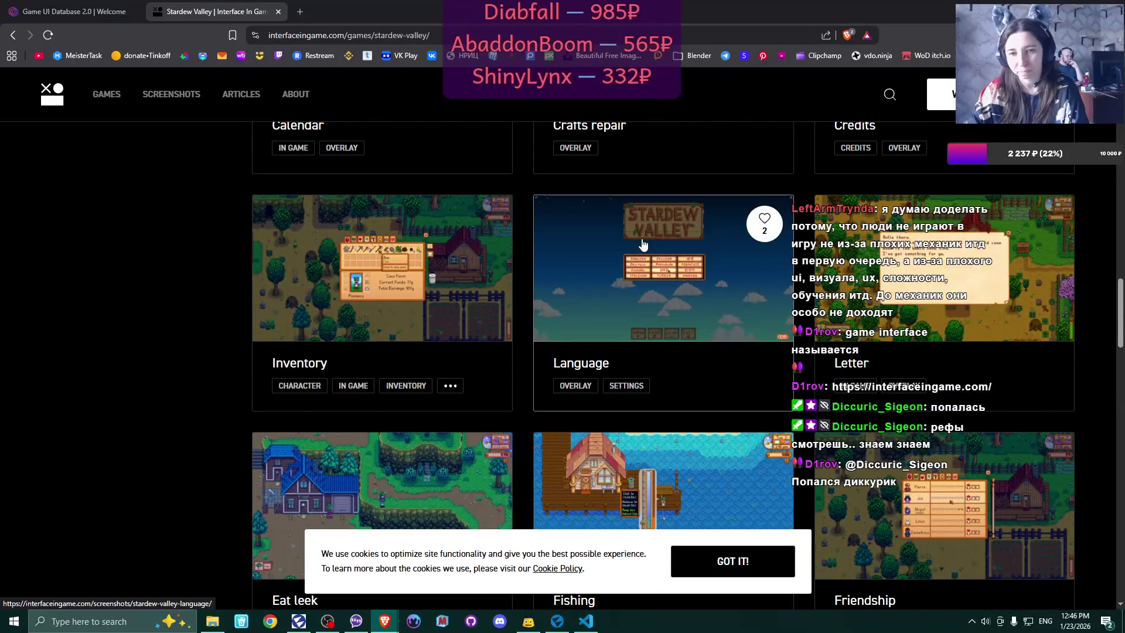
{"action": "scroll", "coordinate": [643, 245], "scroll_direction": "up", "scroll_amount": 2}
{"action": "scroll", "coordinate": [643, 245], "scroll_direction": "up", "scroll_amount": 9}
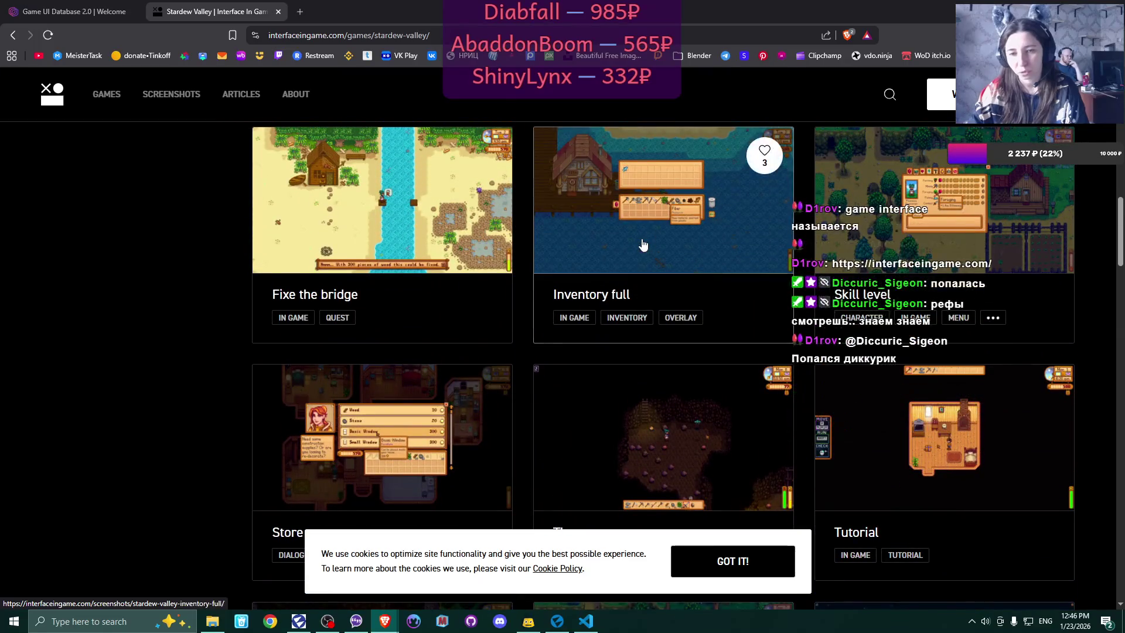
{"action": "scroll", "coordinate": [643, 245], "scroll_direction": "up", "scroll_amount": 3}
{"action": "scroll", "coordinate": [643, 245], "scroll_direction": "up", "scroll_amount": 6}
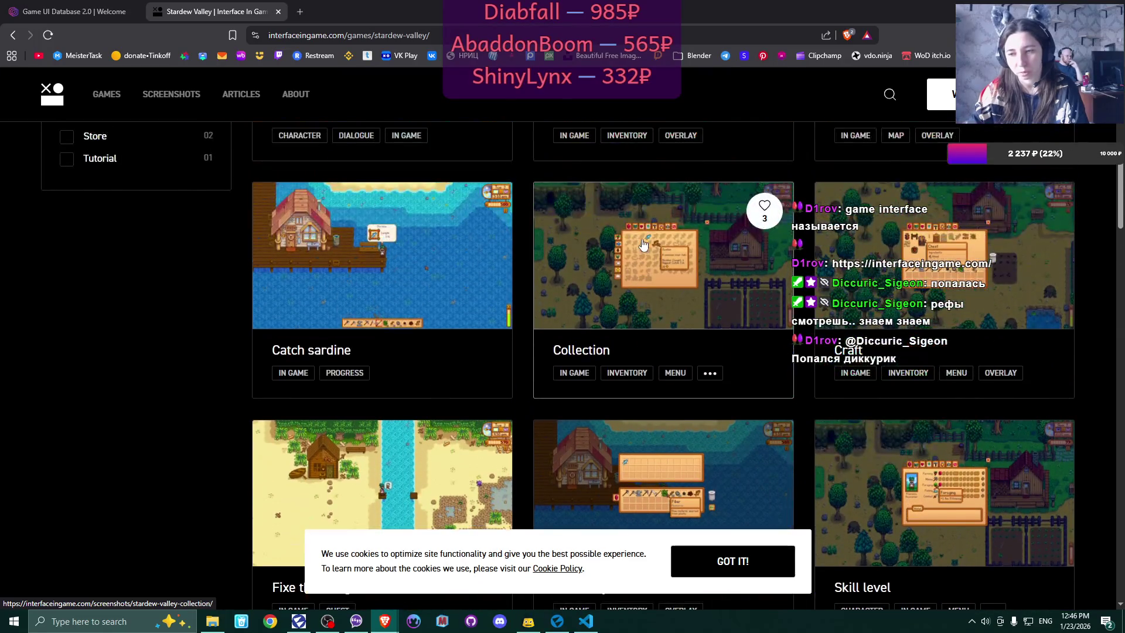
{"action": "scroll", "coordinate": [643, 245], "scroll_direction": "up", "scroll_amount": 5}
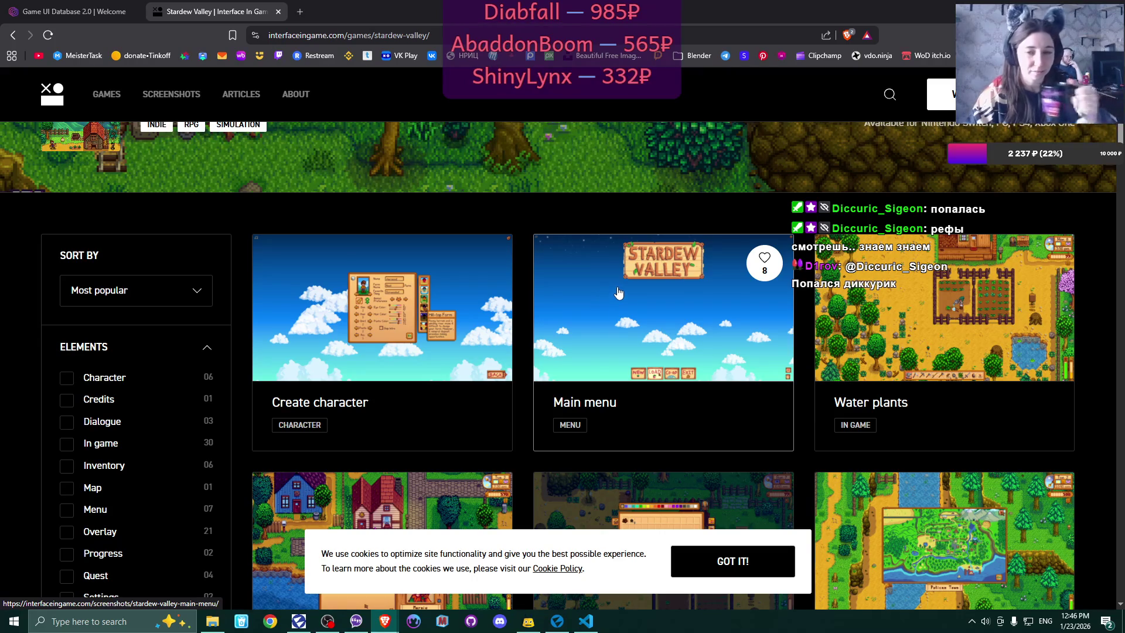
{"action": "left_click", "coordinate": [278, 11]}
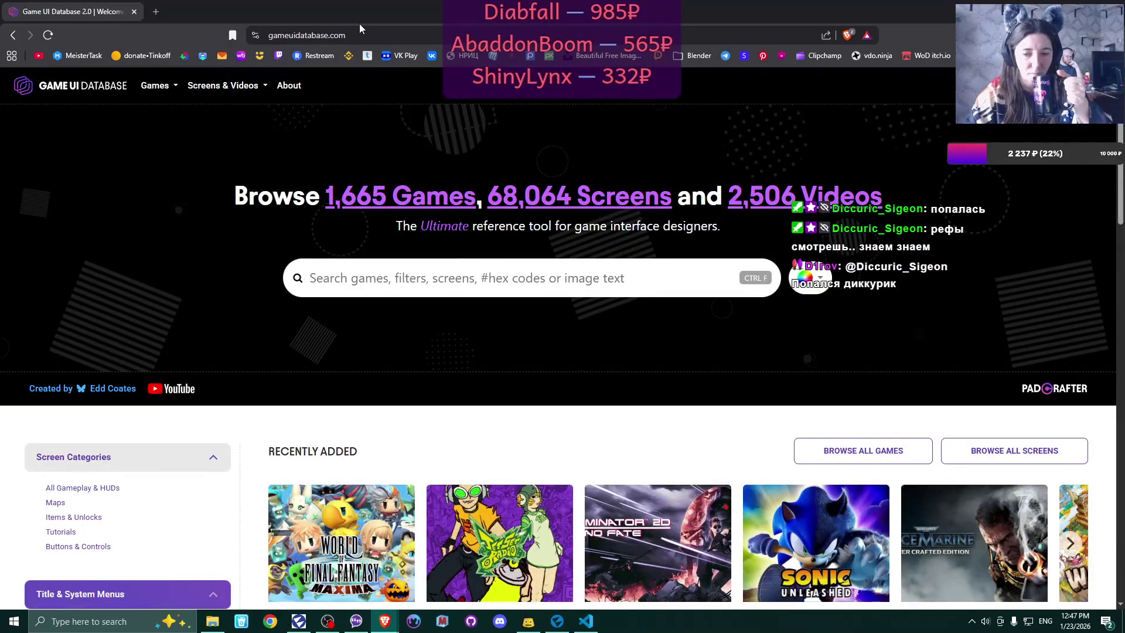
- Close the remaining browser page and launch File Explorer from Start
{"action": "left_click", "coordinate": [134, 11]}
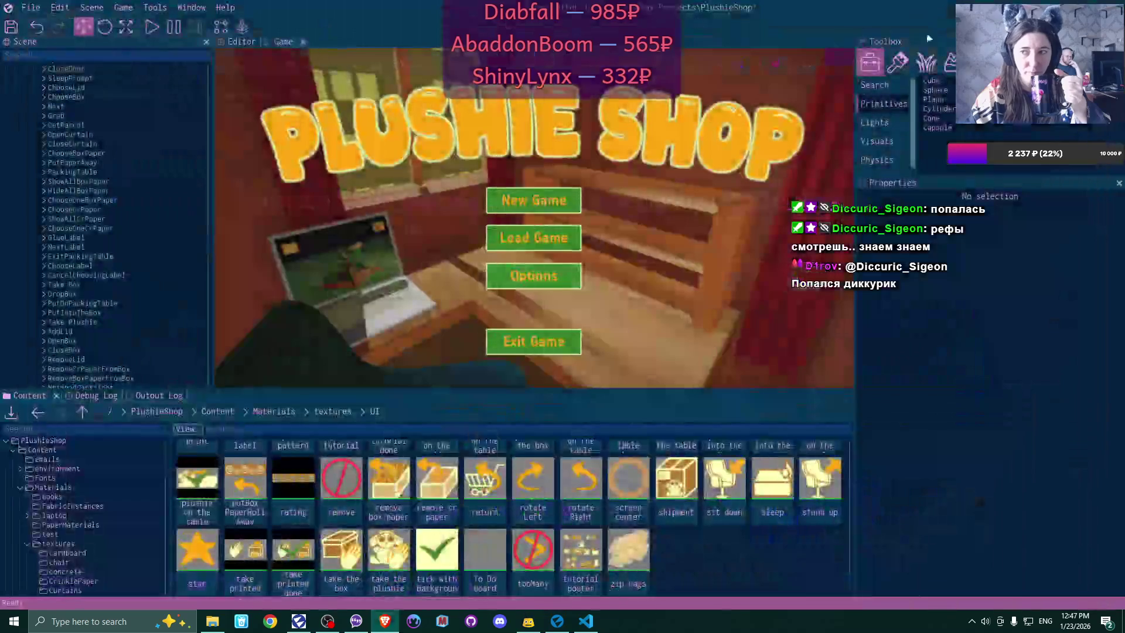
{"action": "left_click", "coordinate": [8, 625]}
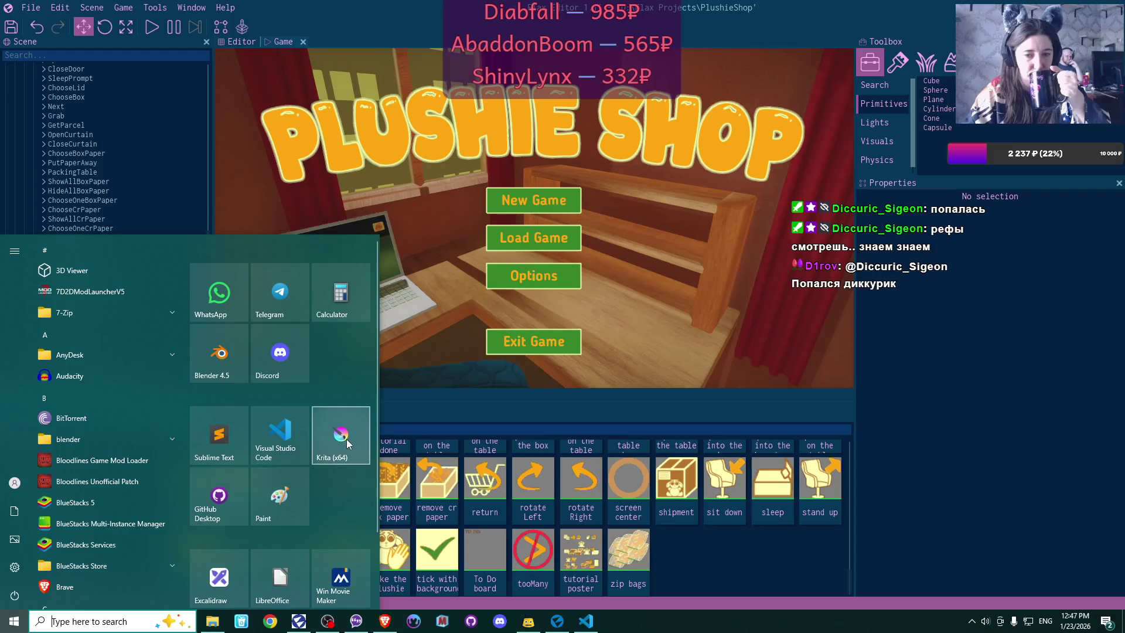
{"action": "left_click", "coordinate": [212, 621]}
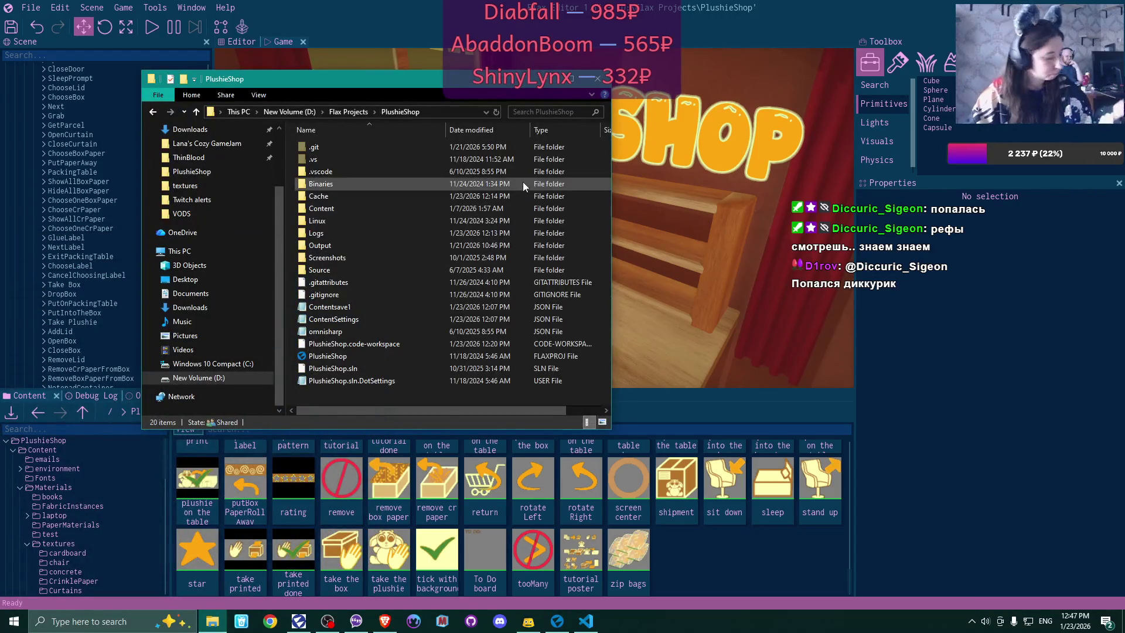
- Go to Lana's Cozy GameJam > textures and select the icons artwork file
{"action": "left_click", "coordinate": [200, 146]}
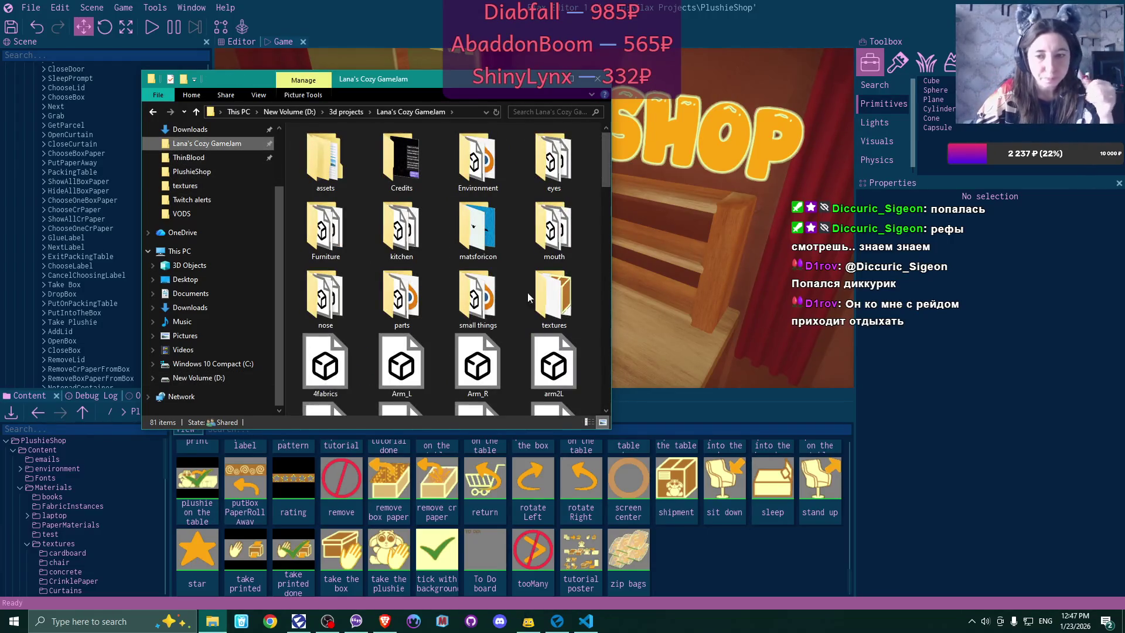
{"action": "double_click", "coordinate": [575, 298]}
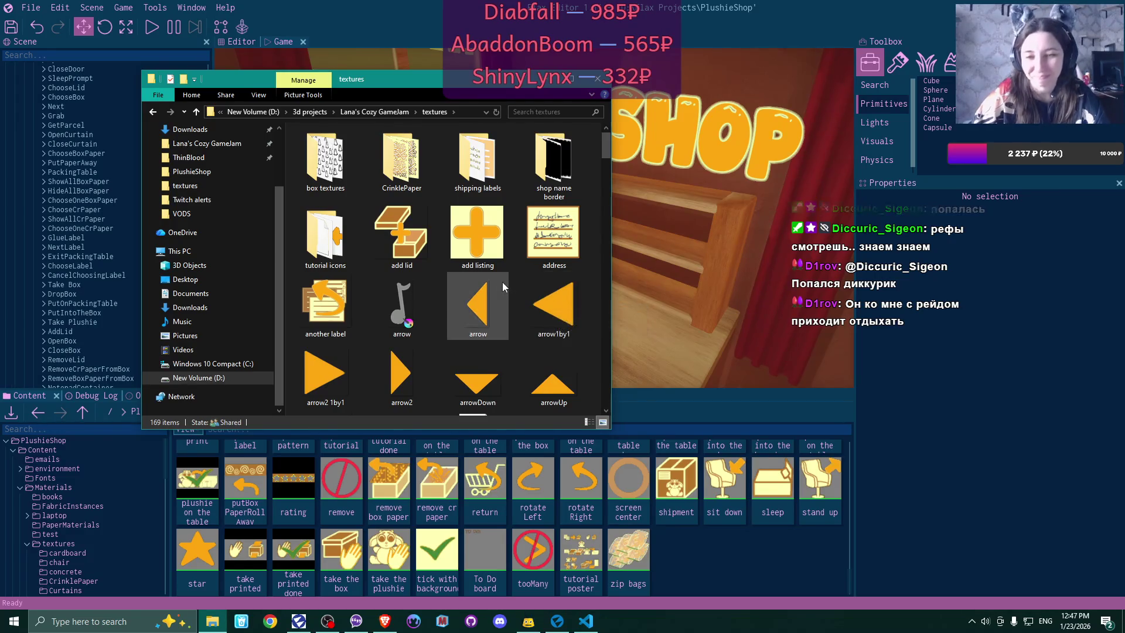
{"action": "scroll", "coordinate": [502, 282], "scroll_direction": "down", "scroll_amount": 3}
{"action": "scroll", "coordinate": [502, 282], "scroll_direction": "down", "scroll_amount": 3}
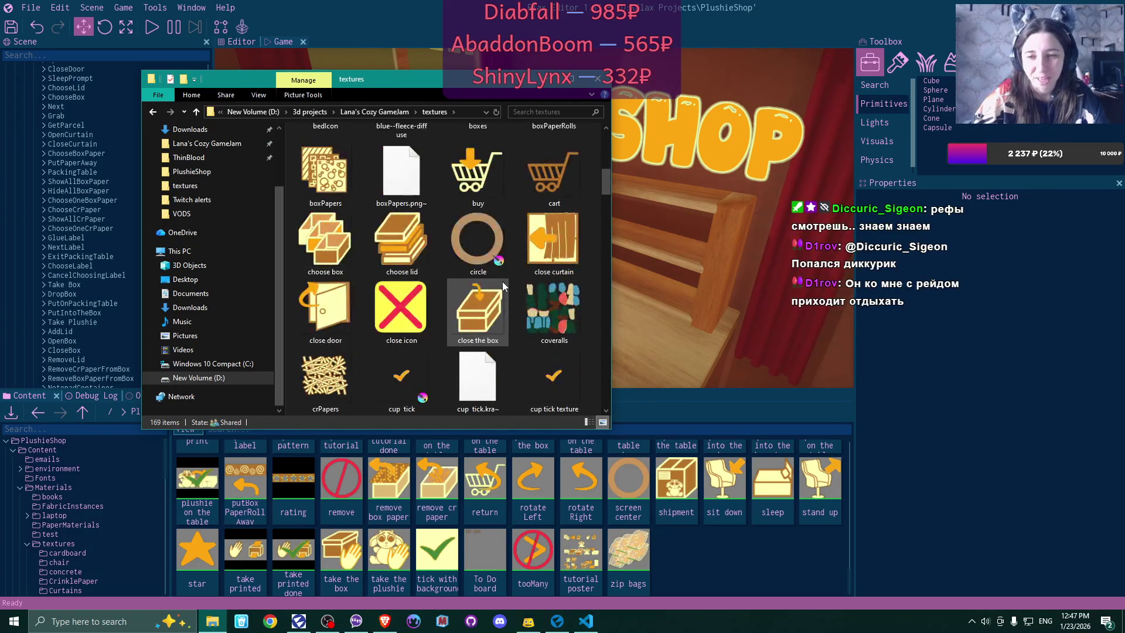
{"action": "scroll", "coordinate": [502, 281], "scroll_direction": "down", "scroll_amount": 2}
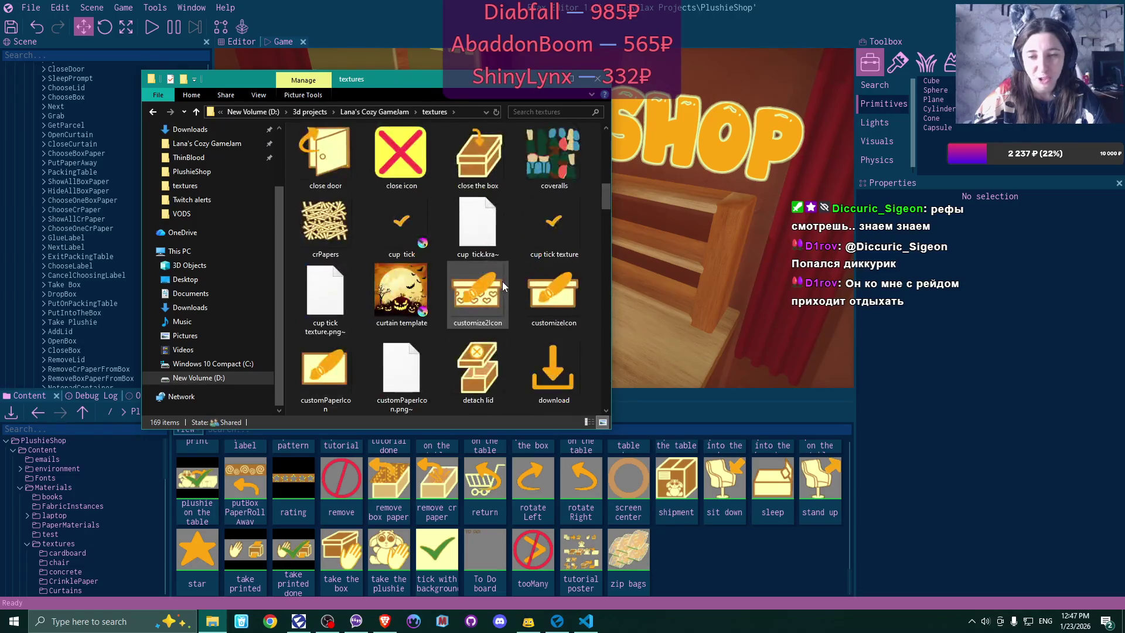
{"action": "scroll", "coordinate": [501, 281], "scroll_direction": "down", "scroll_amount": 5}
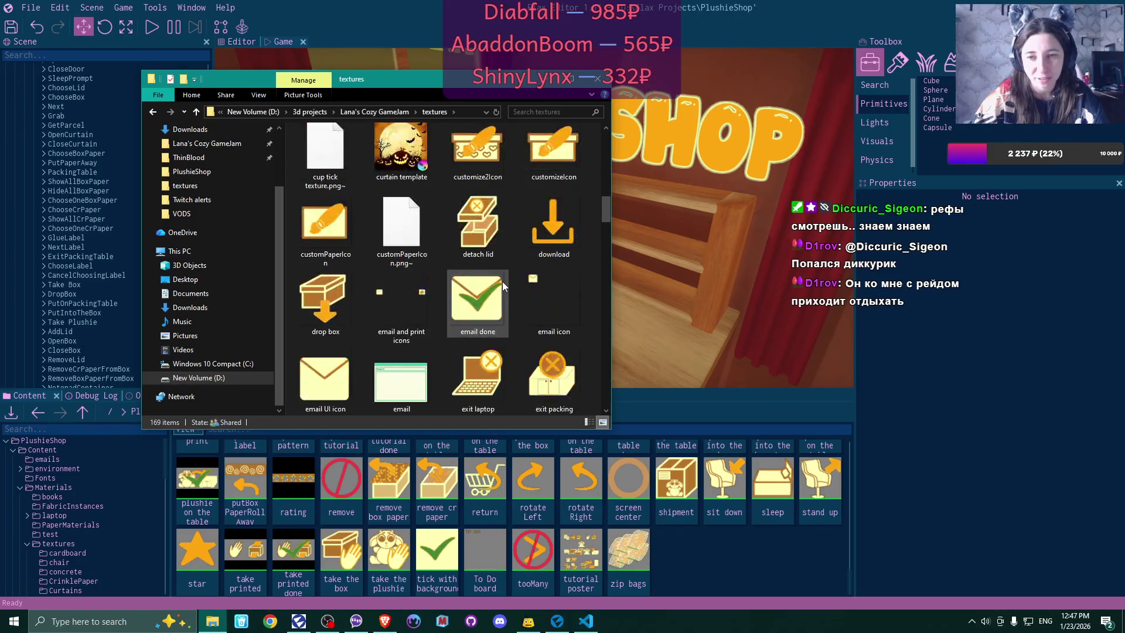
{"action": "scroll", "coordinate": [501, 282], "scroll_direction": "down", "scroll_amount": 4}
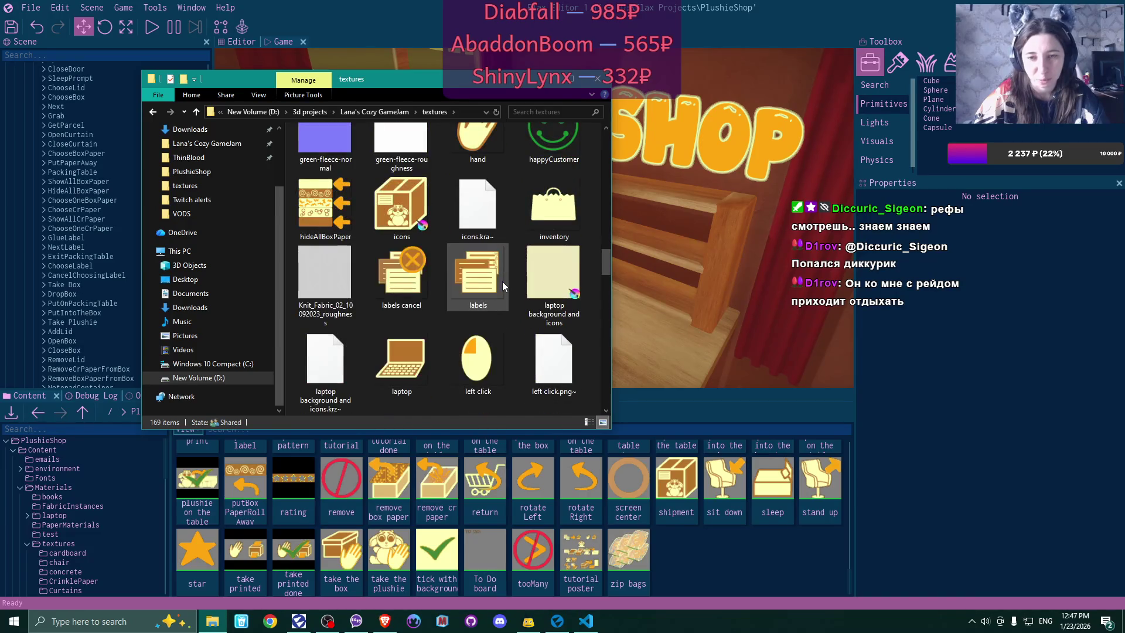
{"action": "left_click", "coordinate": [396, 198]}
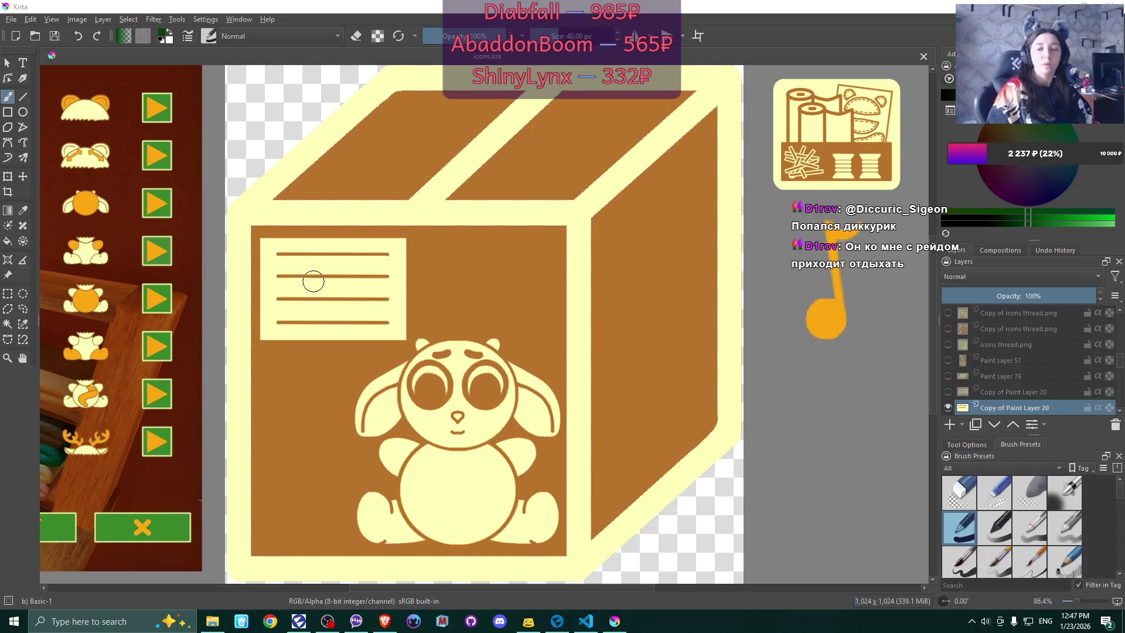
{"action": "scroll", "coordinate": [492, 263], "scroll_direction": "up", "scroll_amount": 2}
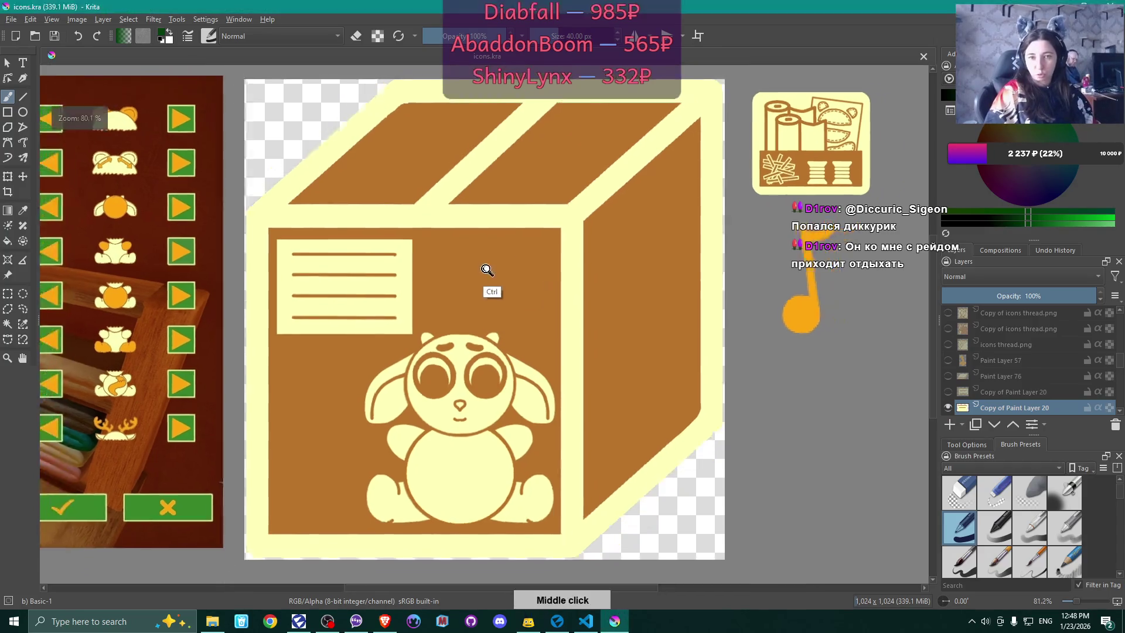
{"action": "scroll", "coordinate": [493, 263], "scroll_direction": "down", "scroll_amount": 3}
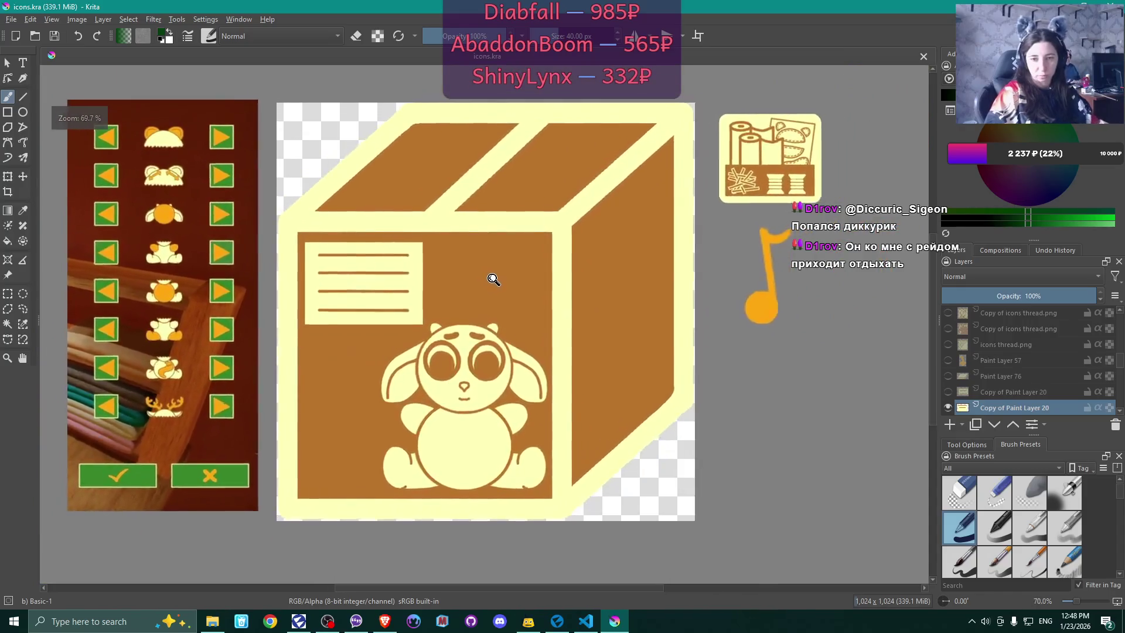
{"action": "scroll", "coordinate": [562, 272], "scroll_direction": "up", "scroll_amount": 2}
{"action": "scroll", "coordinate": [591, 293], "scroll_direction": "down", "scroll_amount": 3}
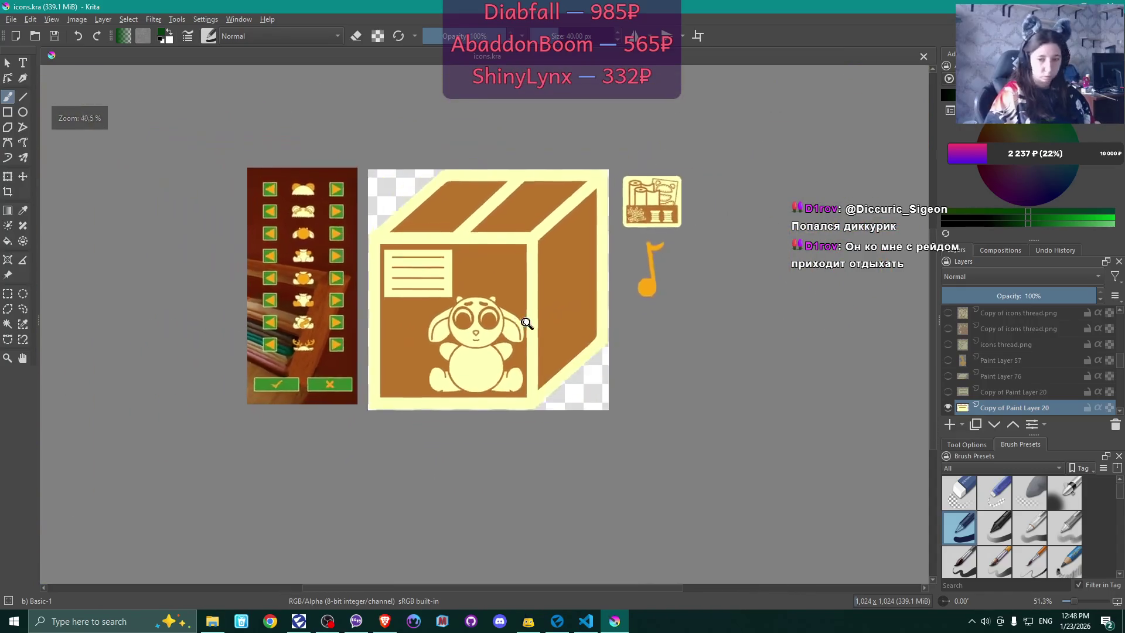
{"action": "scroll", "coordinate": [527, 319], "scroll_direction": "down", "scroll_amount": 5}
{"action": "scroll", "coordinate": [640, 281], "scroll_direction": "up", "scroll_amount": 5}
{"action": "scroll", "coordinate": [623, 357], "scroll_direction": "down", "scroll_amount": 3}
{"action": "scroll", "coordinate": [698, 327], "scroll_direction": "up", "scroll_amount": 2}
{"action": "scroll", "coordinate": [759, 322], "scroll_direction": "up", "scroll_amount": 1}
{"action": "scroll", "coordinate": [713, 329], "scroll_direction": "down", "scroll_amount": 1}
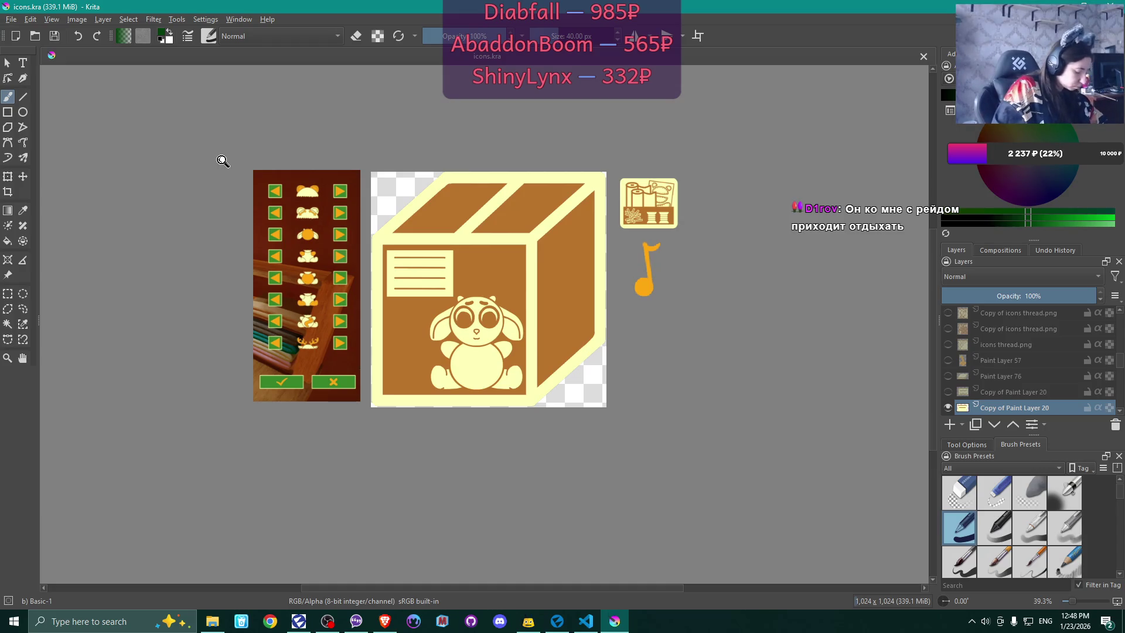
{"action": "mouse_move", "coordinate": [223, 160]}
{"action": "left_mouse_down"}
{"action": "mouse_move", "coordinate": [467, 206]}
{"action": "mouse_move", "coordinate": [529, 307]}
{"action": "mouse_move", "coordinate": [505, 289]}
{"action": "mouse_move", "coordinate": [519, 291]}
{"action": "mouse_move", "coordinate": [510, 241]}
{"action": "mouse_move", "coordinate": [554, 291]}
{"action": "mouse_move", "coordinate": [558, 281]}
{"action": "mouse_move", "coordinate": [522, 279]}
{"action": "left_mouse_up"}
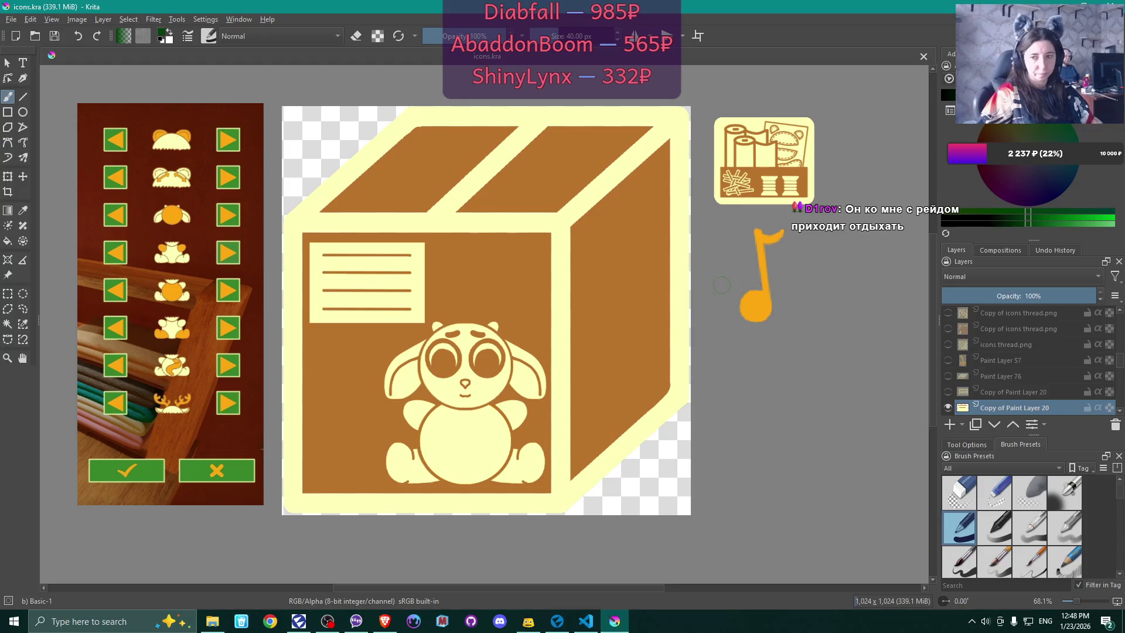
{"action": "scroll", "coordinate": [723, 285], "scroll_direction": "up", "scroll_amount": 2}
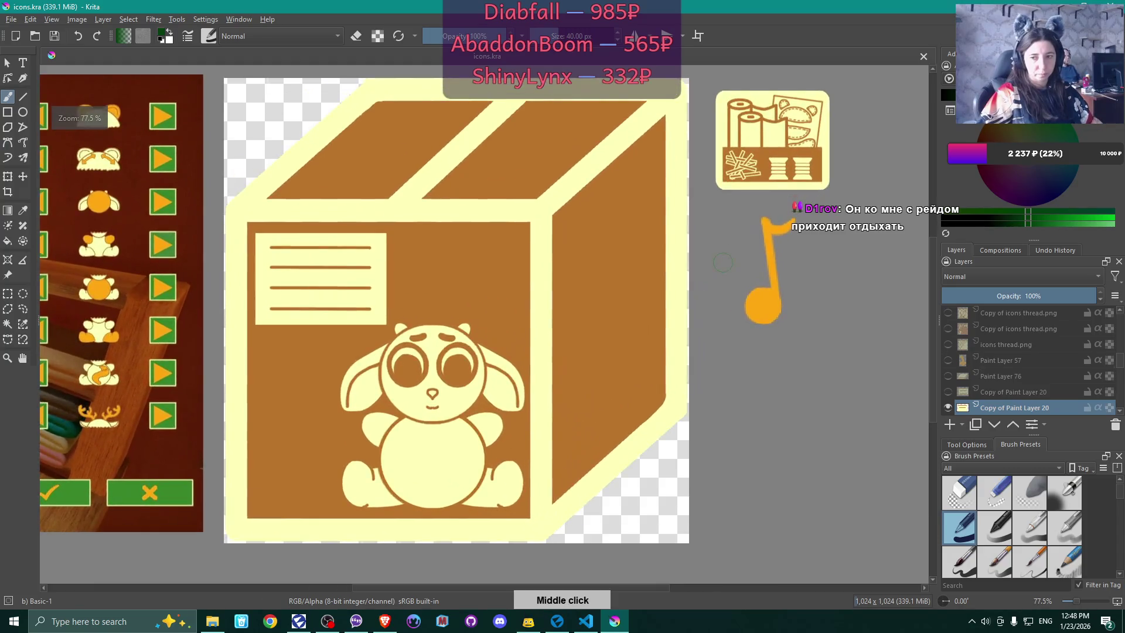
{"action": "scroll", "coordinate": [723, 262], "scroll_direction": "down", "scroll_amount": 4}
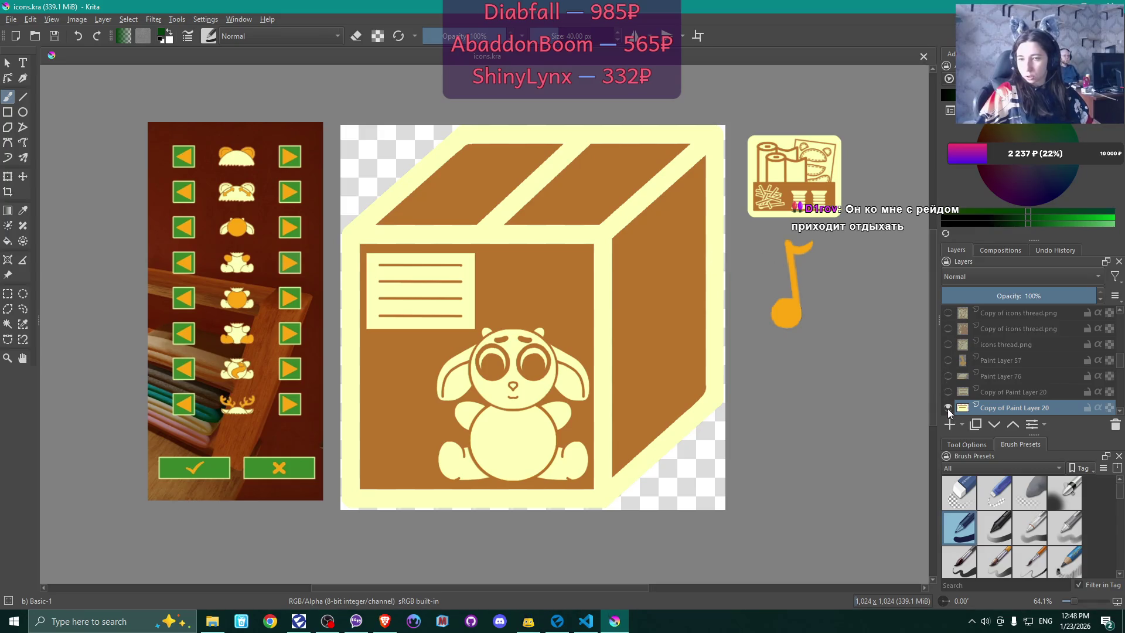
- Hide the label rectangle, bunny and box layers in the Layers panel
{"action": "left_click", "coordinate": [949, 408]}
{"action": "scroll", "coordinate": [1001, 381], "scroll_direction": "down", "scroll_amount": 2}
{"action": "scroll", "coordinate": [1001, 364], "scroll_direction": "down", "scroll_amount": 5}
{"action": "scroll", "coordinate": [1002, 352], "scroll_direction": "down", "scroll_amount": 5}
{"action": "scroll", "coordinate": [999, 352], "scroll_direction": "down", "scroll_amount": 5}
{"action": "left_click", "coordinate": [948, 363]}
{"action": "left_click", "coordinate": [948, 379]}
{"action": "middle_click", "coordinate": [976, 357]}
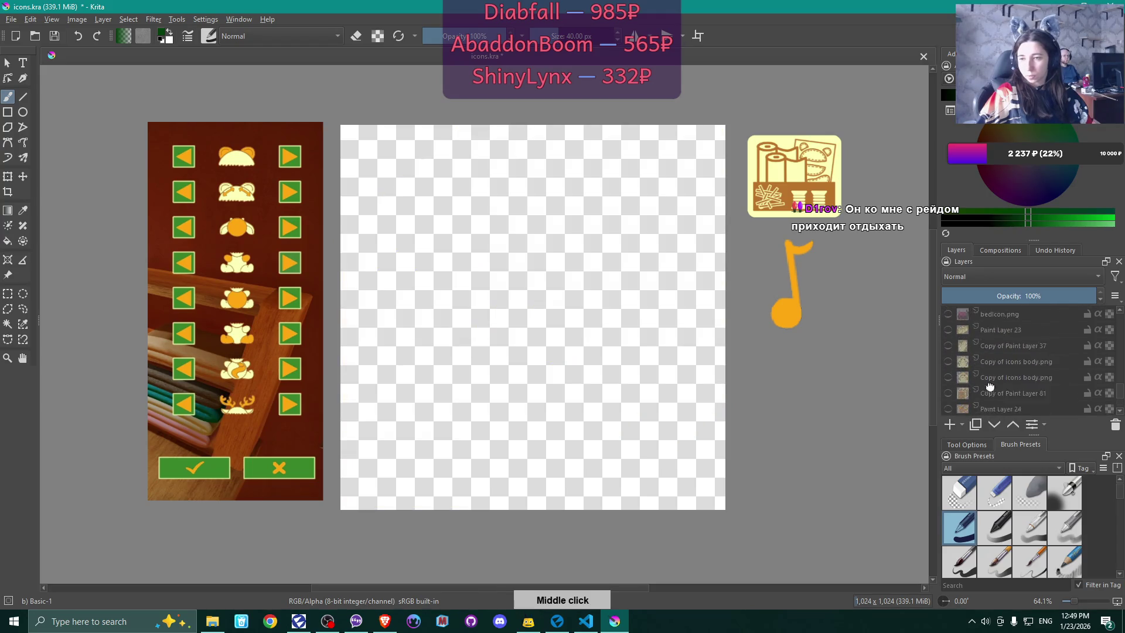
{"action": "scroll", "coordinate": [1001, 333], "scroll_direction": "up", "scroll_amount": 5}
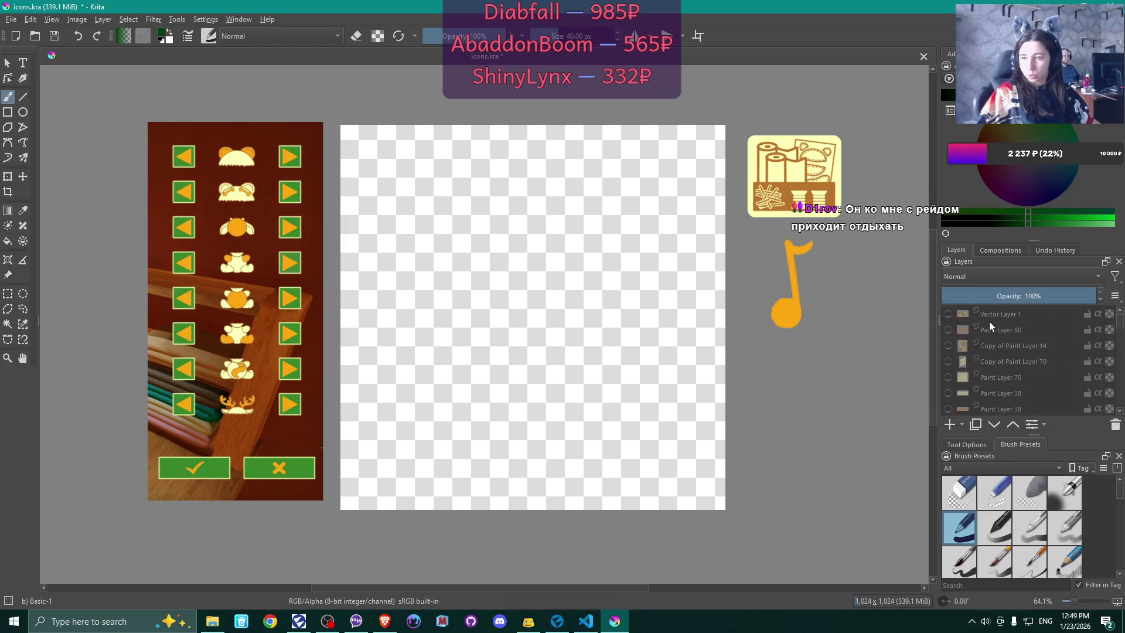
- Select Vector Layer 1 and add a new Paint Layer 82 above it
{"action": "left_click", "coordinate": [989, 321]}
{"action": "left_click", "coordinate": [955, 425]}
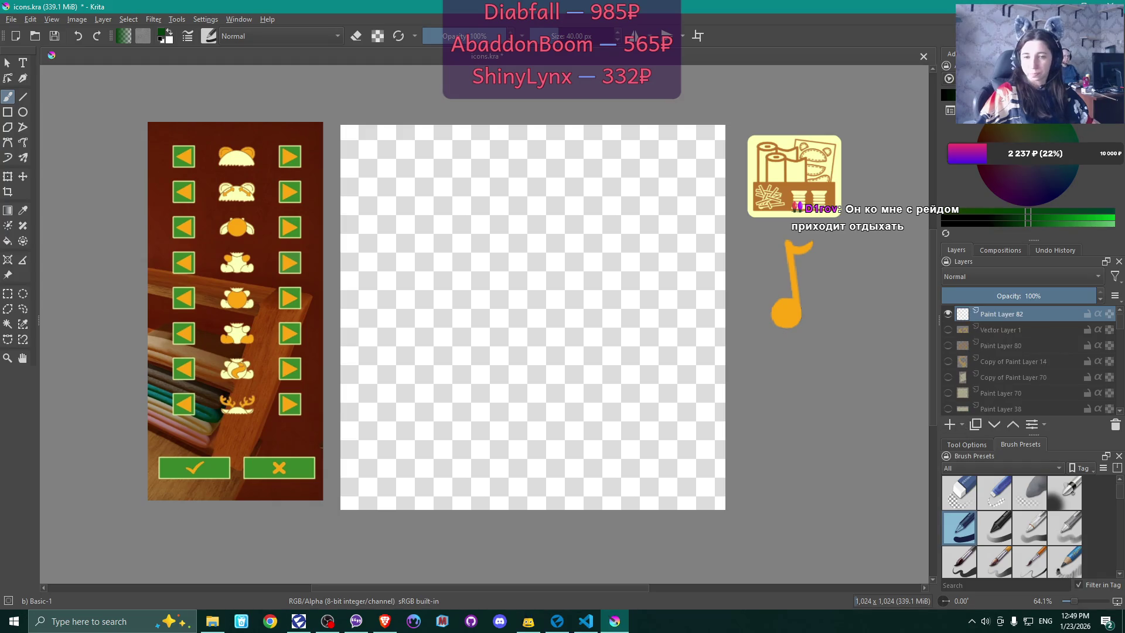
{"action": "left_click", "coordinate": [24, 113]}
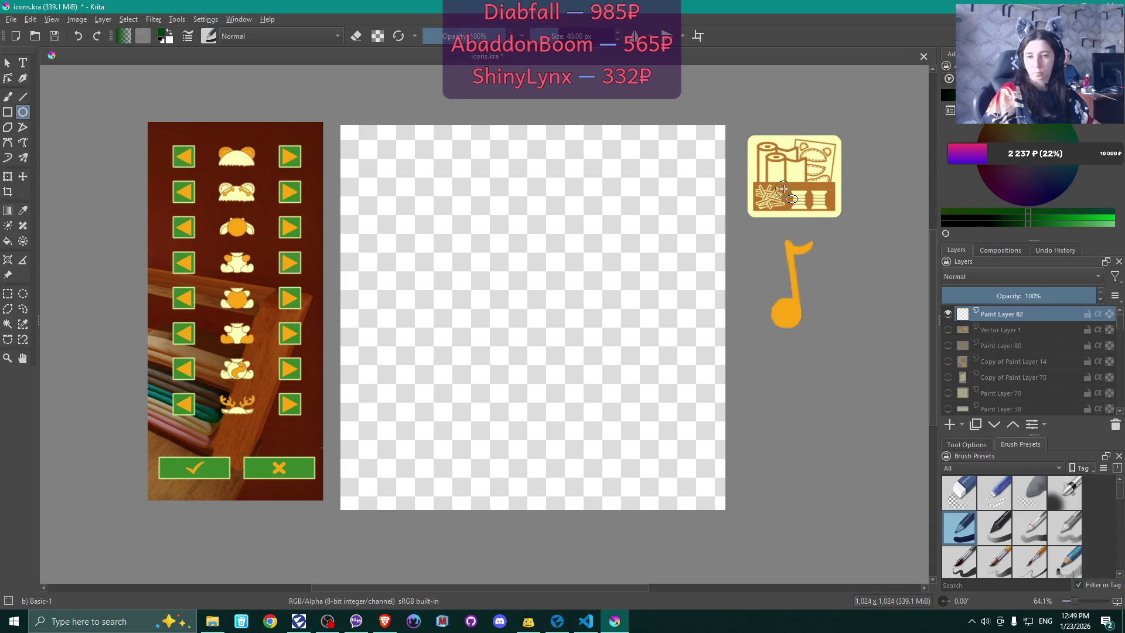
- Pick the icon's orange-brown colour and enable horizontal and vertical mirror modes
{"action": "left_click", "coordinate": [785, 194], "text": "ctrl"}
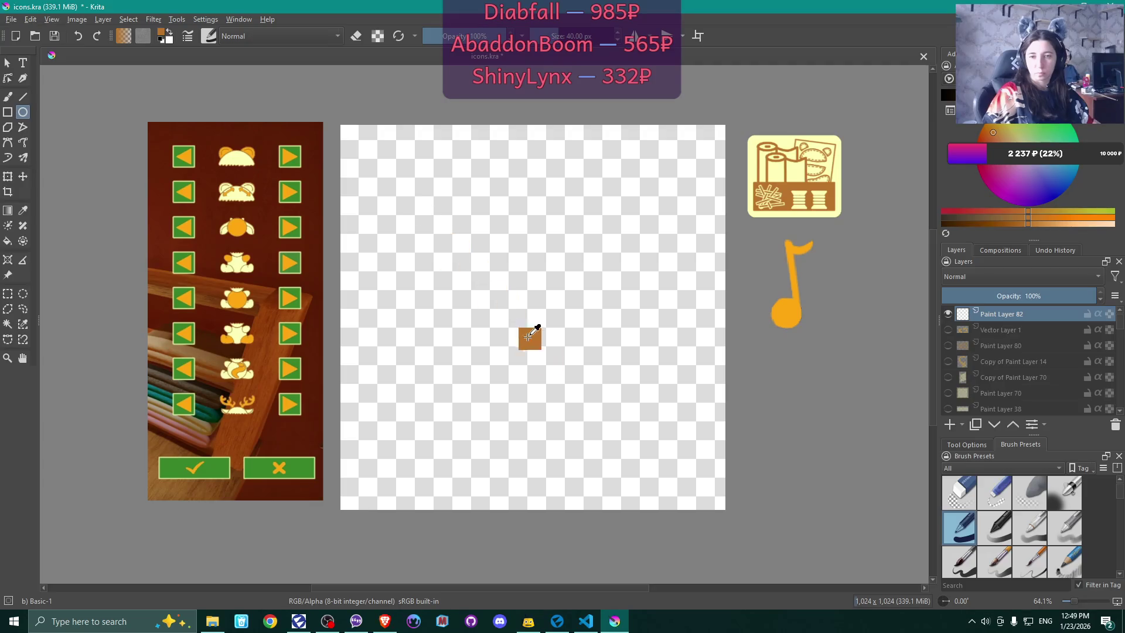
{"action": "mouse_move", "coordinate": [402, 193]}
{"action": "left_mouse_down"}
{"action": "mouse_move", "coordinate": [492, 302]}
{"action": "mouse_move", "coordinate": [605, 387]}
{"action": "mouse_move", "coordinate": [561, 349]}
{"action": "left_mouse_up"}
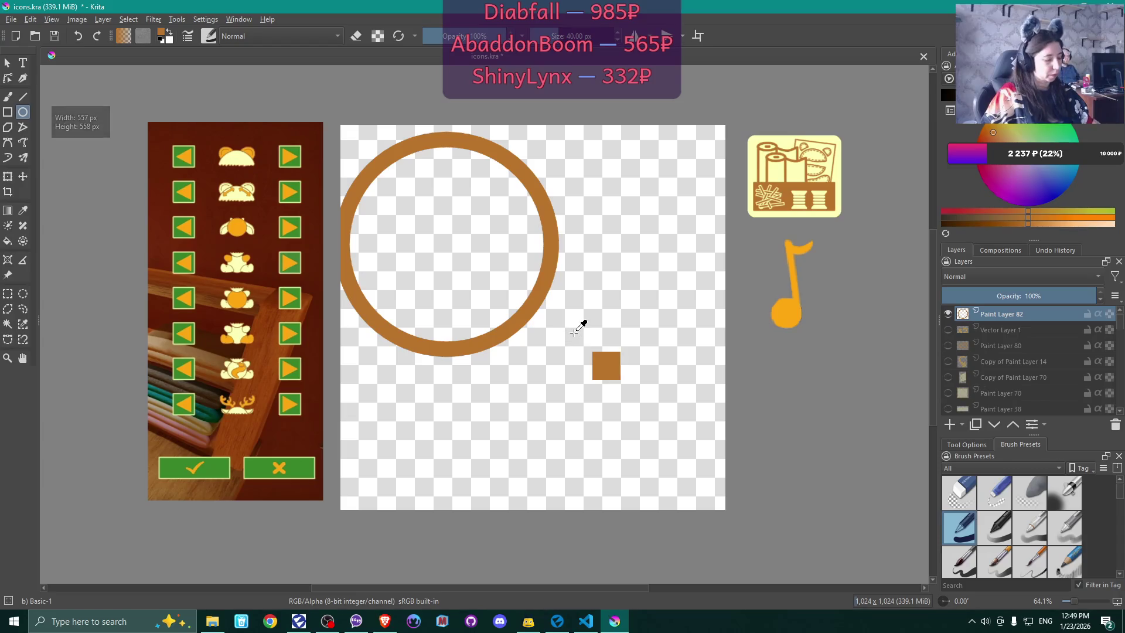
{"action": "key", "text": "ctrl+z"}
{"action": "left_click", "coordinate": [635, 36]}
{"action": "left_click", "coordinate": [667, 36]}
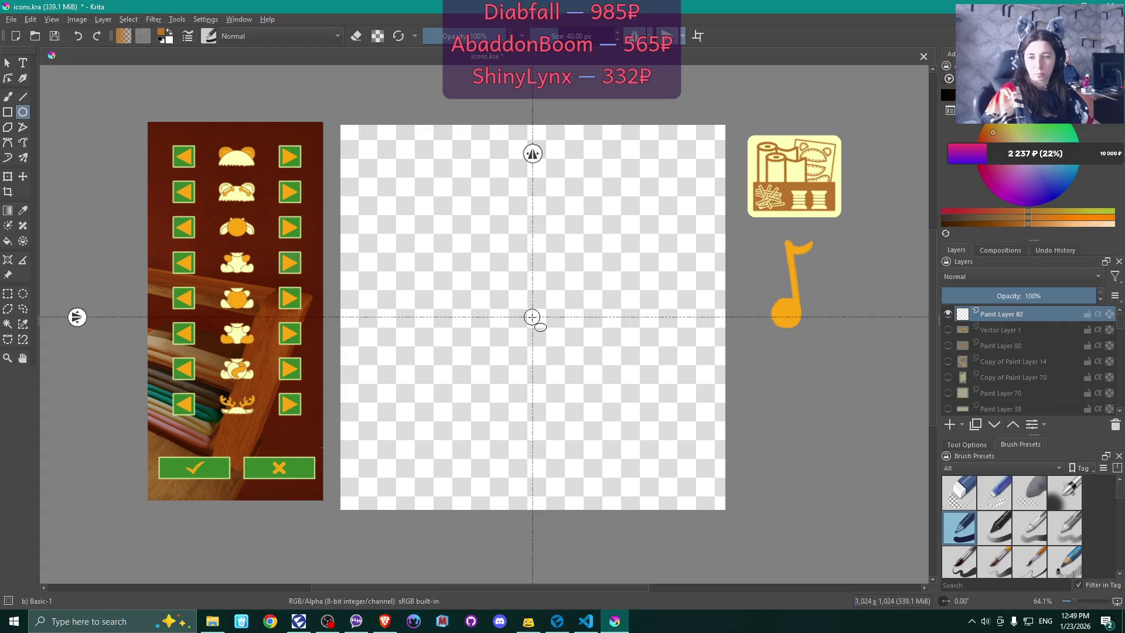
- Draw a single thick brown ring, about 696 px, centred on the canvas
{"action": "left_click_drag", "start_coordinate": [532, 316], "coordinate": [638, 397]}
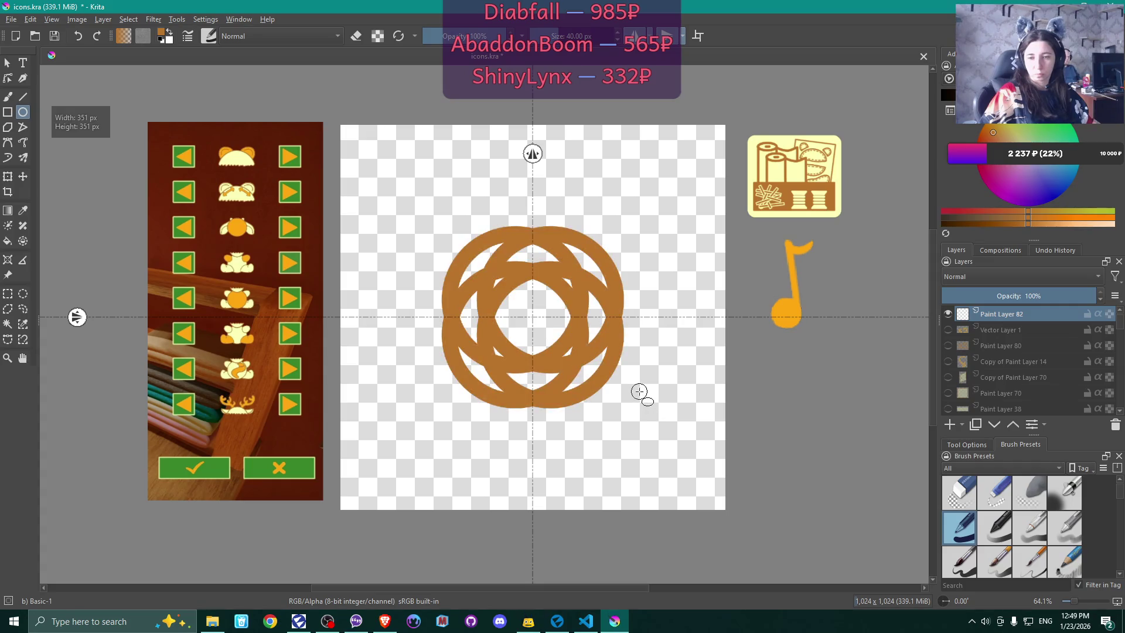
{"action": "key", "text": "ctrl+z"}
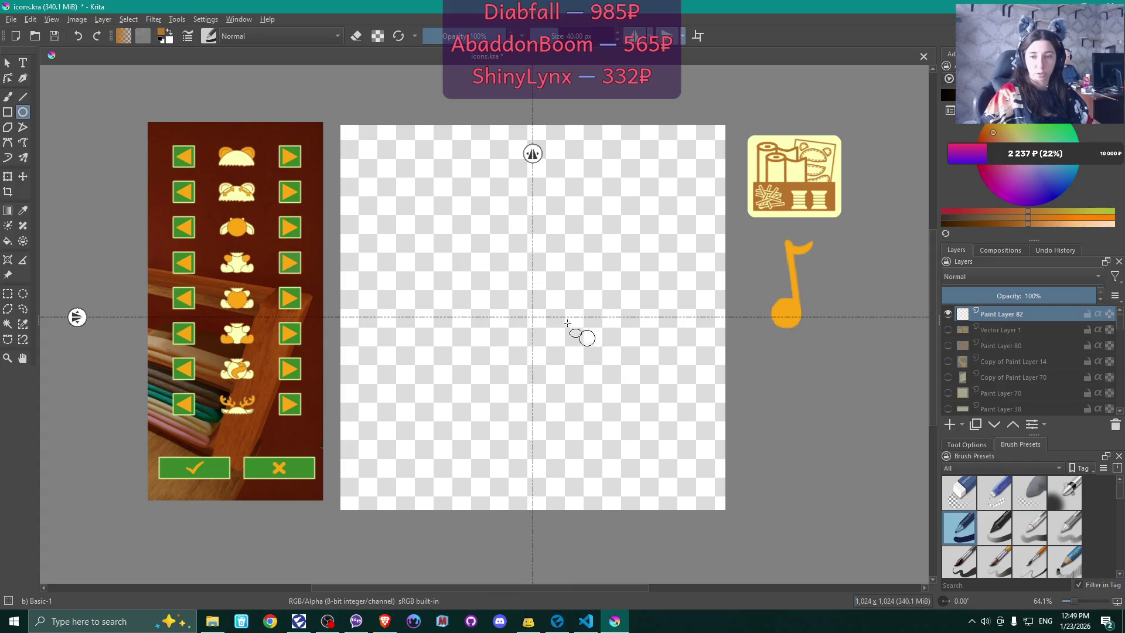
{"action": "left_click_drag", "start_coordinate": [532, 316], "coordinate": [532, 316]}
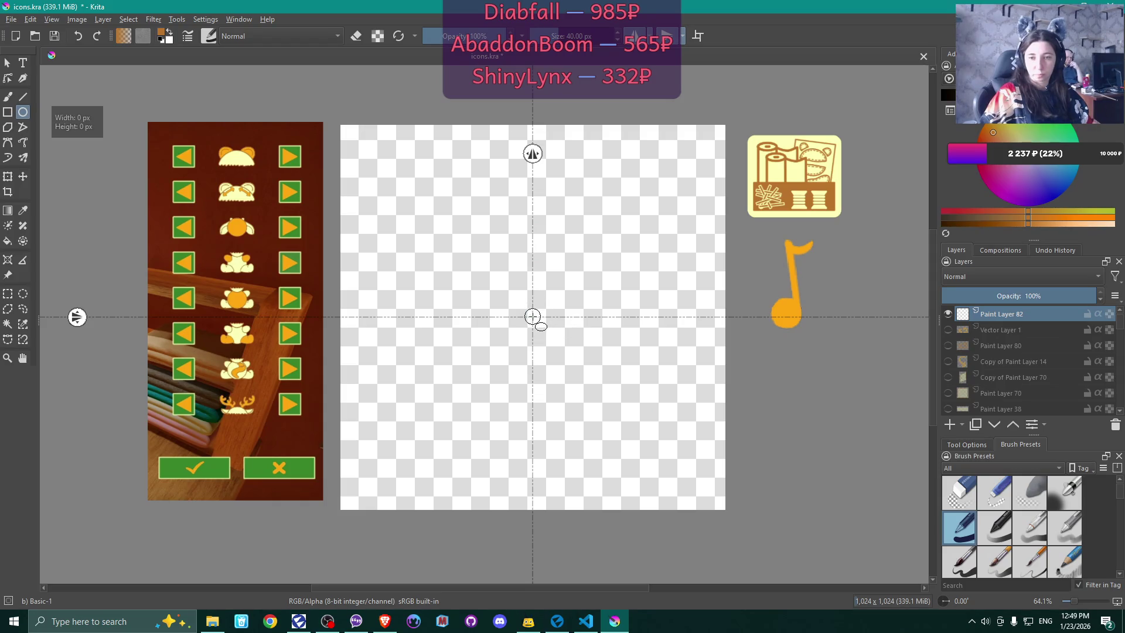
{"action": "mouse_move", "coordinate": [532, 316]}
{"action": "left_mouse_down"}
{"action": "mouse_move", "coordinate": [666, 427]}
{"action": "mouse_move", "coordinate": [710, 445]}
{"action": "left_mouse_up"}
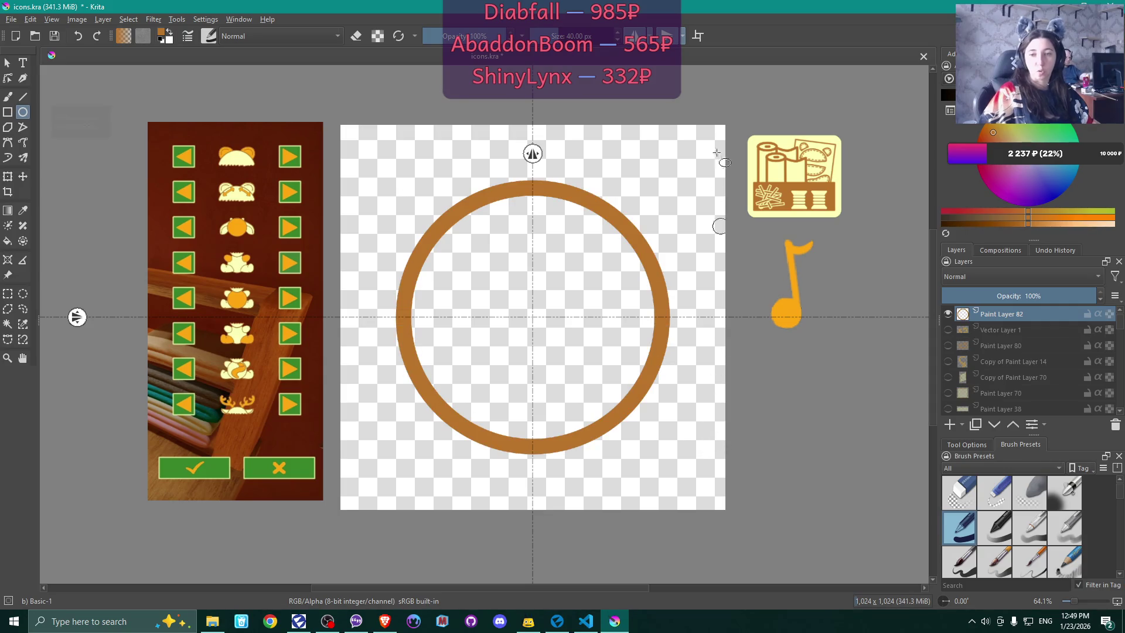
{"action": "left_click", "coordinate": [635, 36]}
- Add a new Paint Layer 83 above the ring layer
{"action": "left_click", "coordinate": [666, 36]}
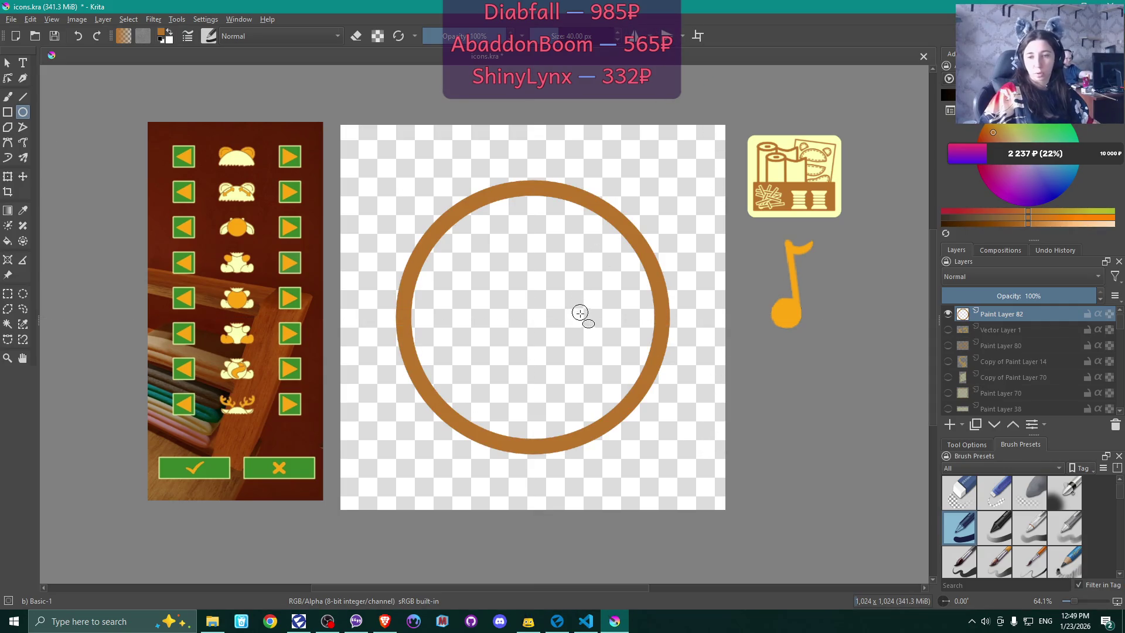
{"action": "left_click", "coordinate": [635, 36]}
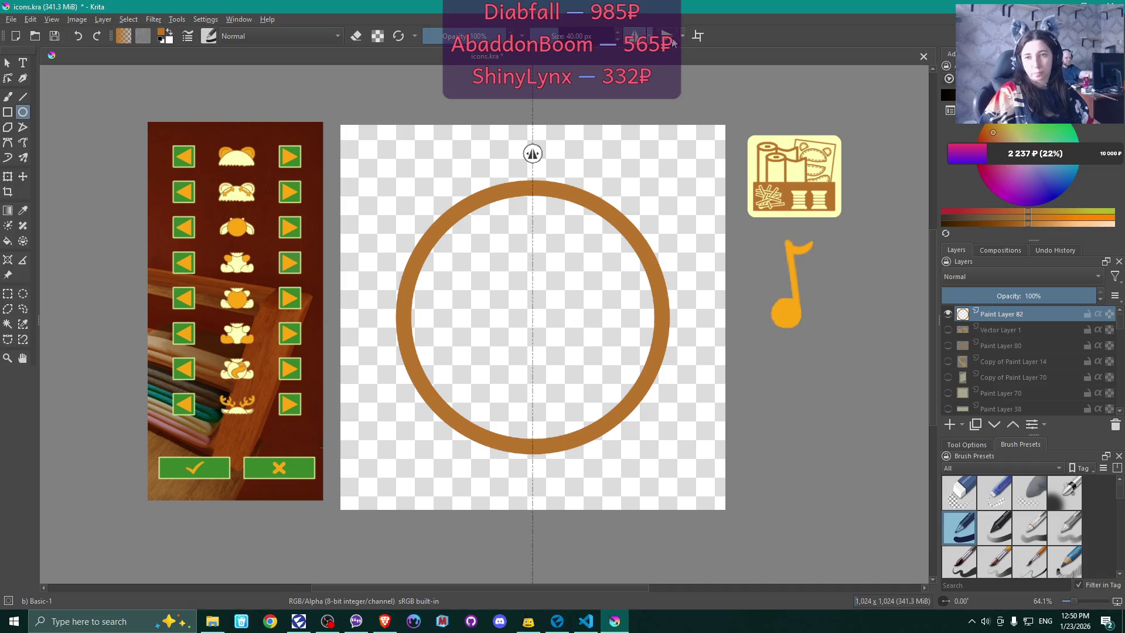
{"action": "left_click", "coordinate": [666, 36]}
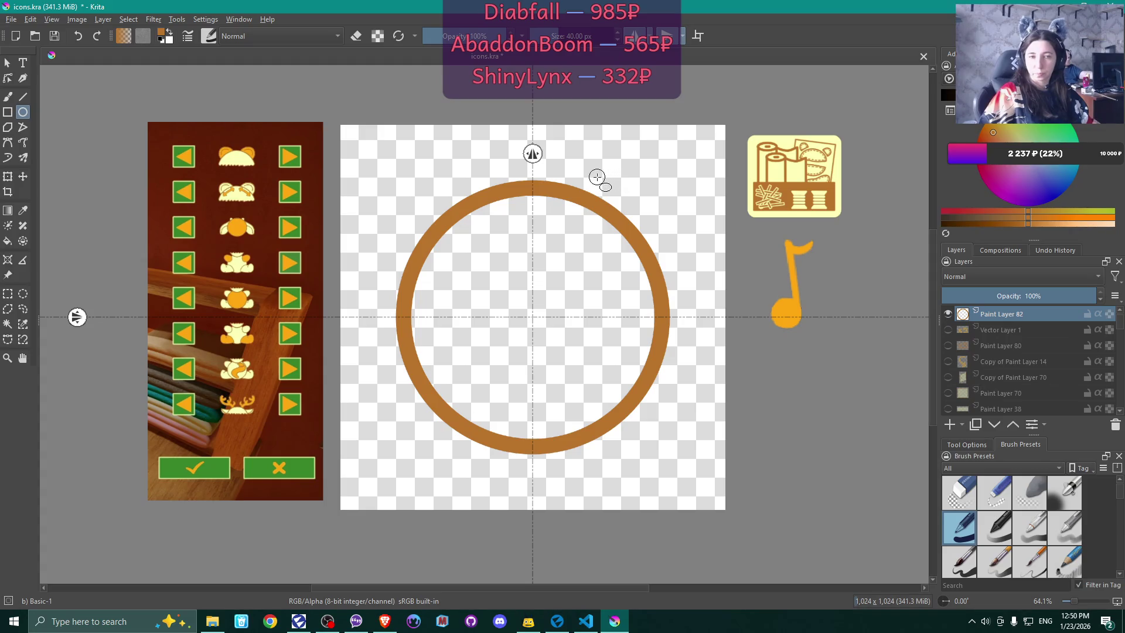
{"action": "left_click", "coordinate": [8, 98]}
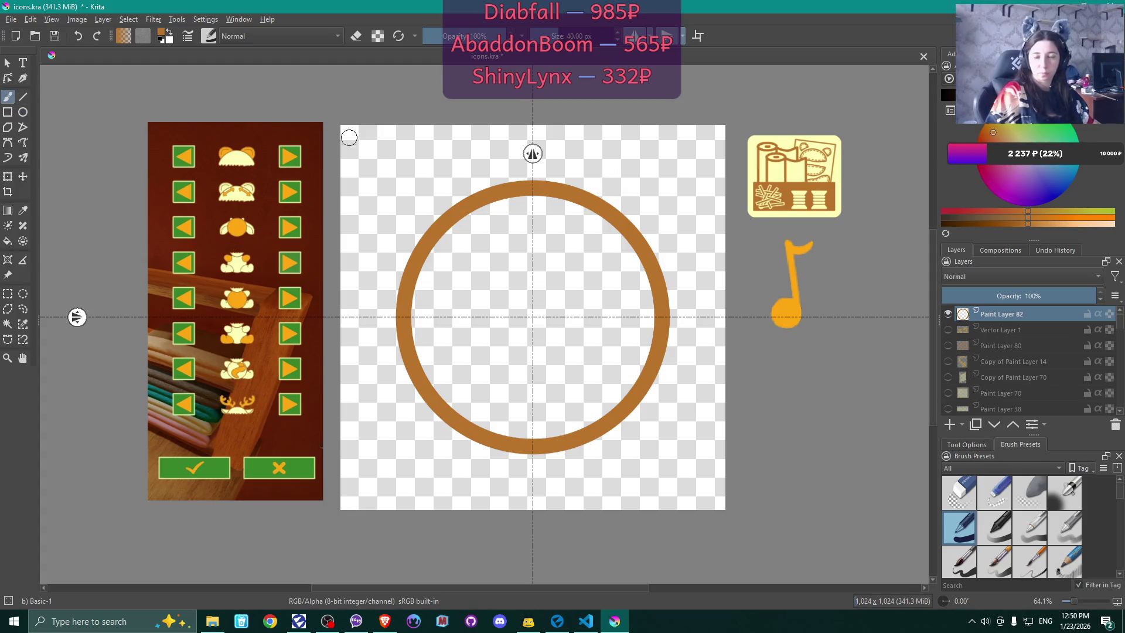
{"action": "left_click", "coordinate": [950, 424]}
{"action": "left_click", "coordinate": [23, 112]}
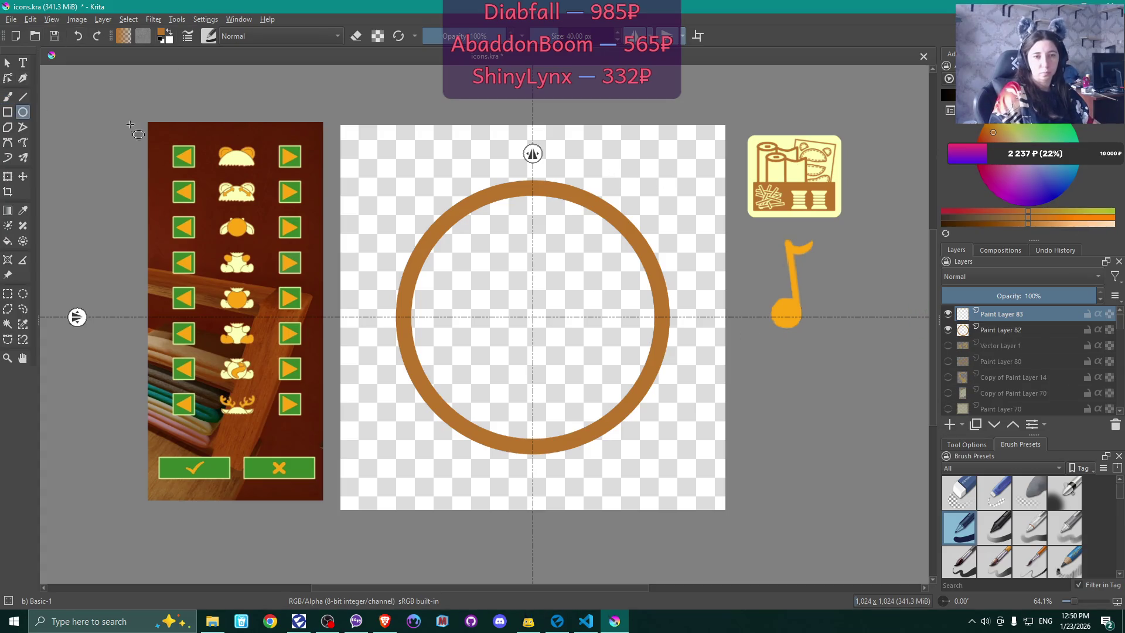
- Try small mirrored circles near the upper right, then delete and undo them
{"action": "left_click_drag", "start_coordinate": [602, 165], "coordinate": [705, 266]}
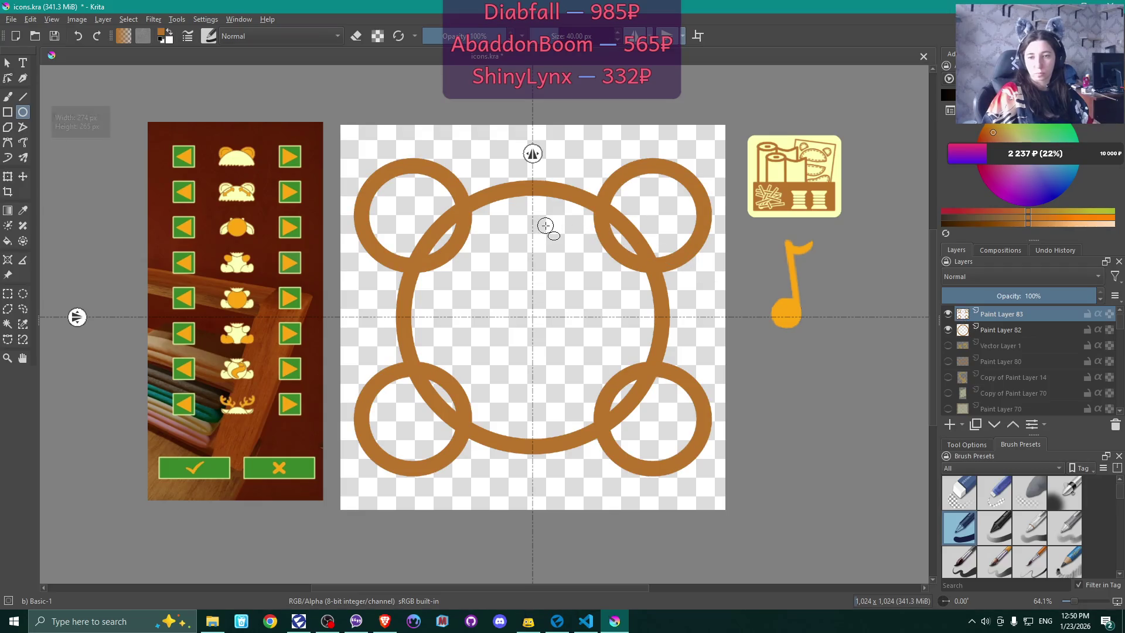
{"action": "key", "text": "ctrl"}
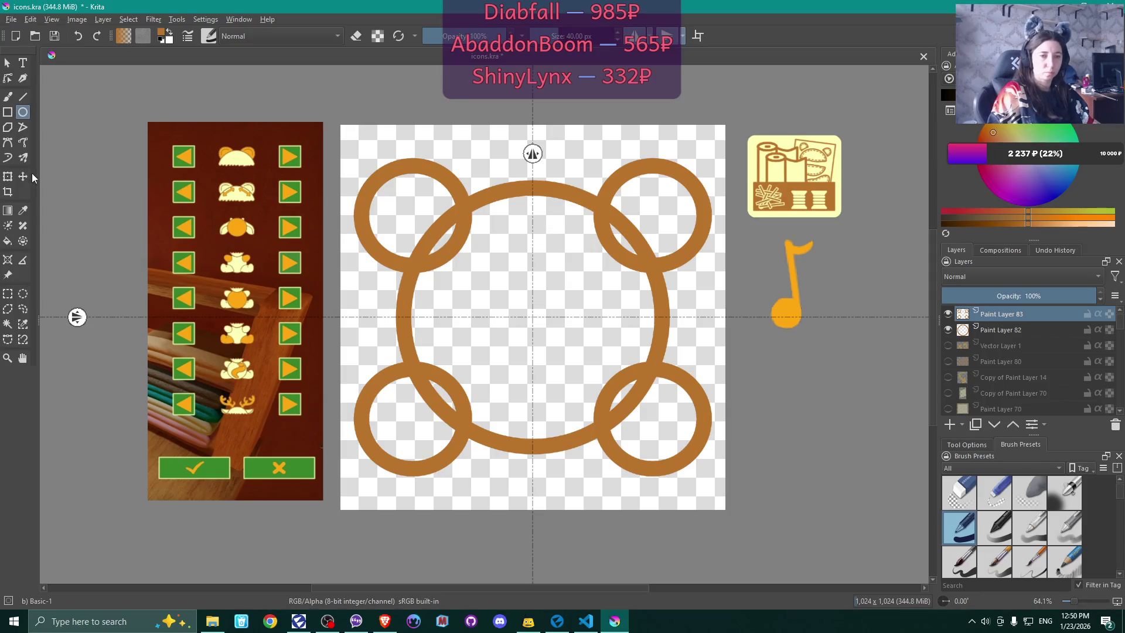
{"action": "left_click", "coordinate": [23, 177]}
{"action": "left_click", "coordinate": [640, 188]}
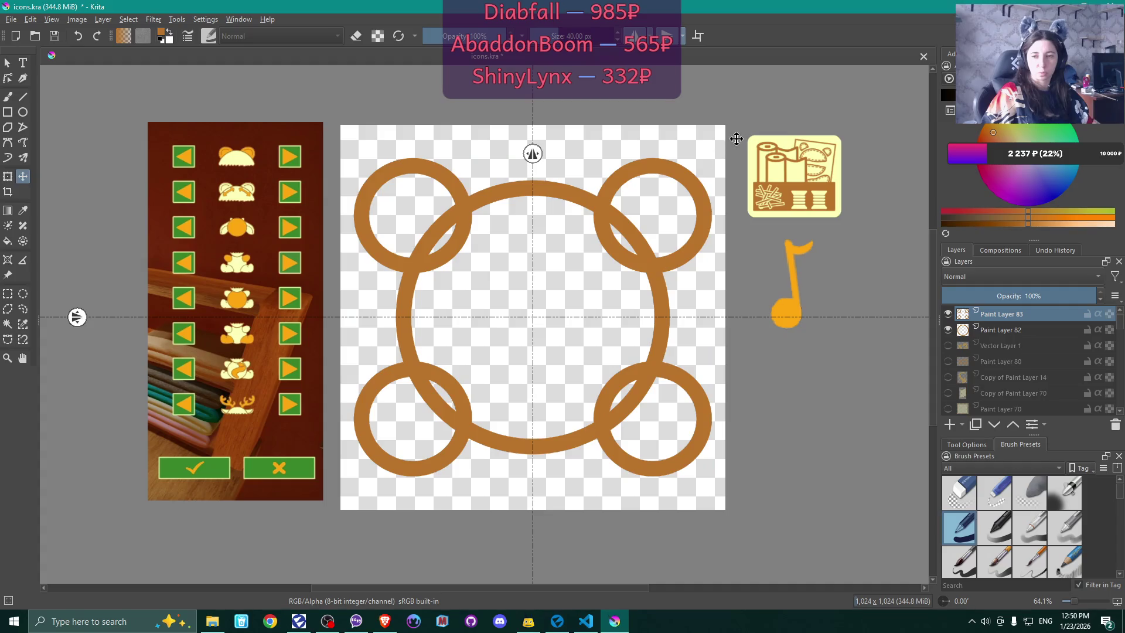
{"action": "key", "text": "Delete"}
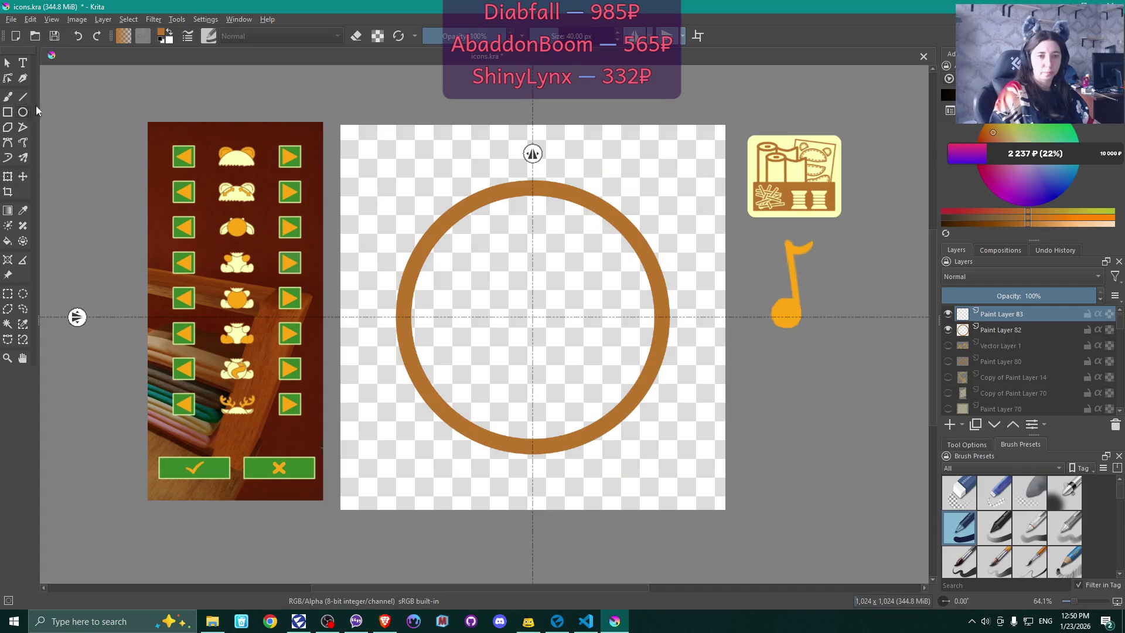
{"action": "left_click", "coordinate": [23, 112]}
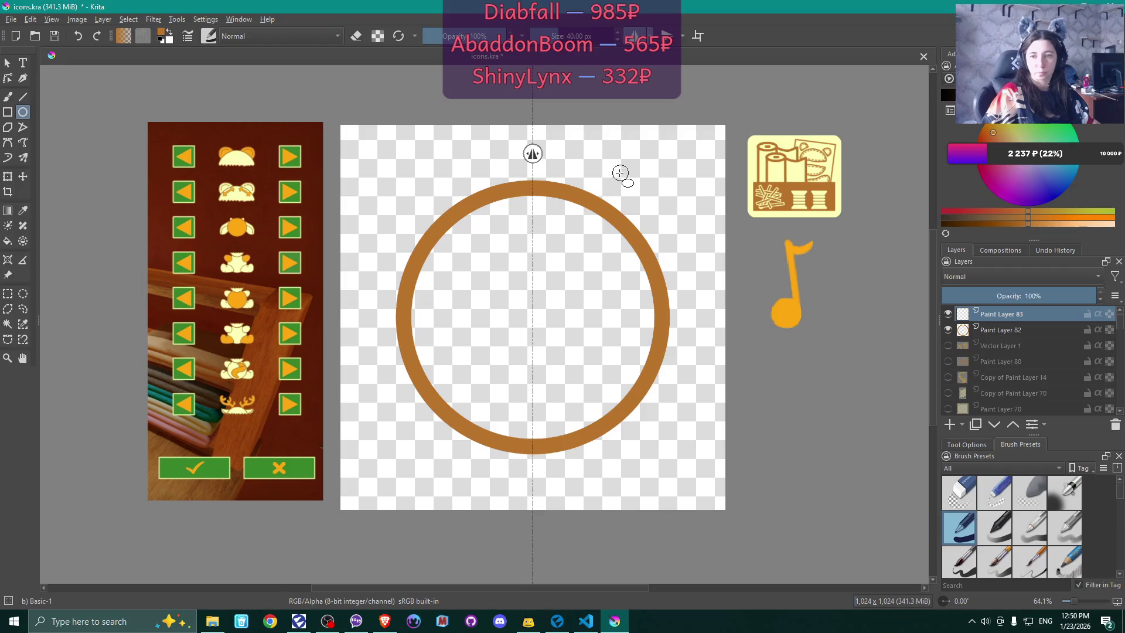
{"action": "left_click_drag", "start_coordinate": [584, 156], "coordinate": [693, 253]}
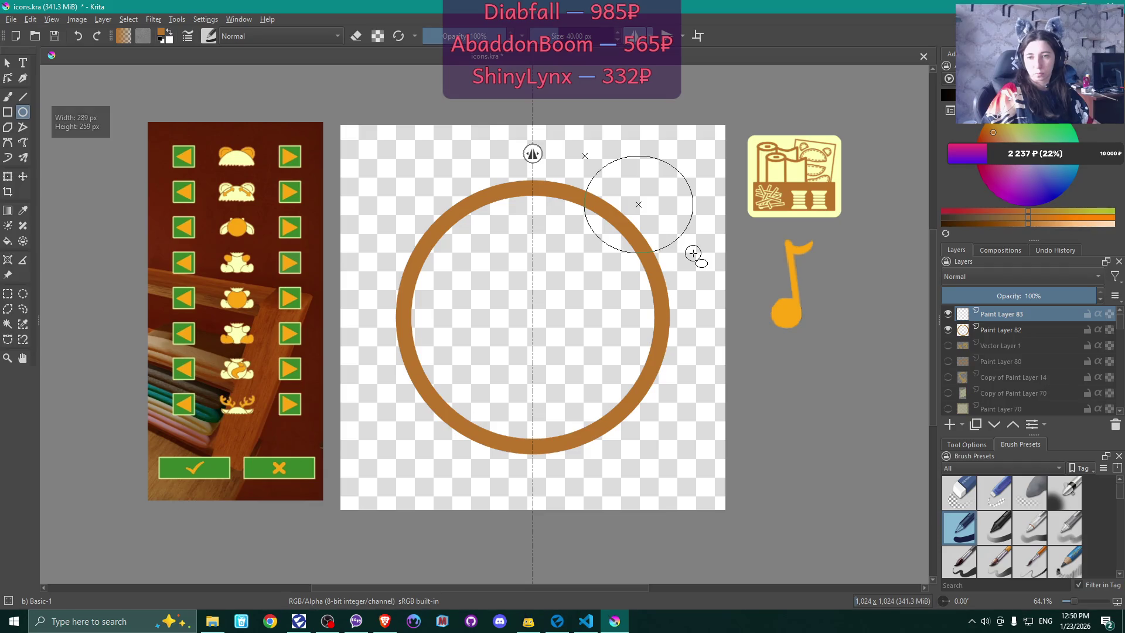
{"action": "left_click_drag", "start_coordinate": [693, 253], "coordinate": [694, 253]}
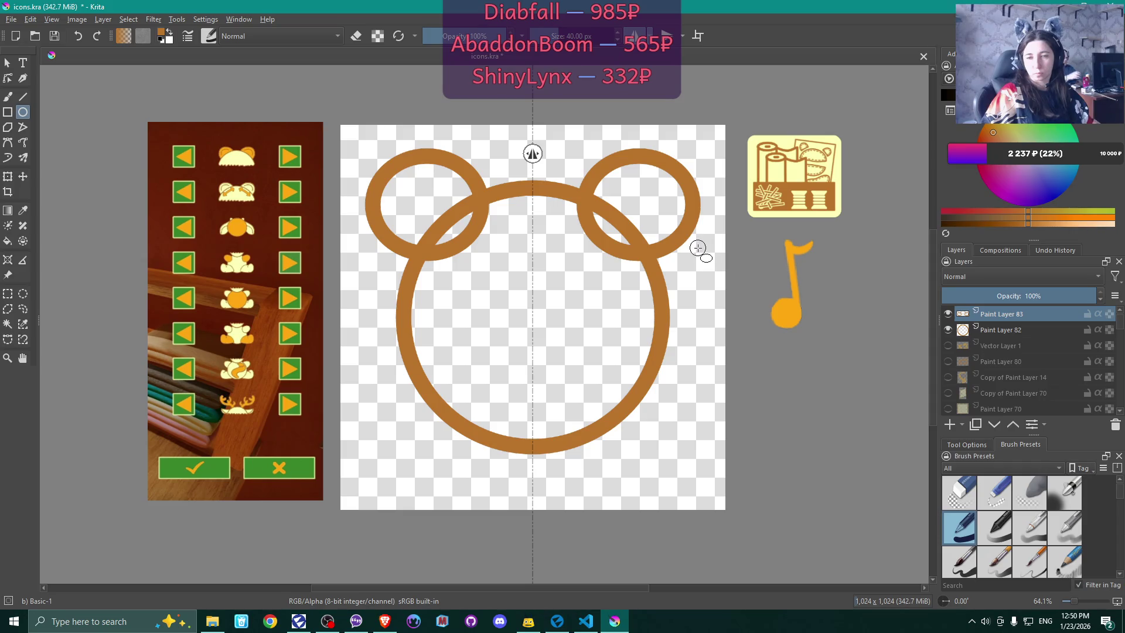
{"action": "key", "text": "ctrl+z"}
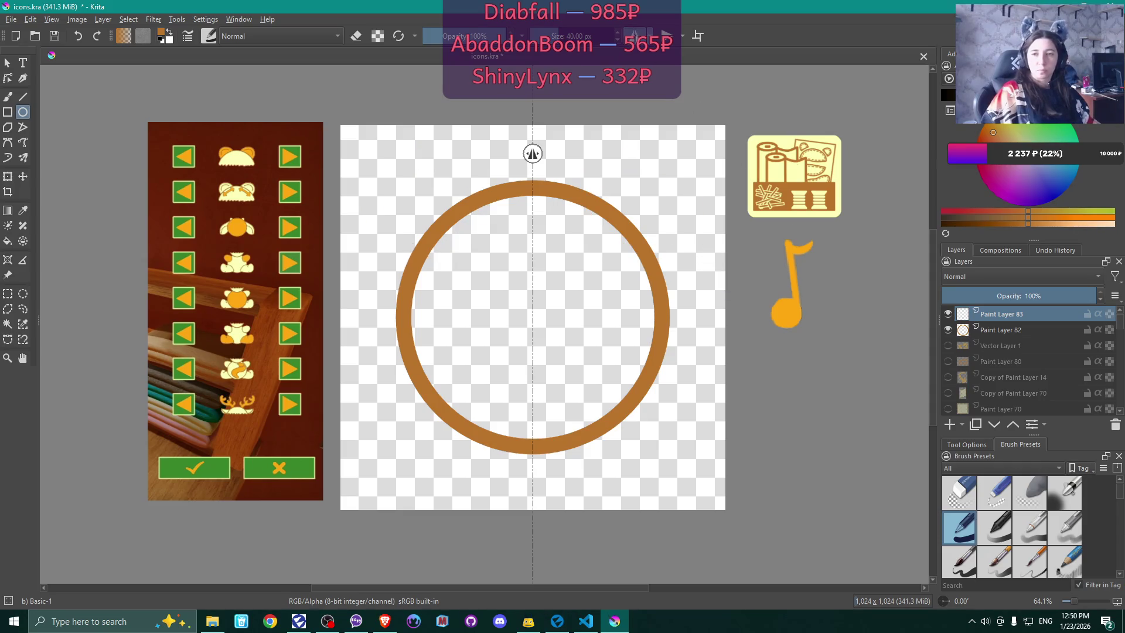
- Draw one small brown ring at the big ring's upper right and rotate it slightly
{"action": "mouse_move", "coordinate": [577, 153]}
{"action": "left_mouse_down"}
{"action": "mouse_move", "coordinate": [674, 254]}
{"action": "mouse_move", "coordinate": [699, 254]}
{"action": "left_mouse_up"}
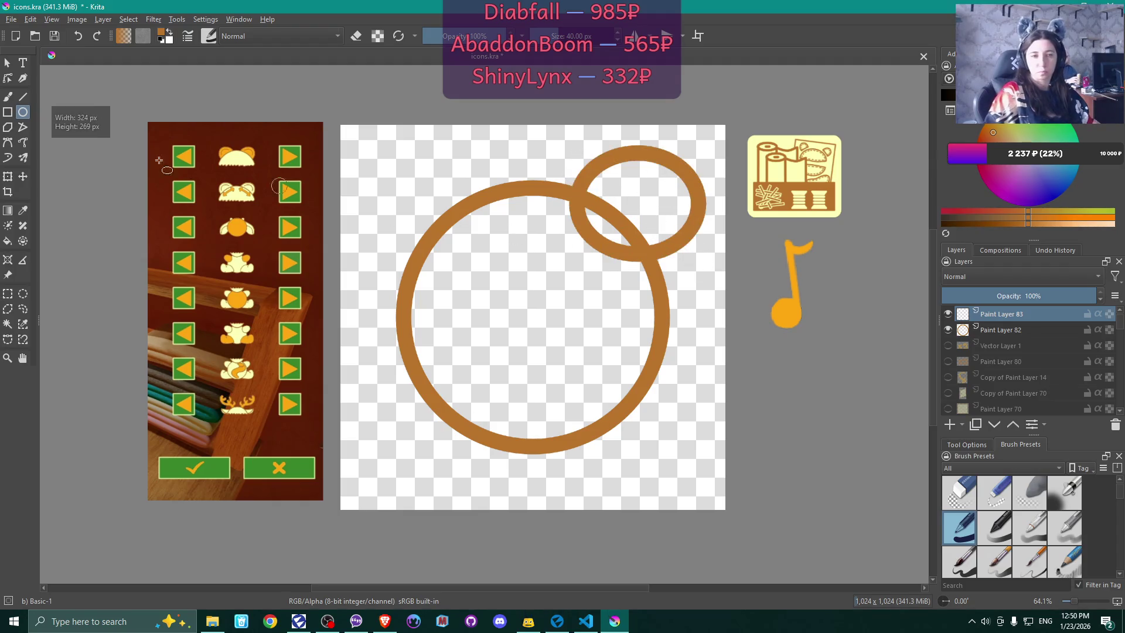
{"action": "left_click", "coordinate": [7, 175]}
{"action": "mouse_move", "coordinate": [735, 127]}
{"action": "left_mouse_down"}
{"action": "mouse_move", "coordinate": [741, 211]}
{"action": "mouse_move", "coordinate": [681, 207]}
{"action": "left_mouse_up"}
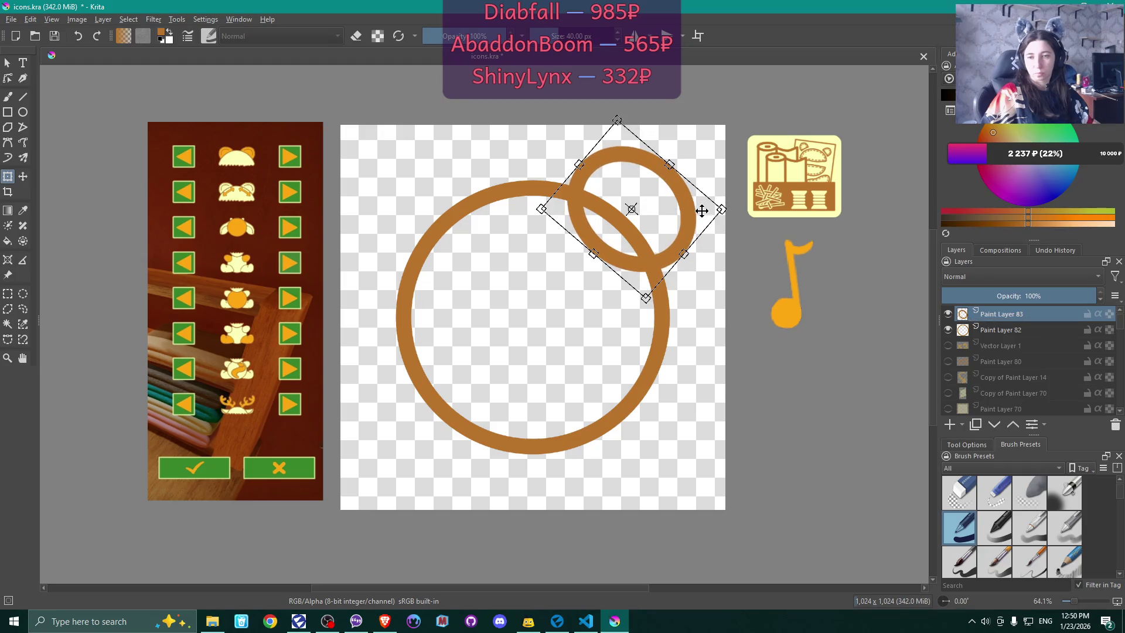
{"action": "left_click", "coordinate": [8, 98]}
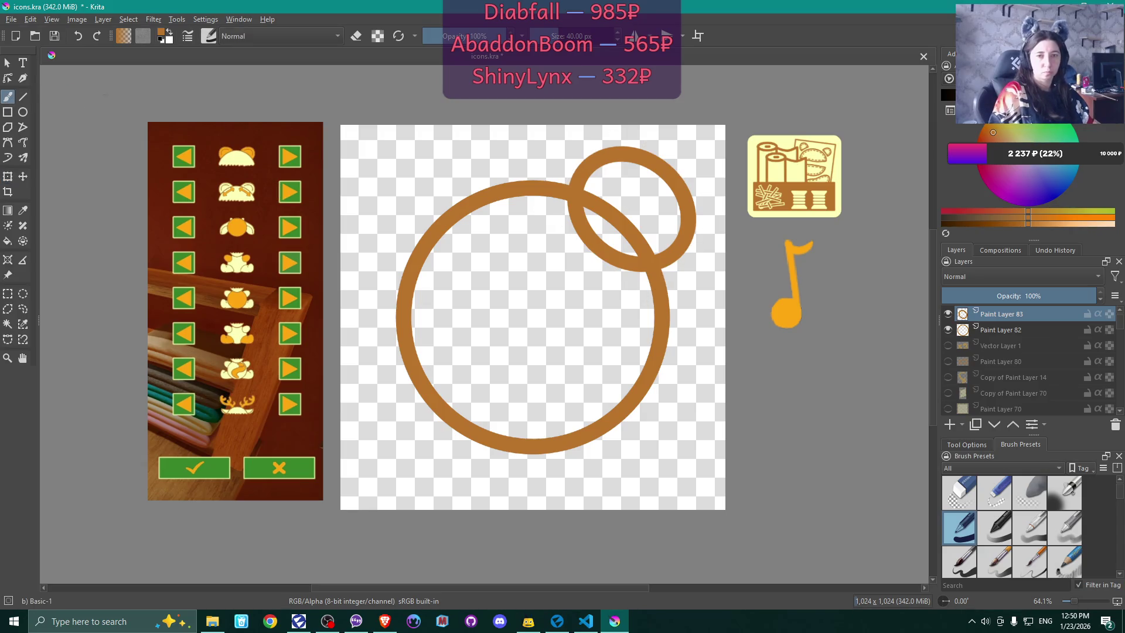
- Erase the small ring's overlap inside the big ring and paint a small knob on its rim
{"action": "left_click", "coordinate": [358, 37]}
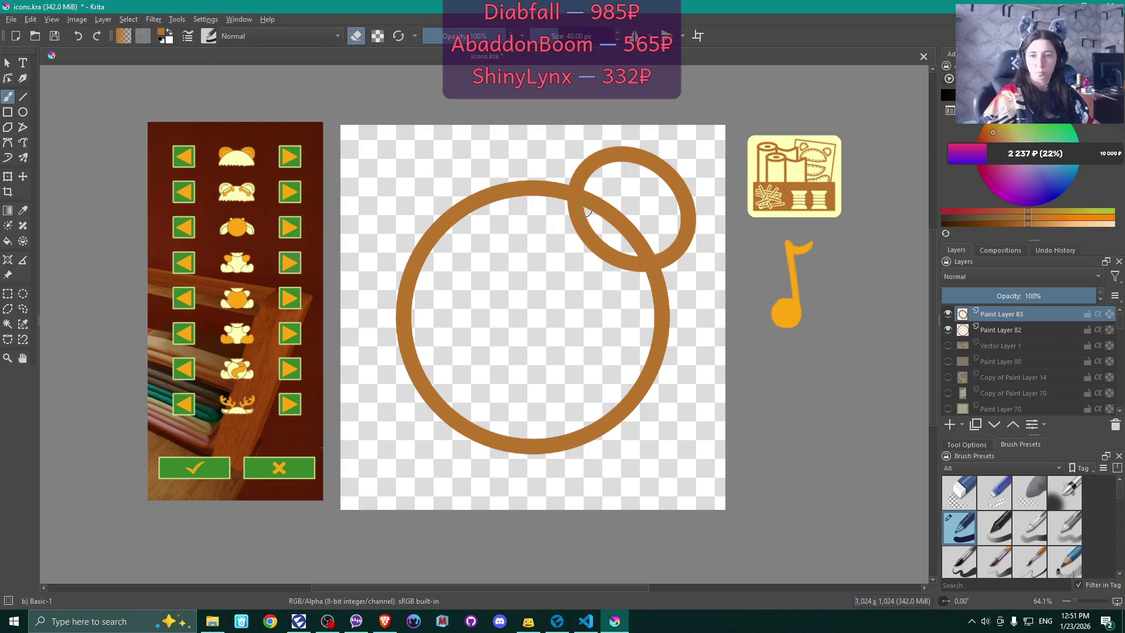
{"action": "left_click_drag", "start_coordinate": [566, 207], "coordinate": [559, 200]}
{"action": "mouse_move", "coordinate": [602, 233]}
{"action": "left_mouse_down"}
{"action": "mouse_move", "coordinate": [598, 249]}
{"action": "mouse_move", "coordinate": [634, 268]}
{"action": "left_mouse_up"}
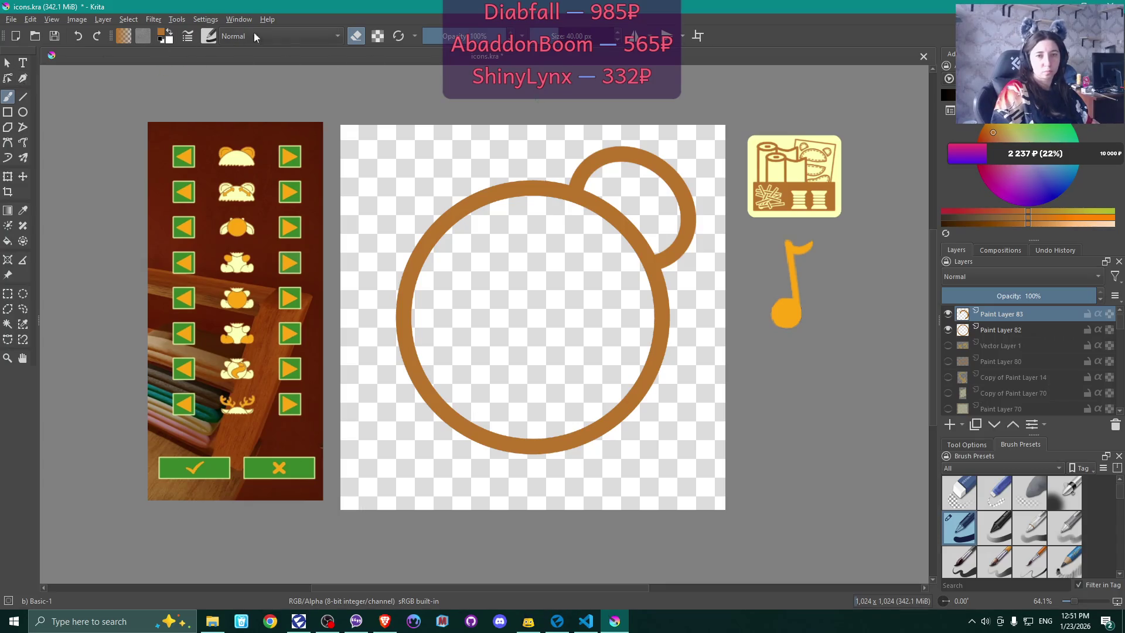
{"action": "left_click", "coordinate": [358, 36]}
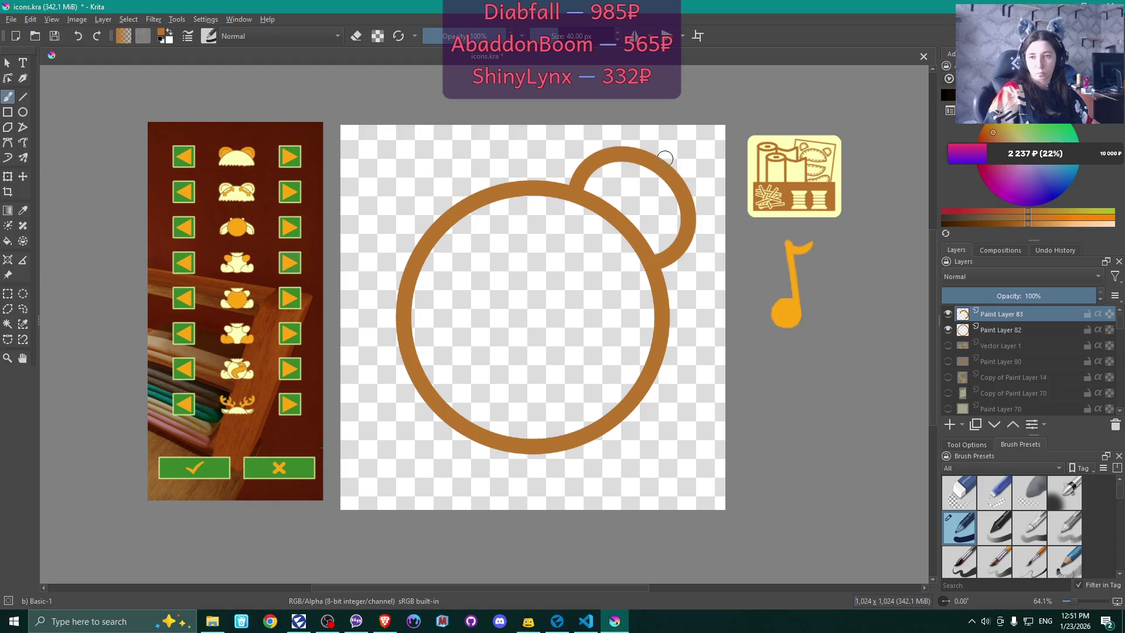
{"action": "left_click_drag", "start_coordinate": [663, 160], "coordinate": [670, 166]}
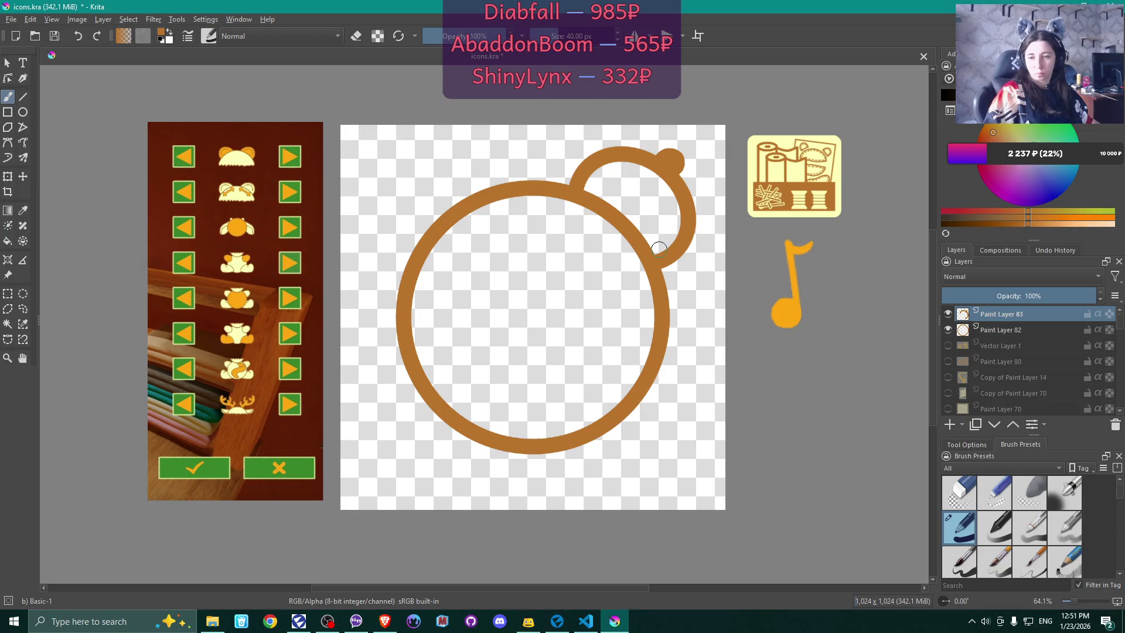
- With left-right mirroring on, paint two looped legs below the clock ring
{"action": "key", "text": "m"}
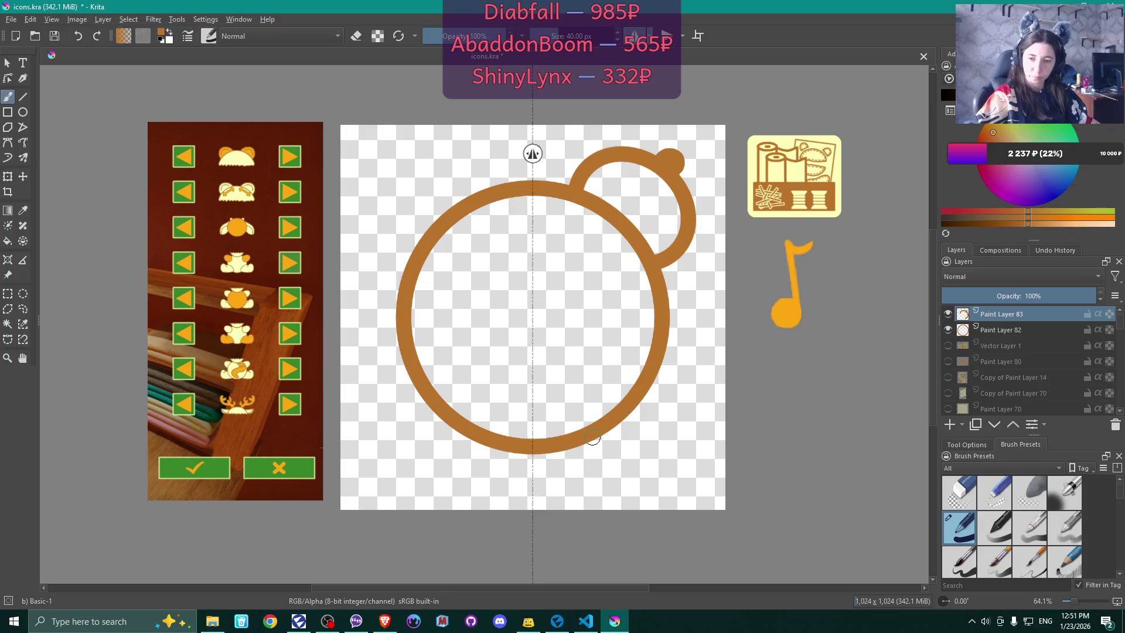
{"action": "mouse_move", "coordinate": [593, 434]}
{"action": "left_mouse_down"}
{"action": "mouse_move", "coordinate": [625, 465]}
{"action": "mouse_move", "coordinate": [615, 422]}
{"action": "mouse_move", "coordinate": [625, 472]}
{"action": "mouse_move", "coordinate": [618, 414]}
{"action": "left_mouse_up"}
{"action": "key", "text": "ctrl+z"}
{"action": "key", "text": "ctrl+z"}
{"action": "key", "text": "ctrl+z"}
{"action": "key", "text": "ctrl+z"}
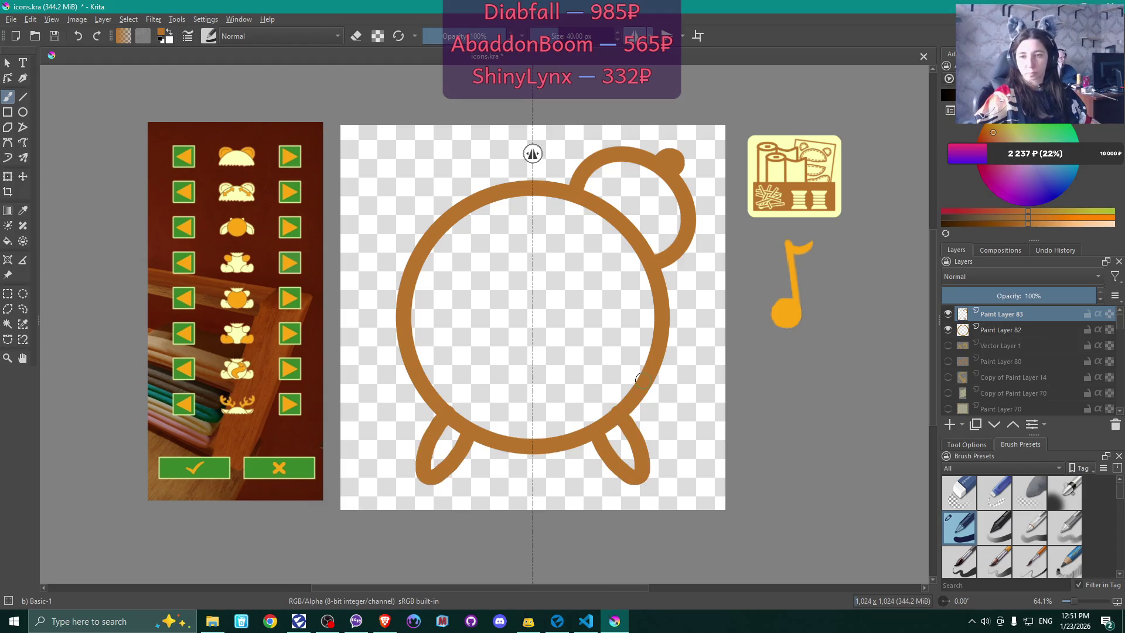
{"action": "key", "text": "ctrl+shift+z"}
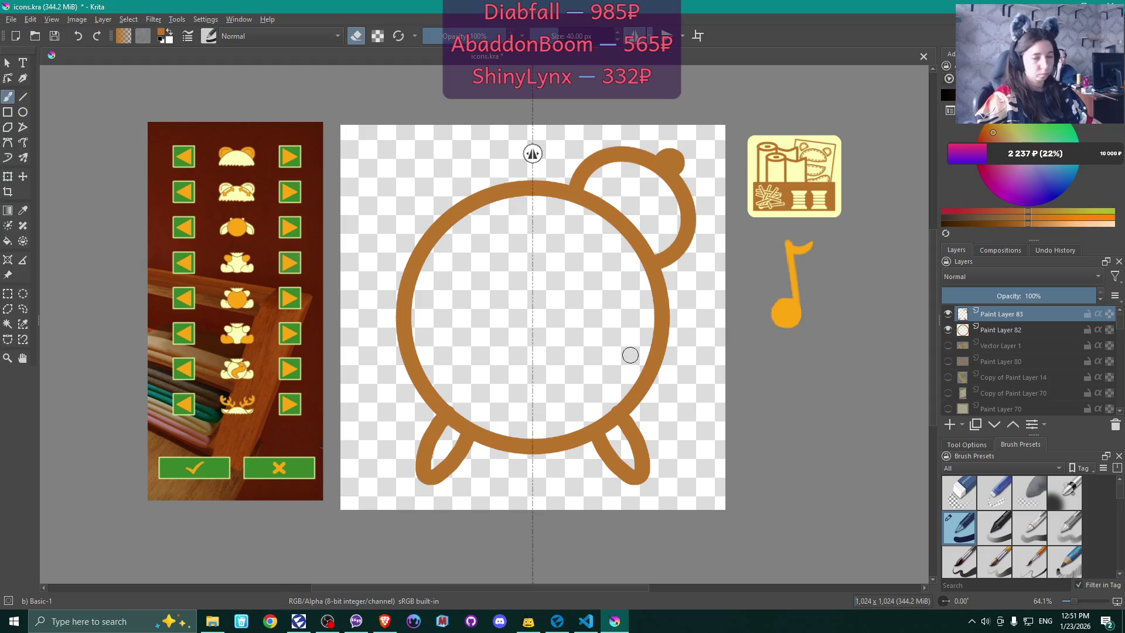
{"action": "key", "text": "e"}
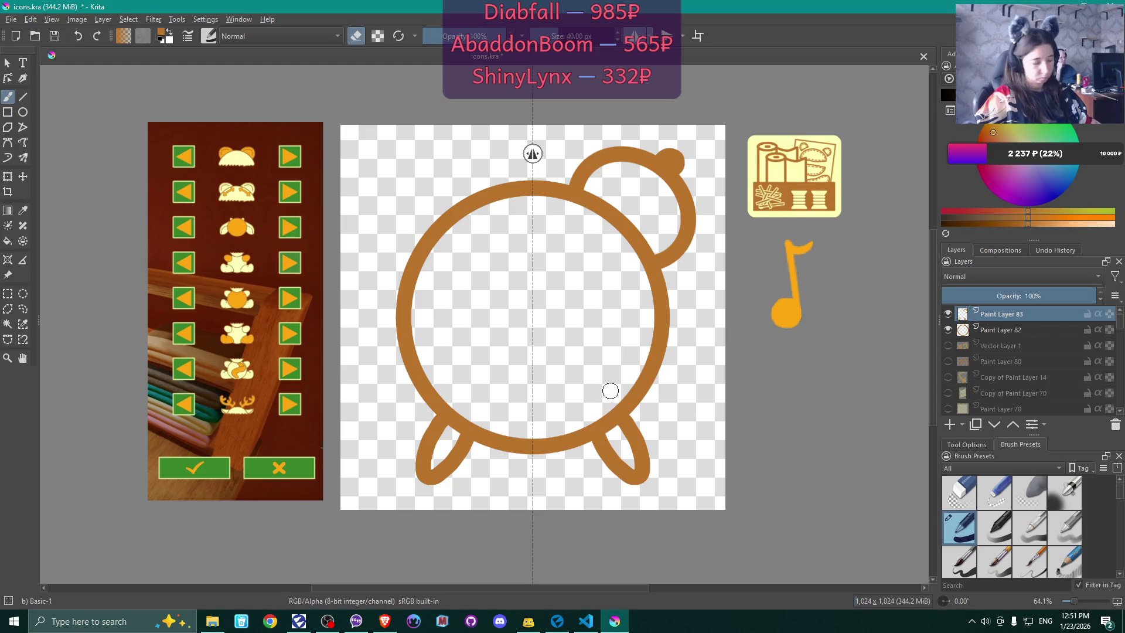
{"action": "key", "text": "e"}
{"action": "scroll", "coordinate": [621, 395], "scroll_direction": "up", "scroll_amount": 3}
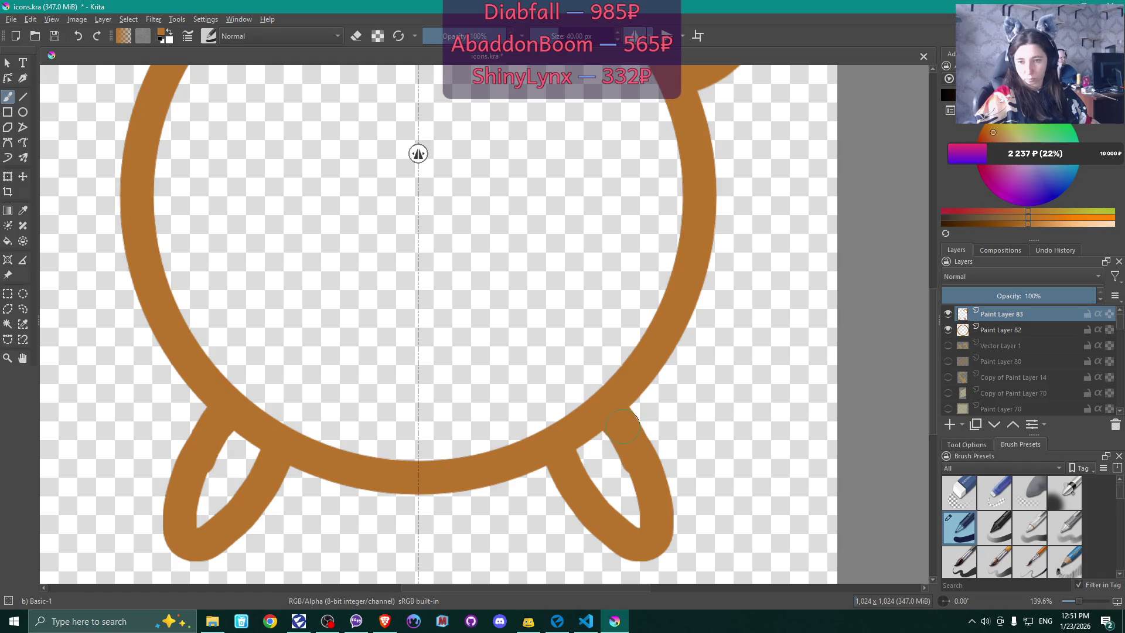
{"action": "left_click_drag", "start_coordinate": [619, 420], "coordinate": [624, 424]}
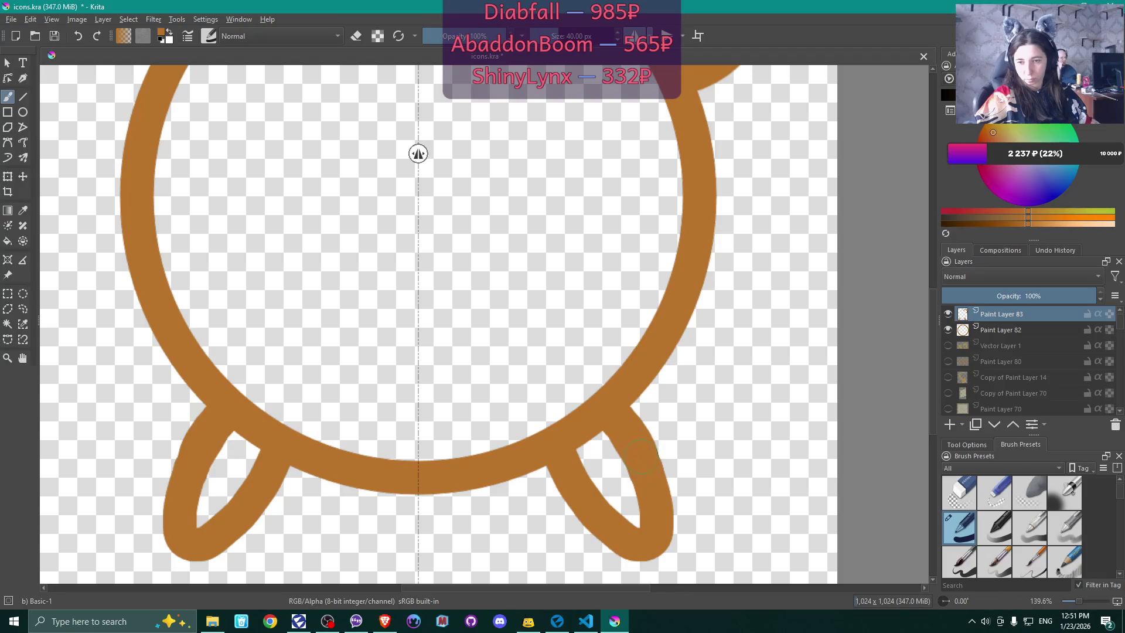
{"action": "key", "text": "ctrl+z"}
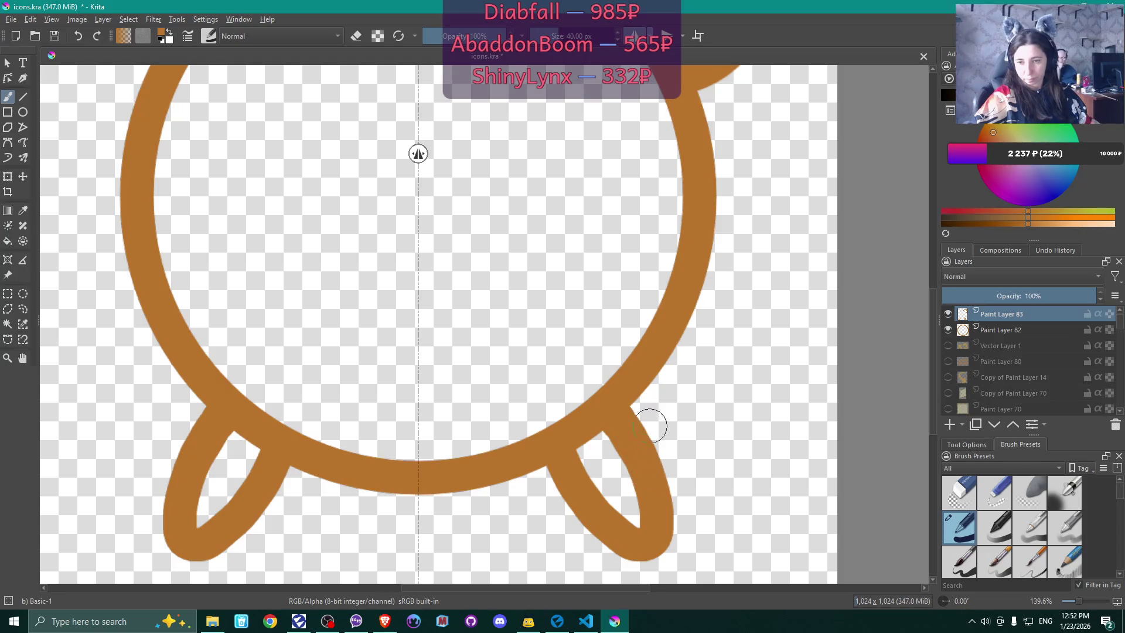
{"action": "scroll", "coordinate": [628, 340], "scroll_direction": "down", "scroll_amount": 5}
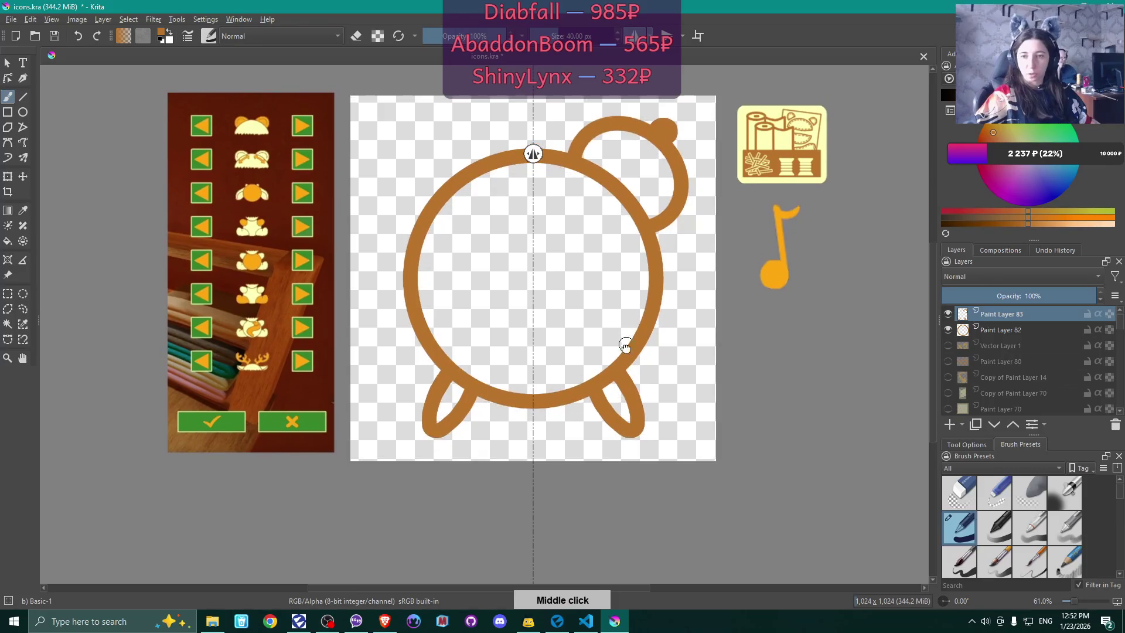
- Copy the top-right bell onto its own layer and move the copy toward the upper left
{"action": "scroll", "coordinate": [627, 363], "scroll_direction": "down", "scroll_amount": 1}
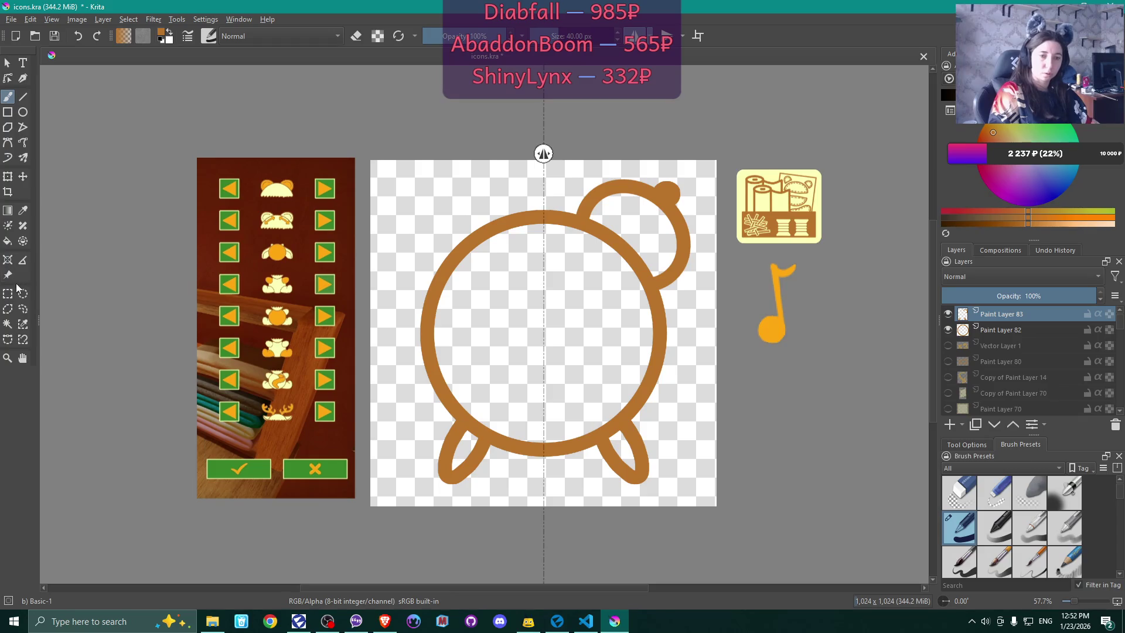
{"action": "left_click", "coordinate": [26, 309]}
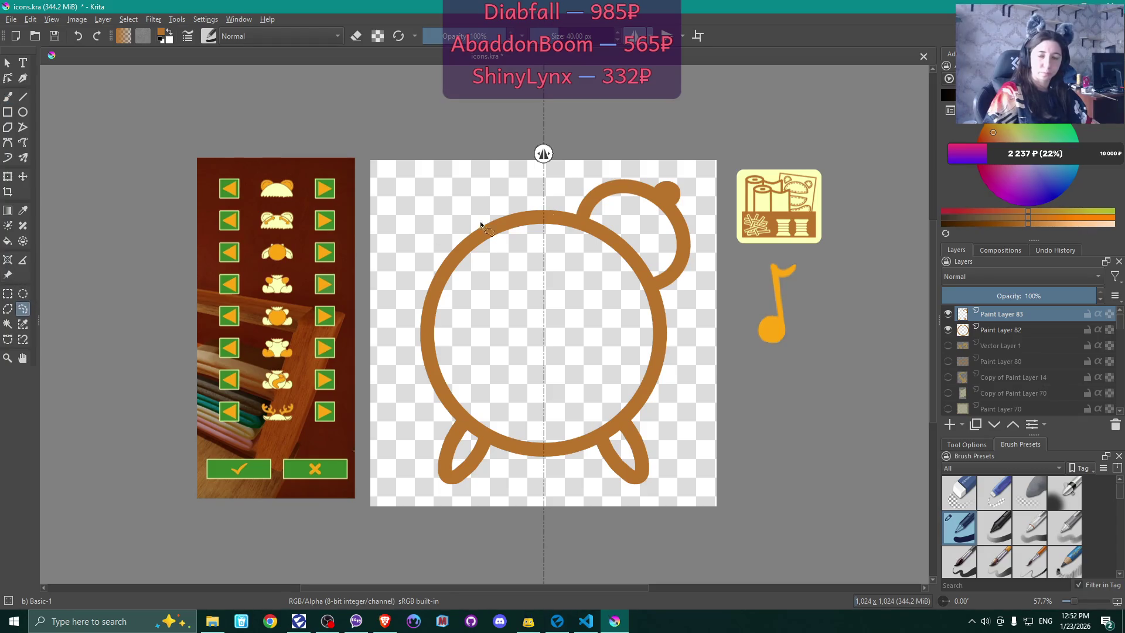
{"action": "mouse_move", "coordinate": [577, 174]}
{"action": "left_mouse_down"}
{"action": "mouse_move", "coordinate": [587, 291]}
{"action": "mouse_move", "coordinate": [625, 306]}
{"action": "mouse_move", "coordinate": [697, 293]}
{"action": "mouse_move", "coordinate": [710, 193]}
{"action": "mouse_move", "coordinate": [674, 164]}
{"action": "mouse_move", "coordinate": [564, 180]}
{"action": "left_mouse_up"}
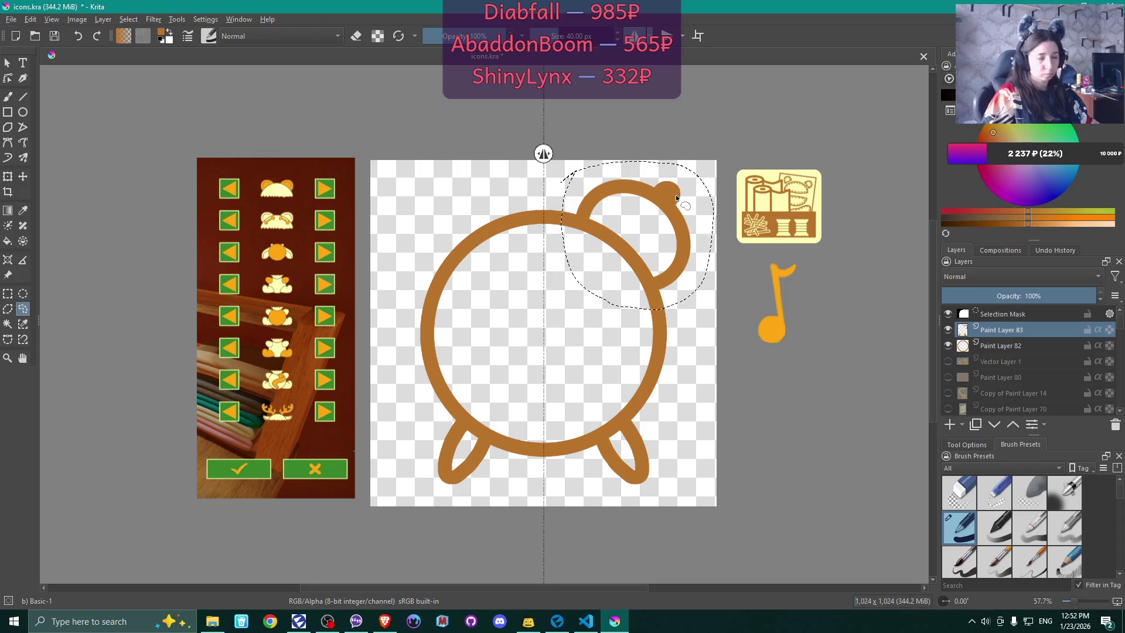
{"action": "key", "text": "ctrl+shift+a"}
{"action": "key", "text": "ctrl+alt+j"}
{"action": "left_click", "coordinate": [23, 177]}
{"action": "key", "text": "ctrl+alt+j"}
{"action": "left_click_drag", "start_coordinate": [603, 289], "coordinate": [481, 227]}
{"action": "right_click", "coordinate": [482, 228]}
{"action": "right_click", "coordinate": [484, 226]}
{"action": "right_click", "coordinate": [488, 217]}
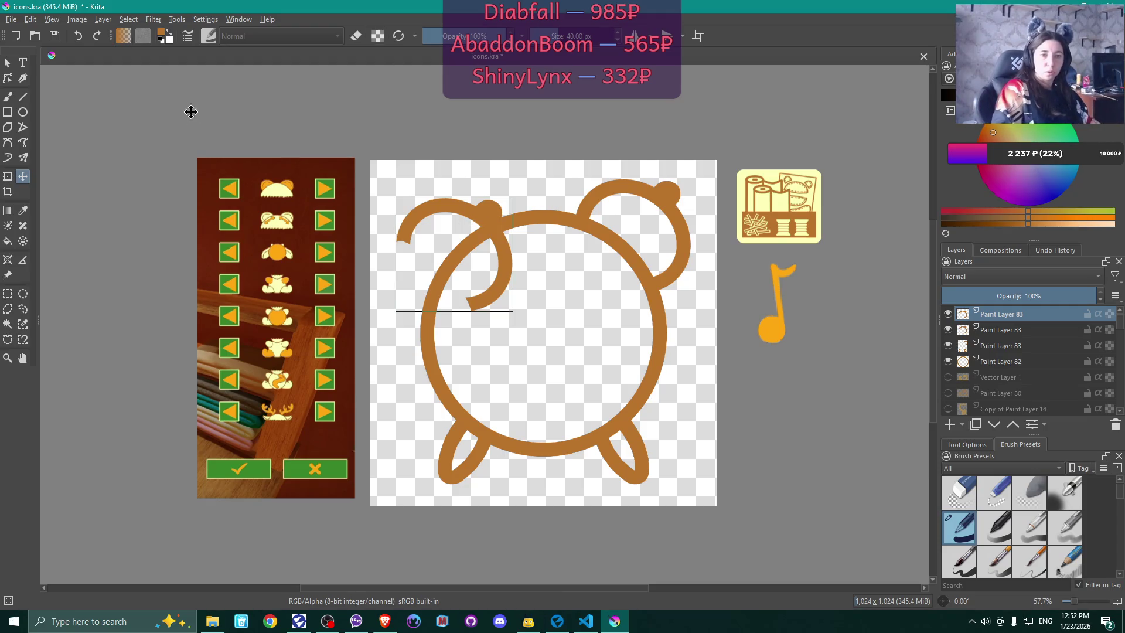
- Mirror the copied bell horizontally and nudge it into place on the clock's top left
{"action": "double_click", "coordinate": [103, 9]}
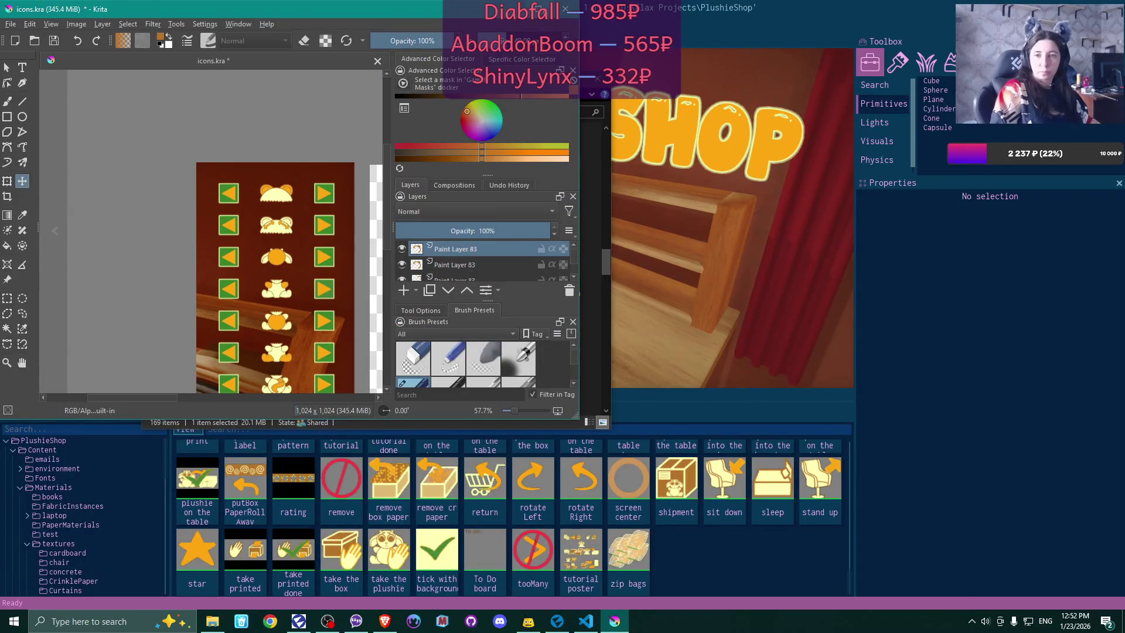
{"action": "double_click", "coordinate": [117, 9]}
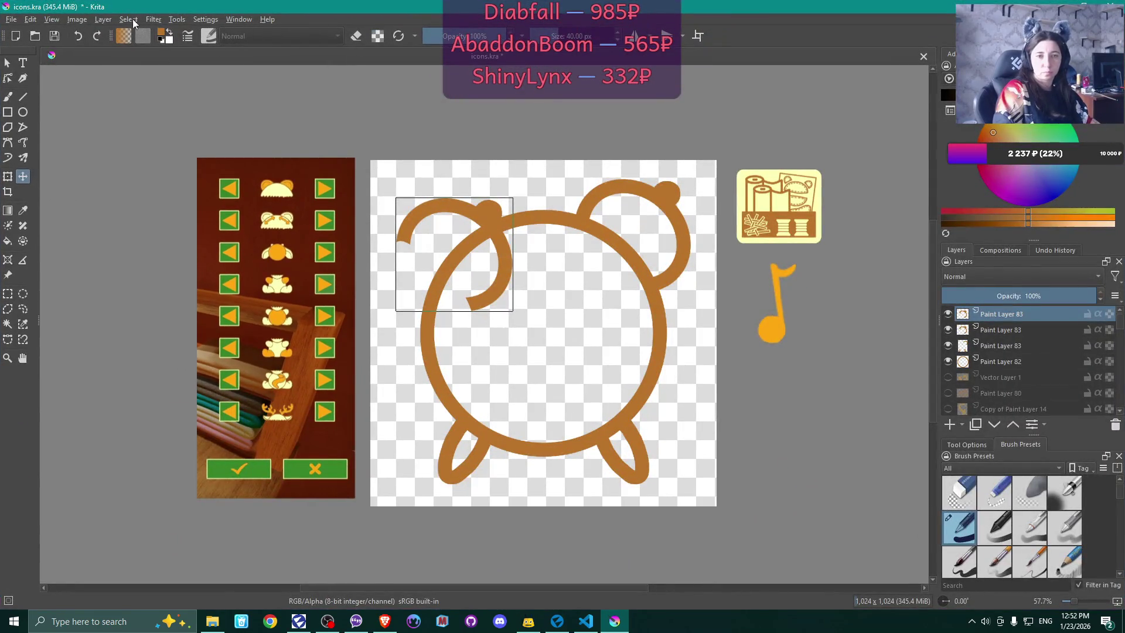
{"action": "left_click", "coordinate": [79, 21]}
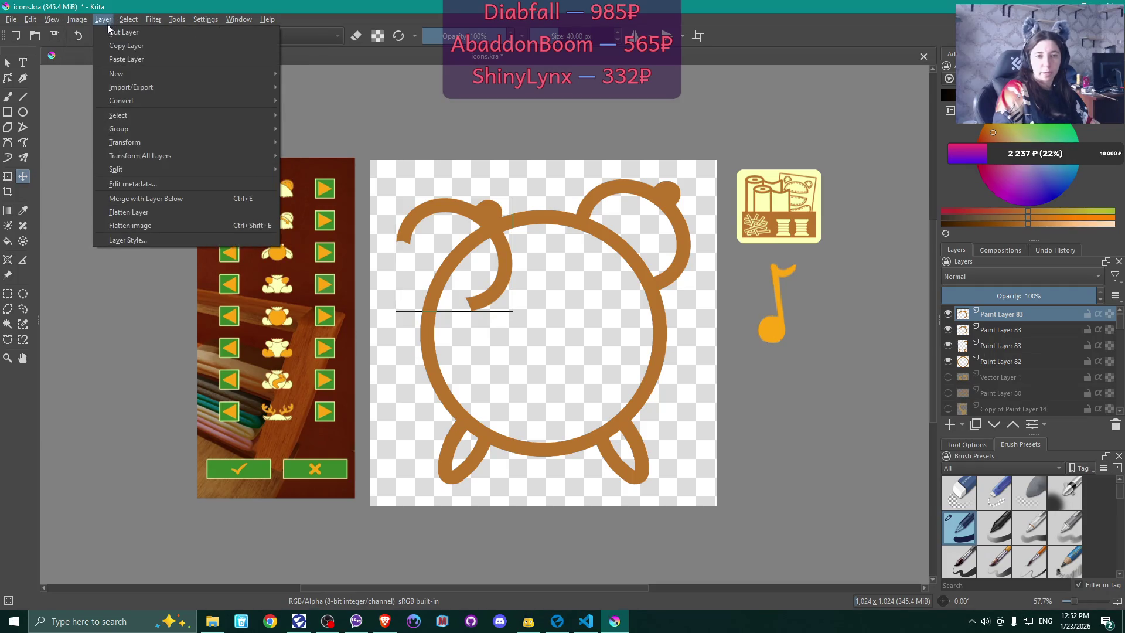
{"action": "mouse_move", "coordinate": [258, 147]}
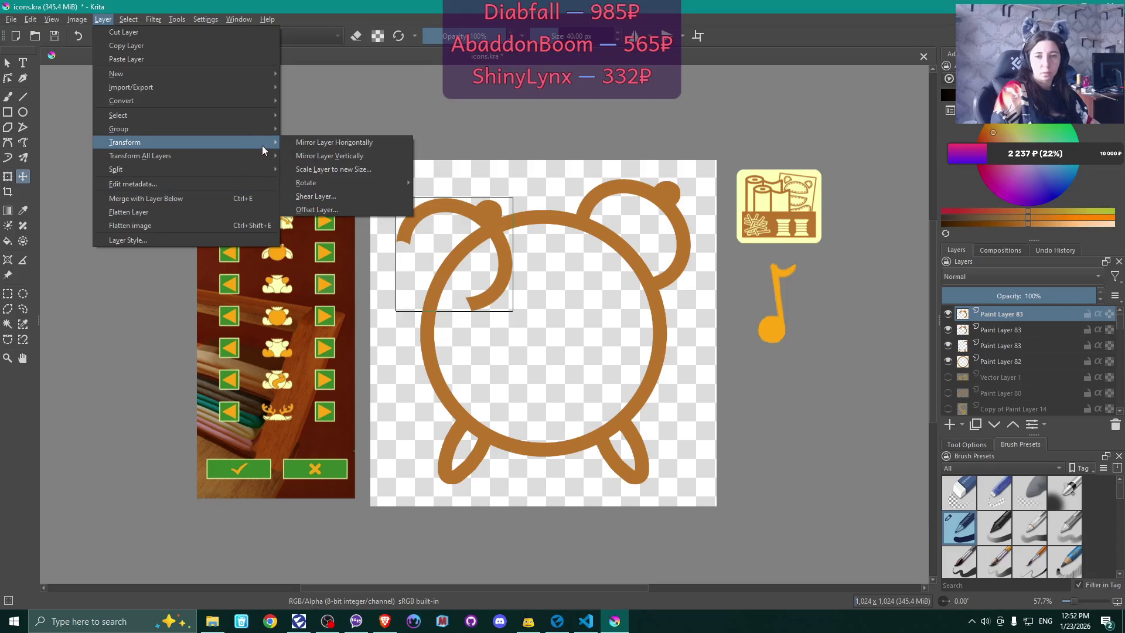
{"action": "left_click", "coordinate": [390, 145]}
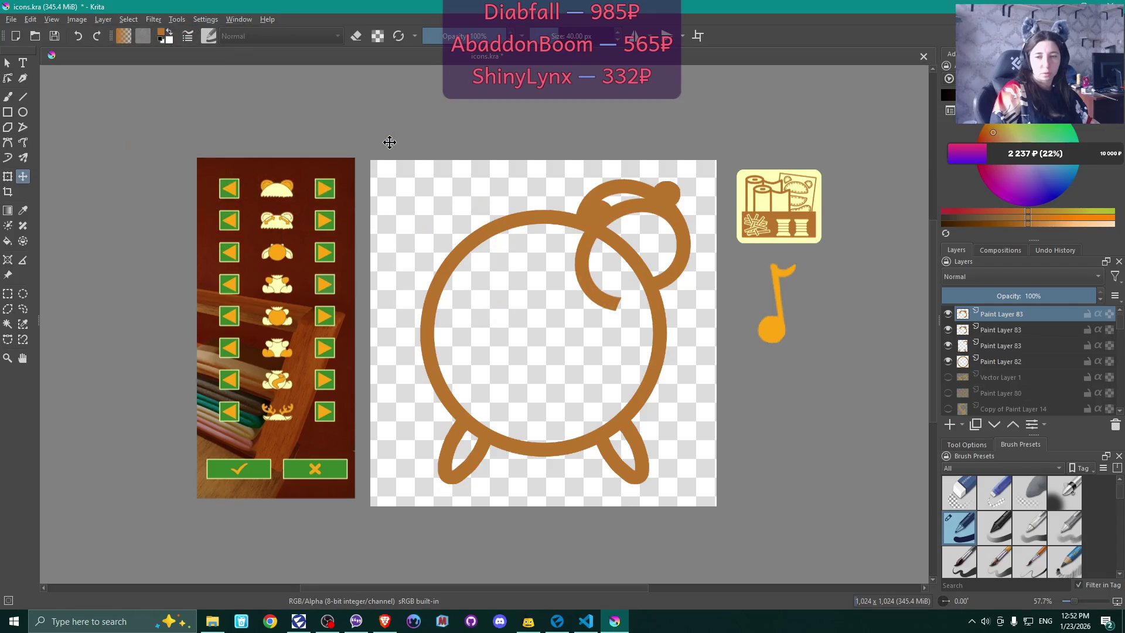
{"action": "mouse_move", "coordinate": [610, 221]}
{"action": "left_mouse_down"}
{"action": "mouse_move", "coordinate": [435, 193]}
{"action": "mouse_move", "coordinate": [434, 204]}
{"action": "left_mouse_up"}
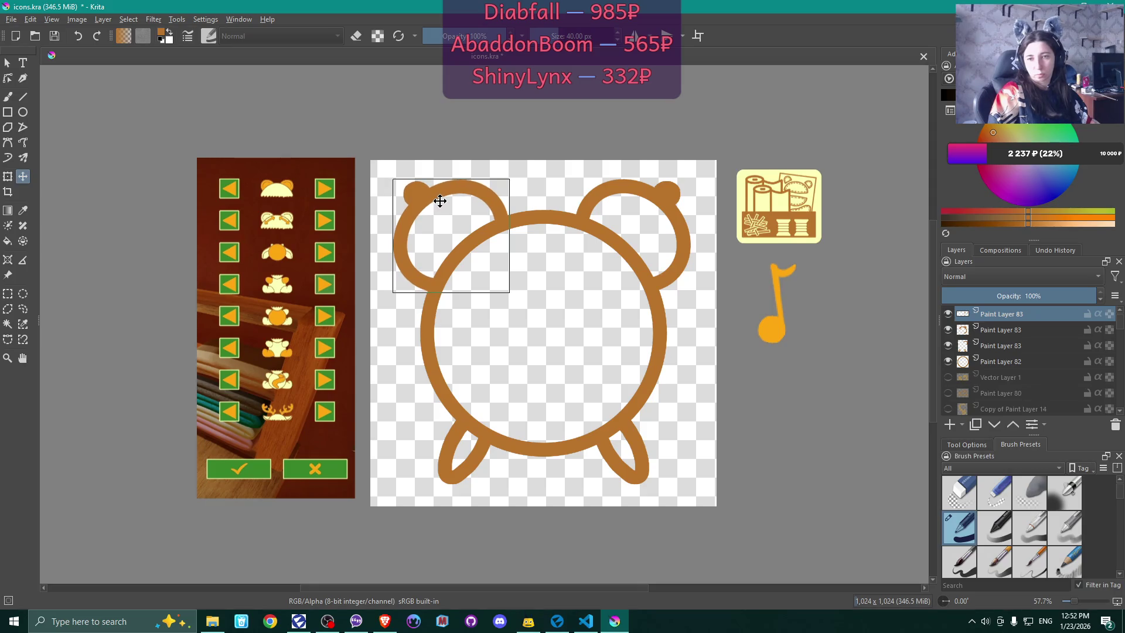
{"action": "left_click_drag", "start_coordinate": [441, 201], "coordinate": [442, 200]}
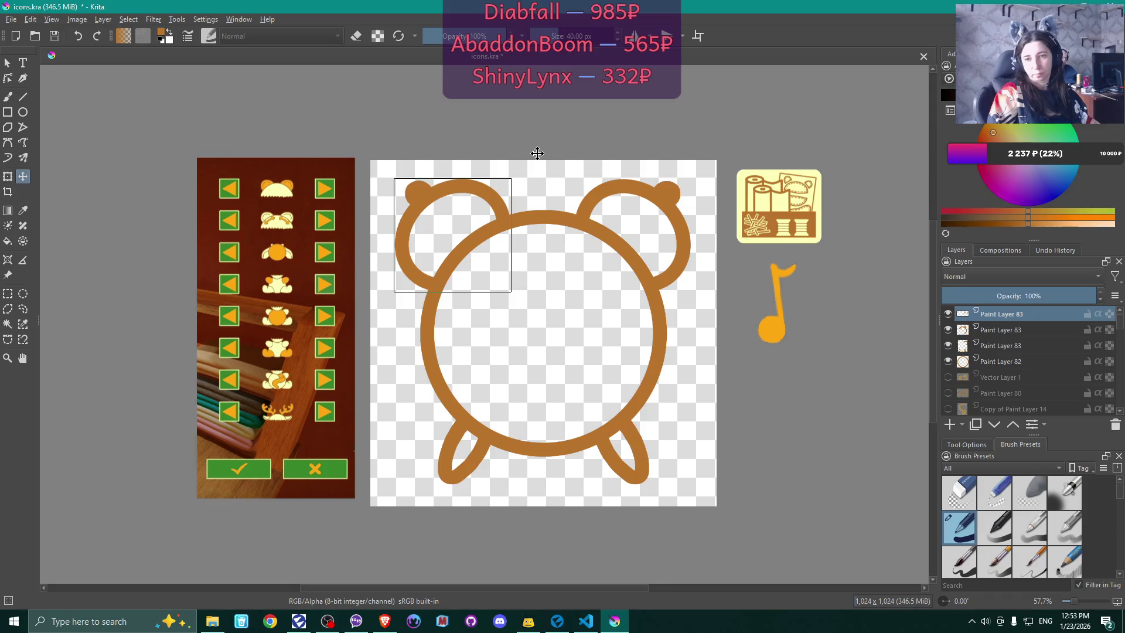
{"action": "key", "text": "Down"}
{"action": "key", "text": "Down"}
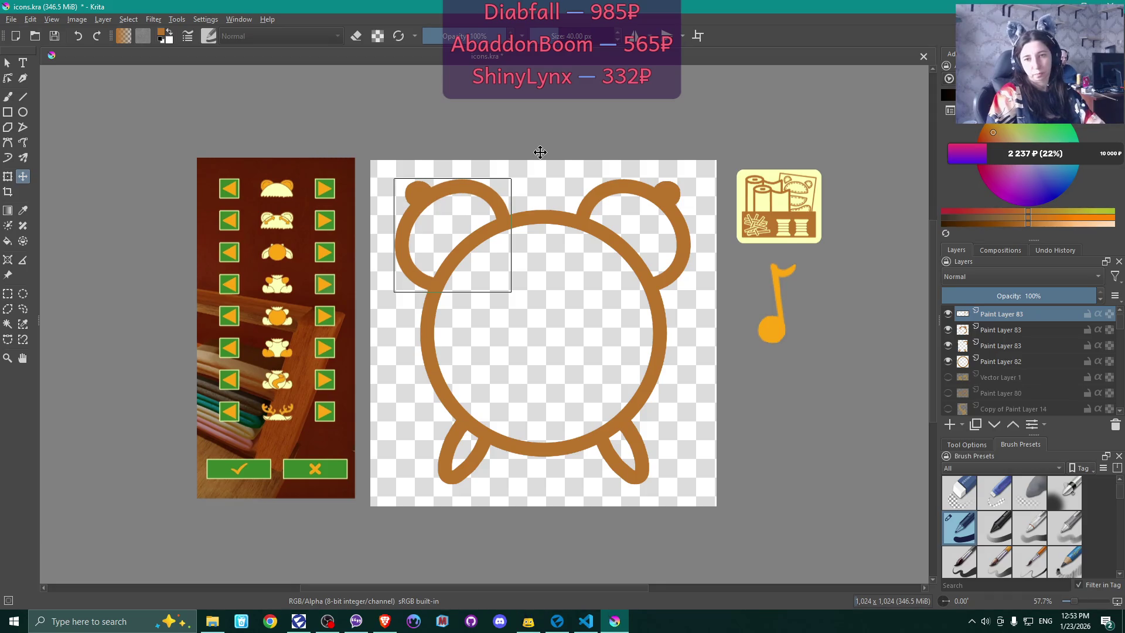
{"action": "key", "text": "Down"}
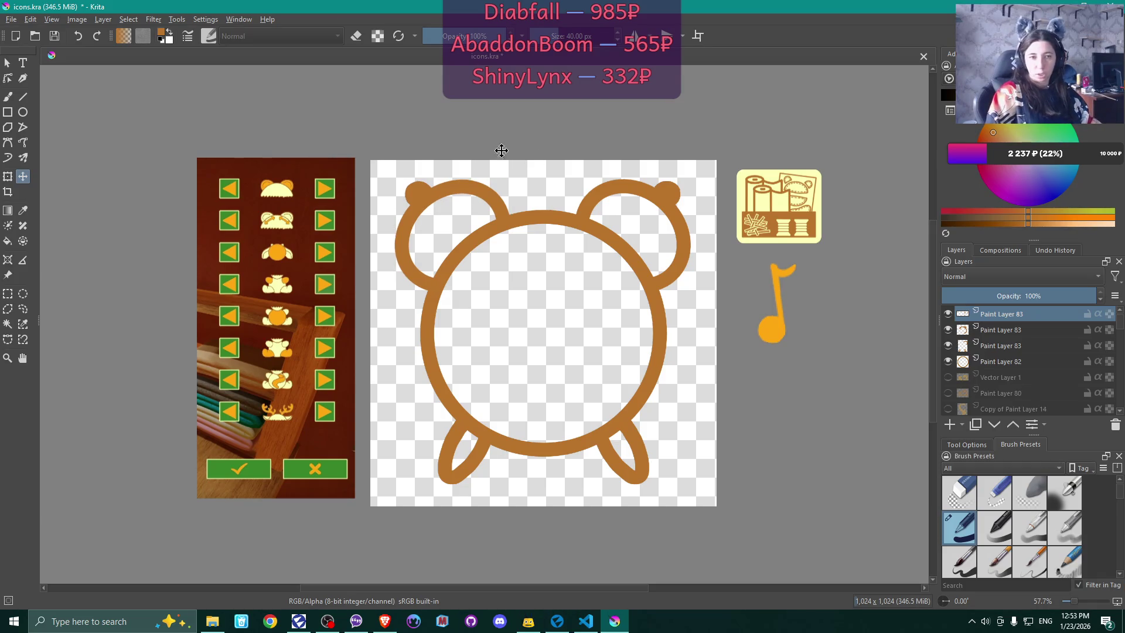
- Draw tick marks around the clock ring with the Line tool, mirrored across both axes
{"action": "key", "text": "b"}
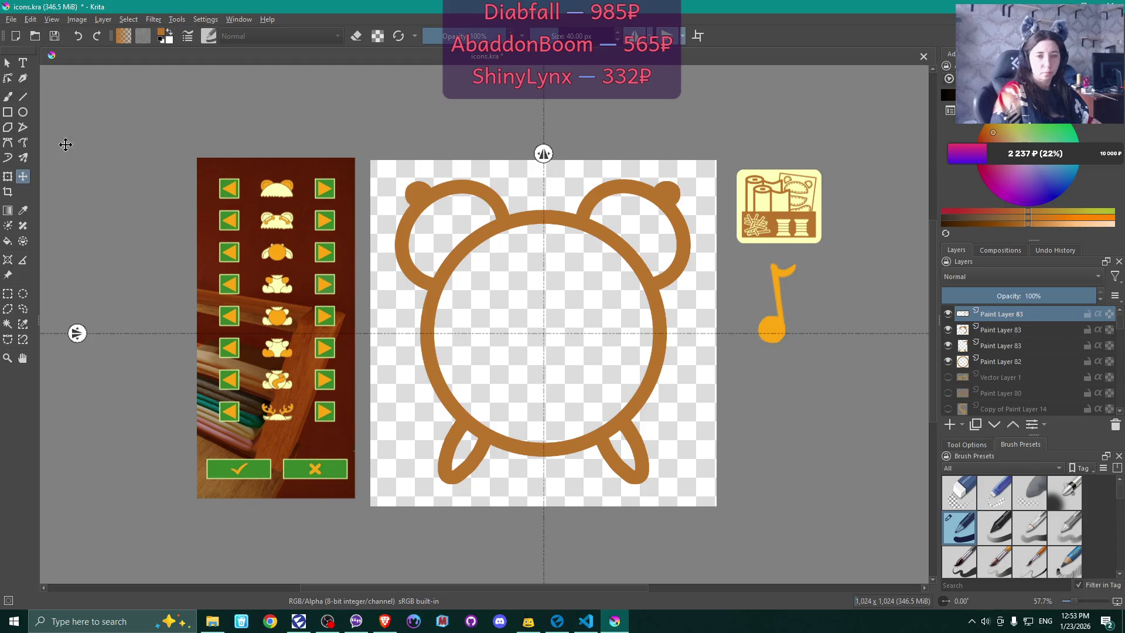
{"action": "left_click", "coordinate": [25, 97]}
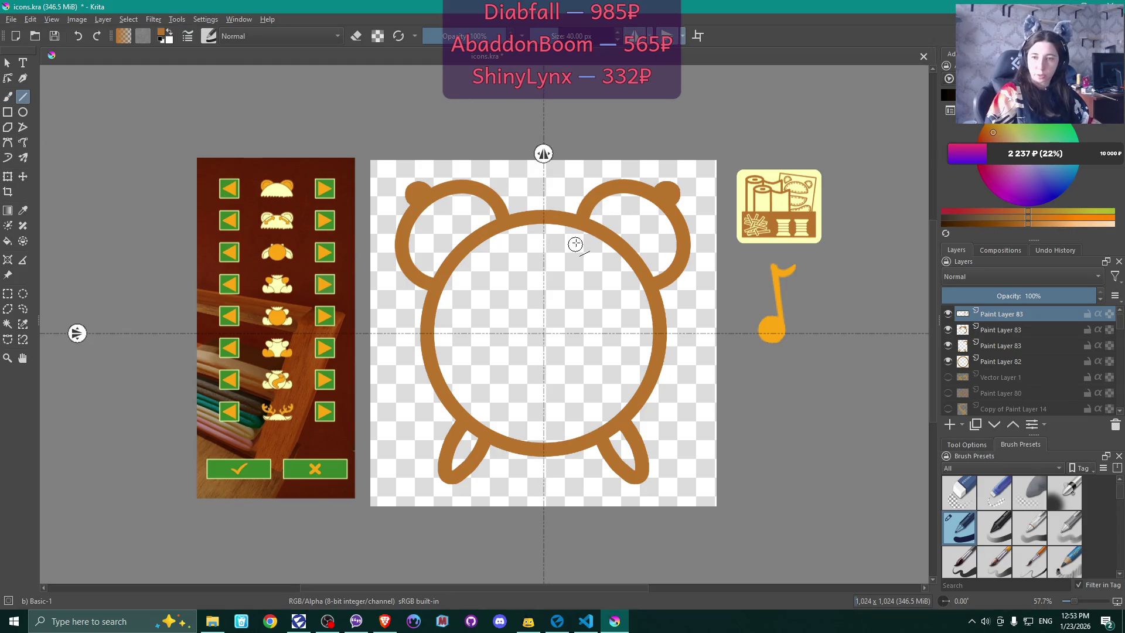
{"action": "left_click_drag", "start_coordinate": [544, 223], "coordinate": [548, 241]}
{"action": "left_click_drag", "start_coordinate": [638, 332], "coordinate": [660, 333]}
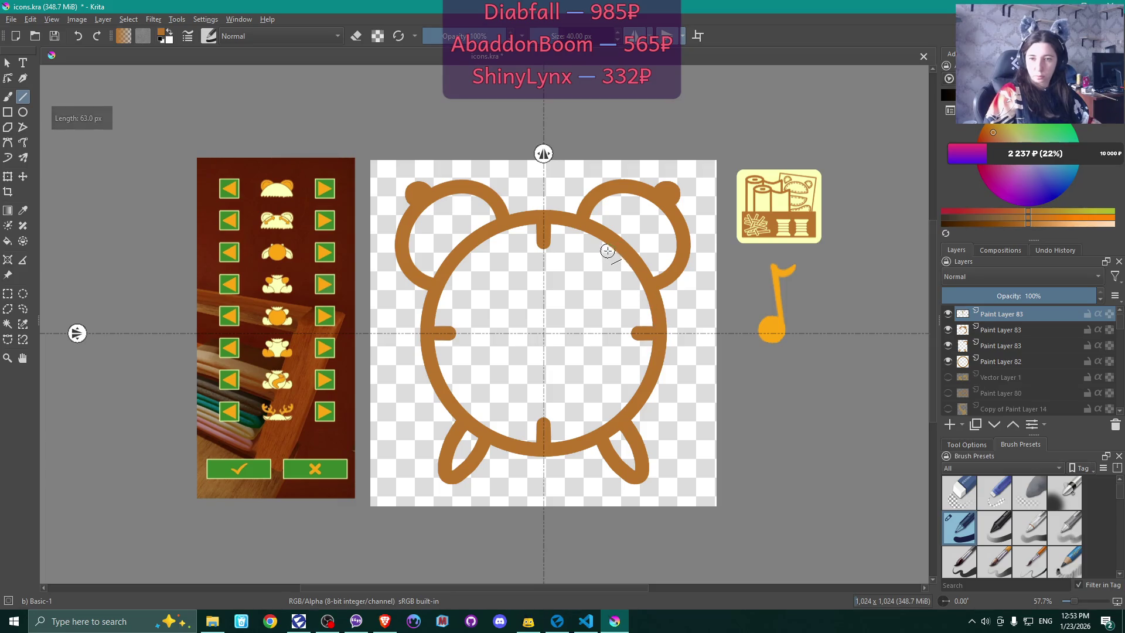
{"action": "mouse_move", "coordinate": [592, 246]}
{"action": "left_mouse_down"}
{"action": "mouse_move", "coordinate": [603, 235]}
{"action": "mouse_move", "coordinate": [620, 282]}
{"action": "mouse_move", "coordinate": [640, 275]}
{"action": "left_mouse_up"}
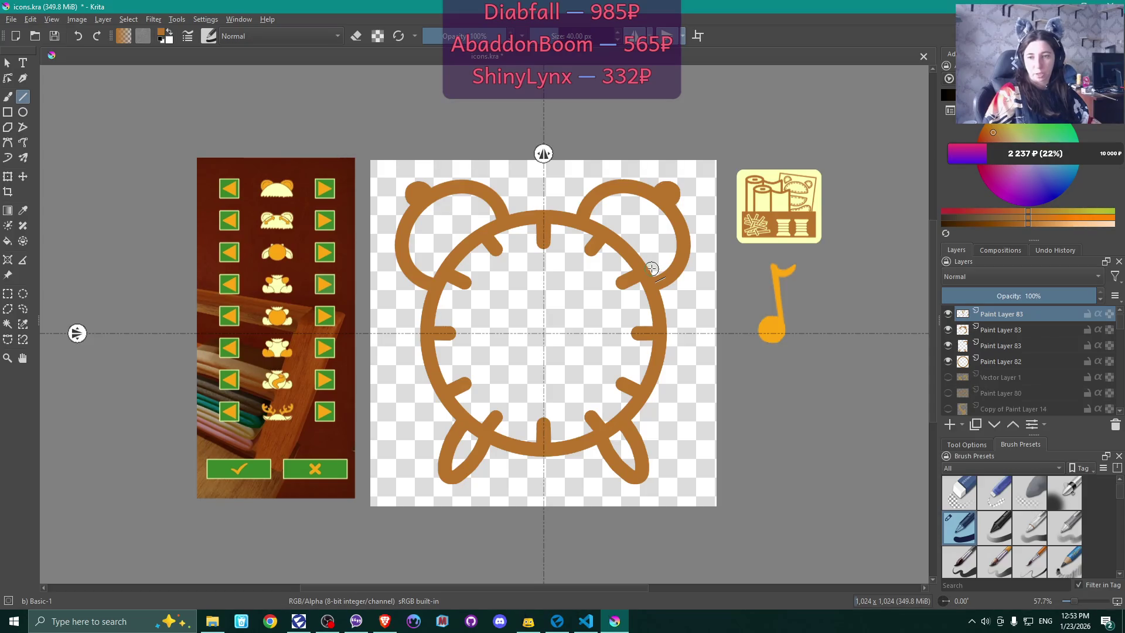
- Sample the orange colour, turn off both mirror axes, merge the layer down, and switch to VS Code
{"action": "left_click", "coordinate": [775, 319], "text": "ctrl"}
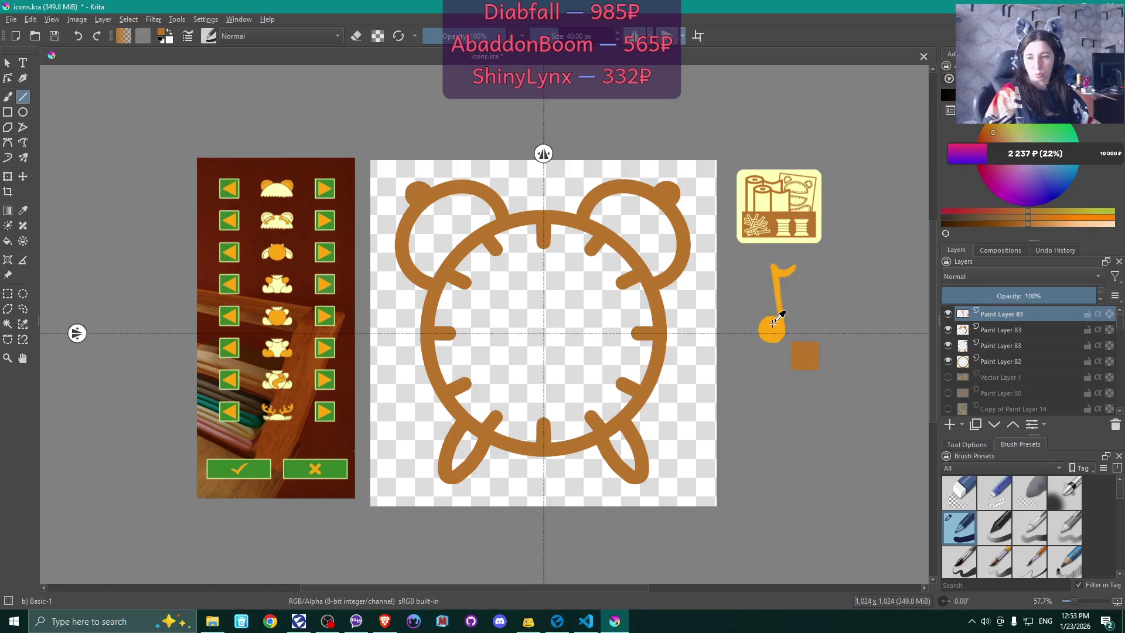
{"action": "left_click", "coordinate": [634, 36]}
{"action": "left_click", "coordinate": [666, 35]}
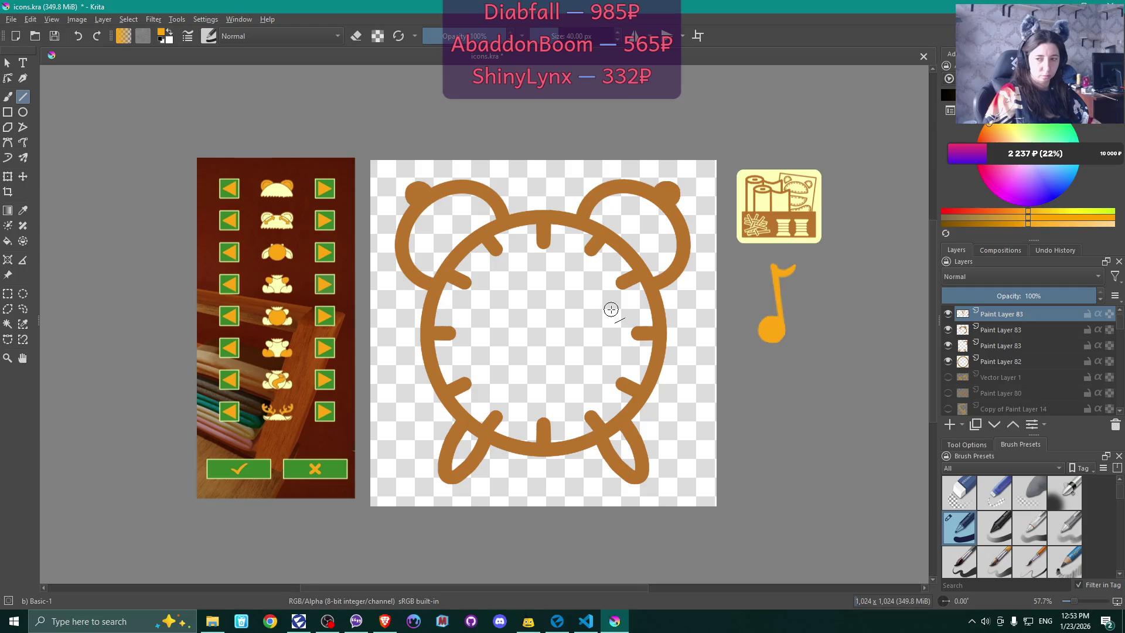
{"action": "right_click", "coordinate": [990, 314]}
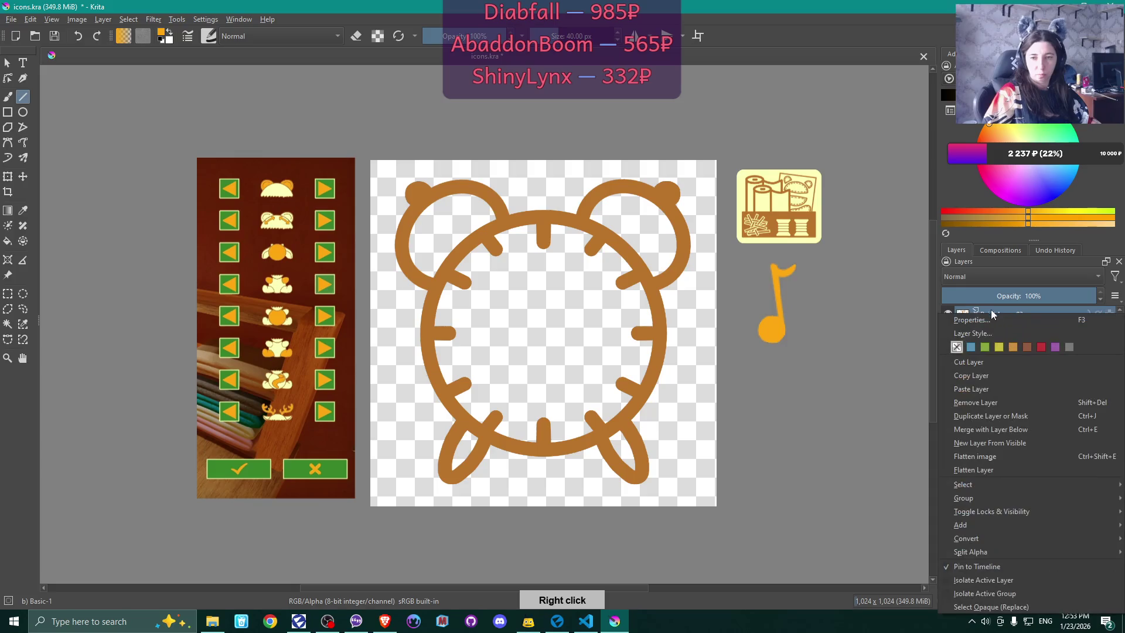
{"action": "left_click", "coordinate": [994, 388]}
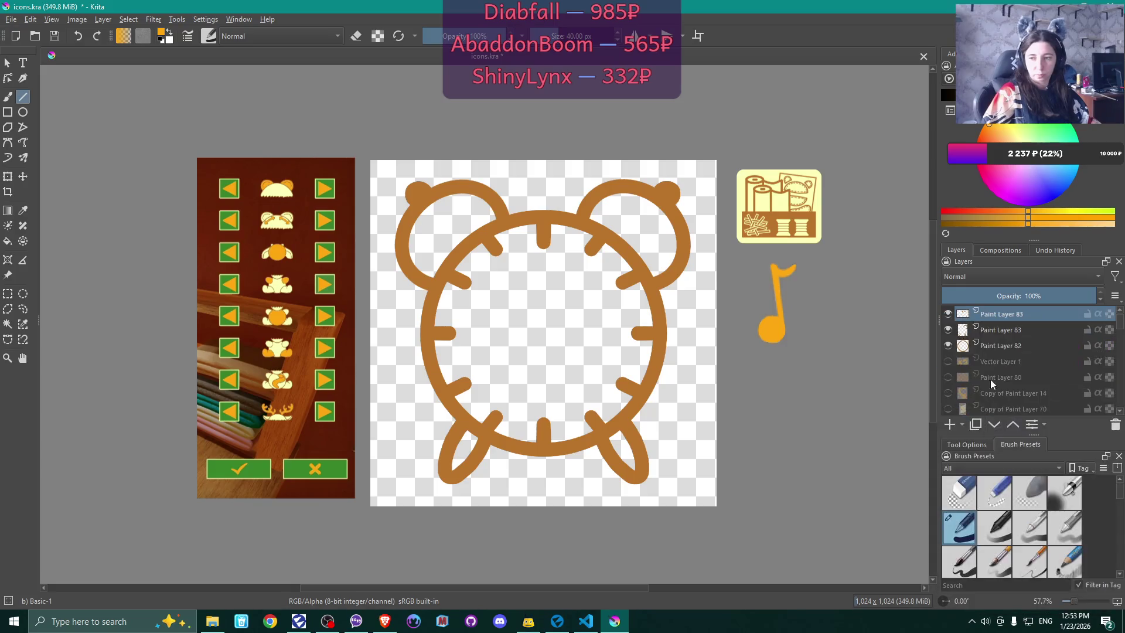
{"action": "right_click", "coordinate": [994, 317]}
{"action": "key", "text": "alt+Tab"}
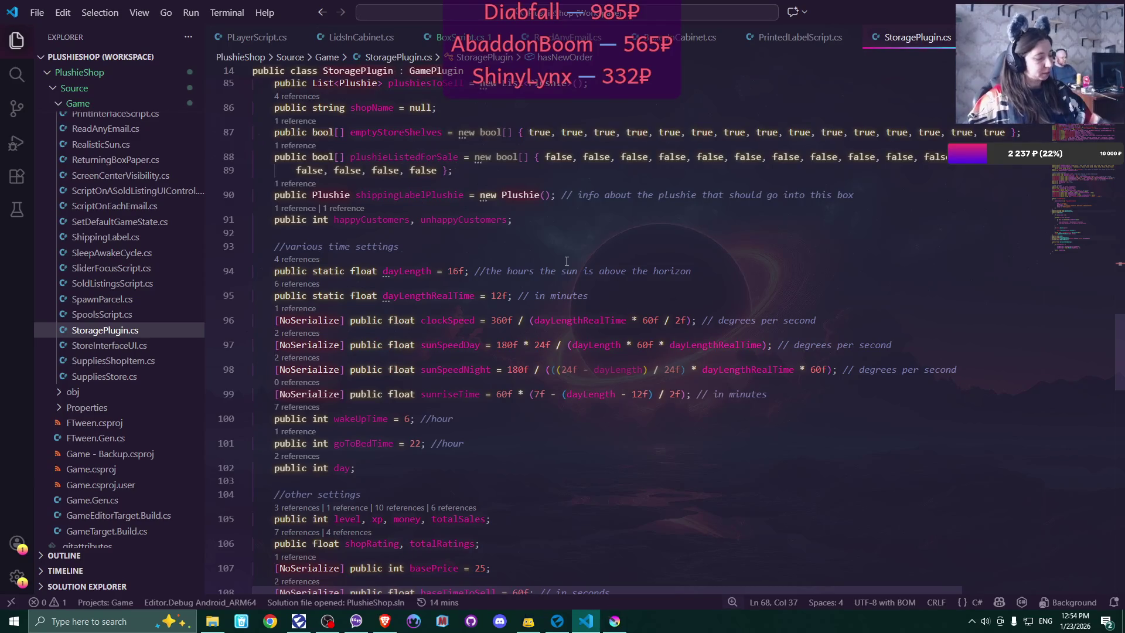
- Replace wakeUpTime's 6 with 8 on line 100 of StoragePlugin.cs, then return to Flax
{"action": "left_click", "coordinate": [409, 418]}
{"action": "key", "text": "BackSpace"}
{"action": "type", "text": "8"}
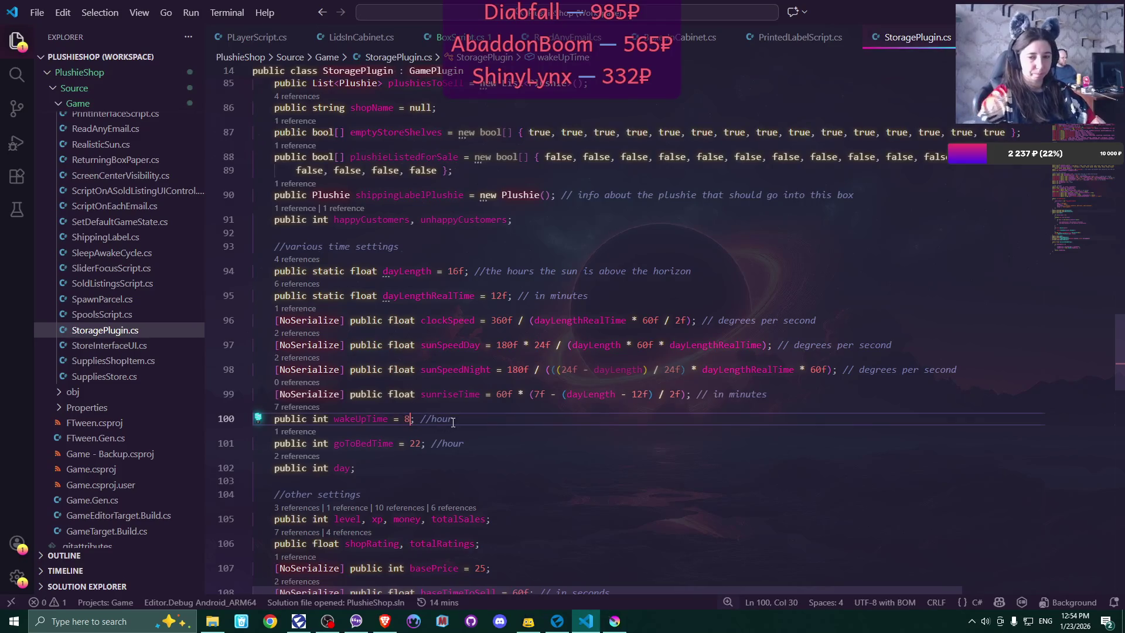
{"action": "left_click", "coordinate": [483, 421]}
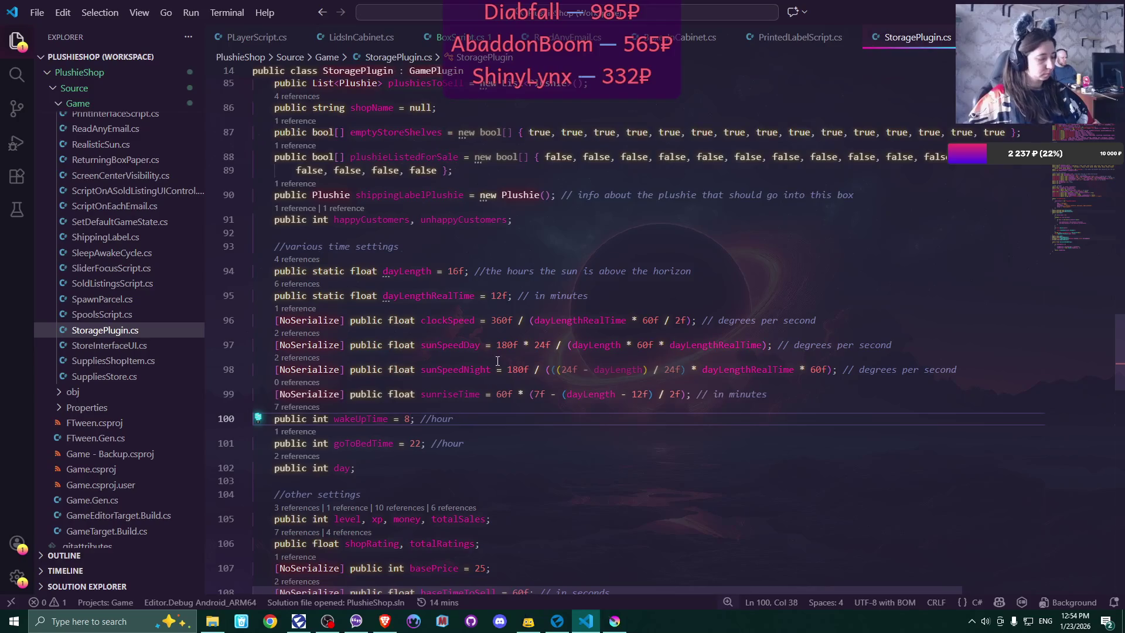
{"action": "left_click", "coordinate": [558, 620]}
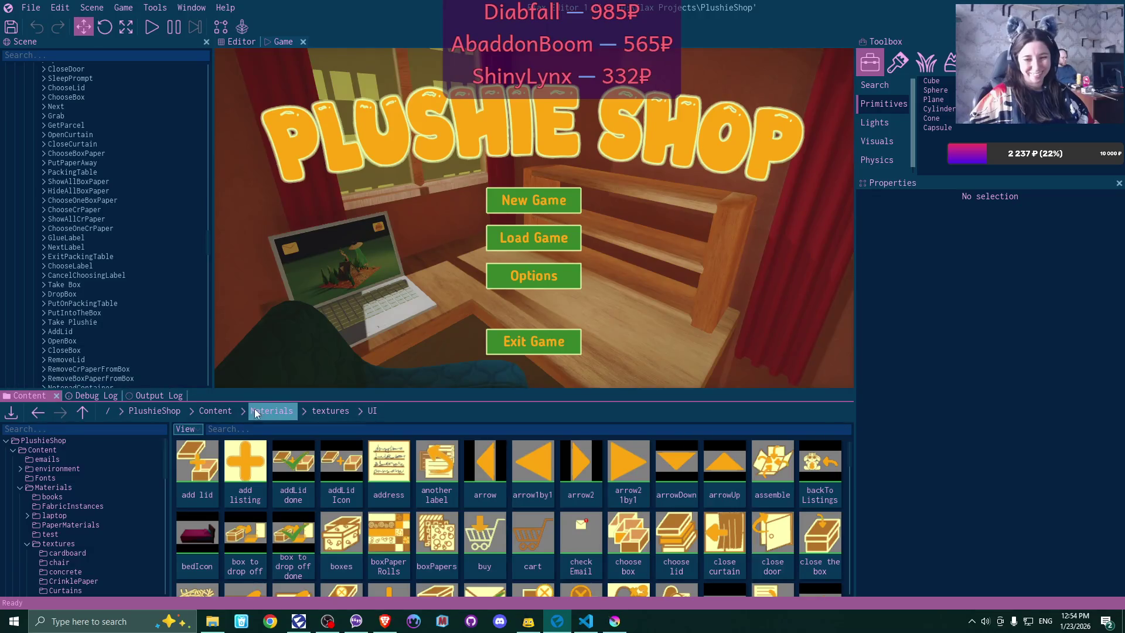
- Open the Materials folder, then play a new game overwriting save slot Game 1
{"action": "left_click", "coordinate": [256, 411]}
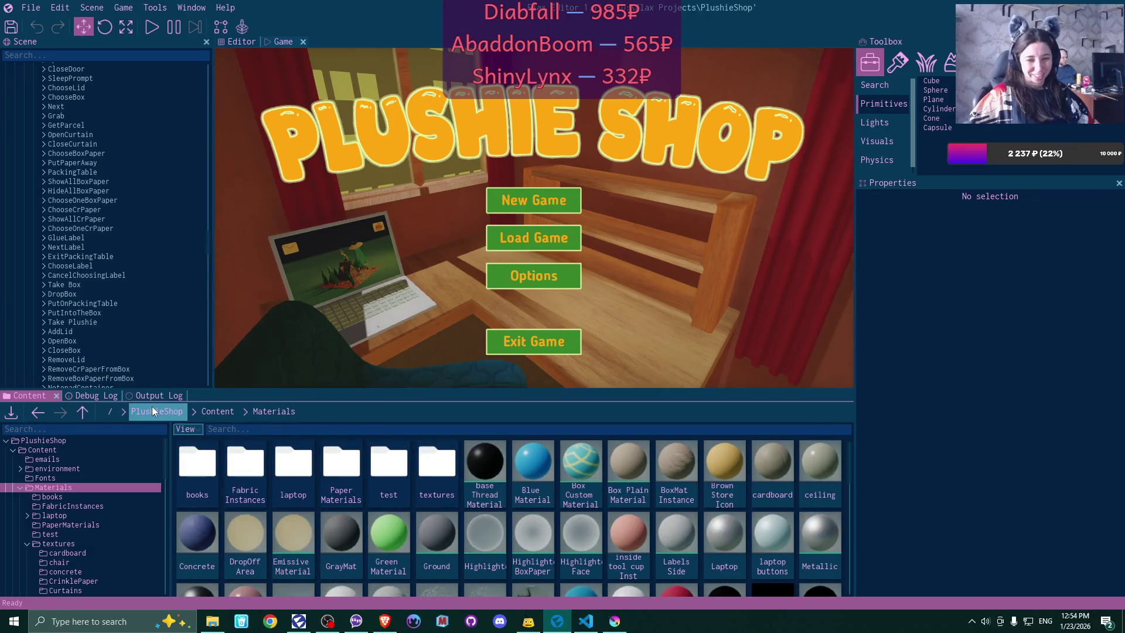
{"action": "left_click", "coordinate": [153, 27]}
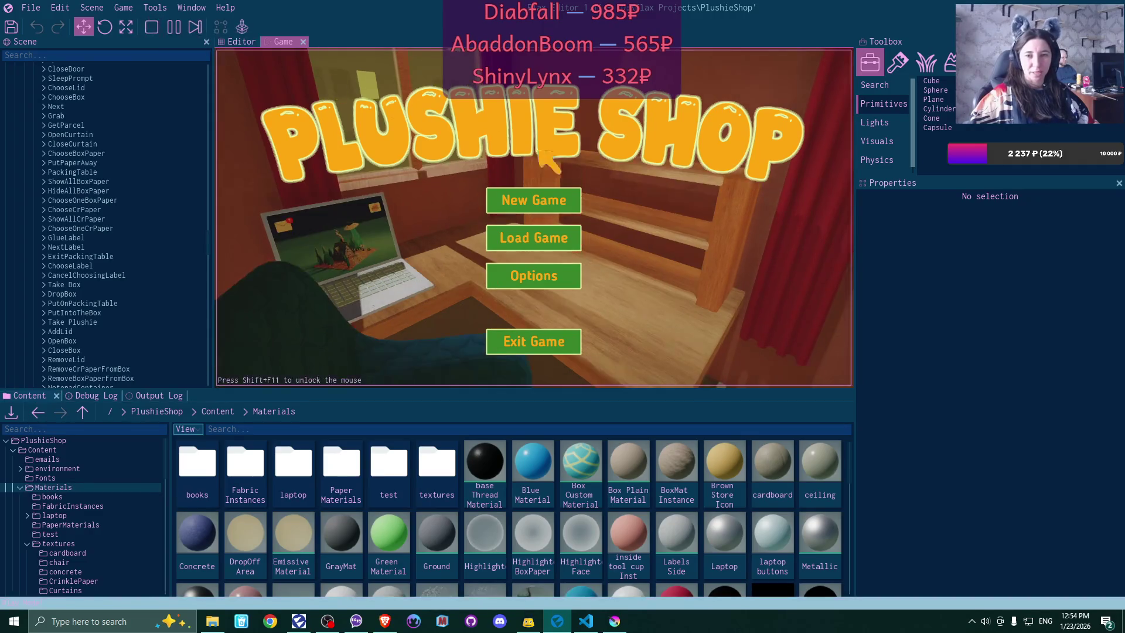
{"action": "left_click", "coordinate": [565, 201]}
{"action": "left_click", "coordinate": [566, 201]}
{"action": "left_click", "coordinate": [473, 281]}
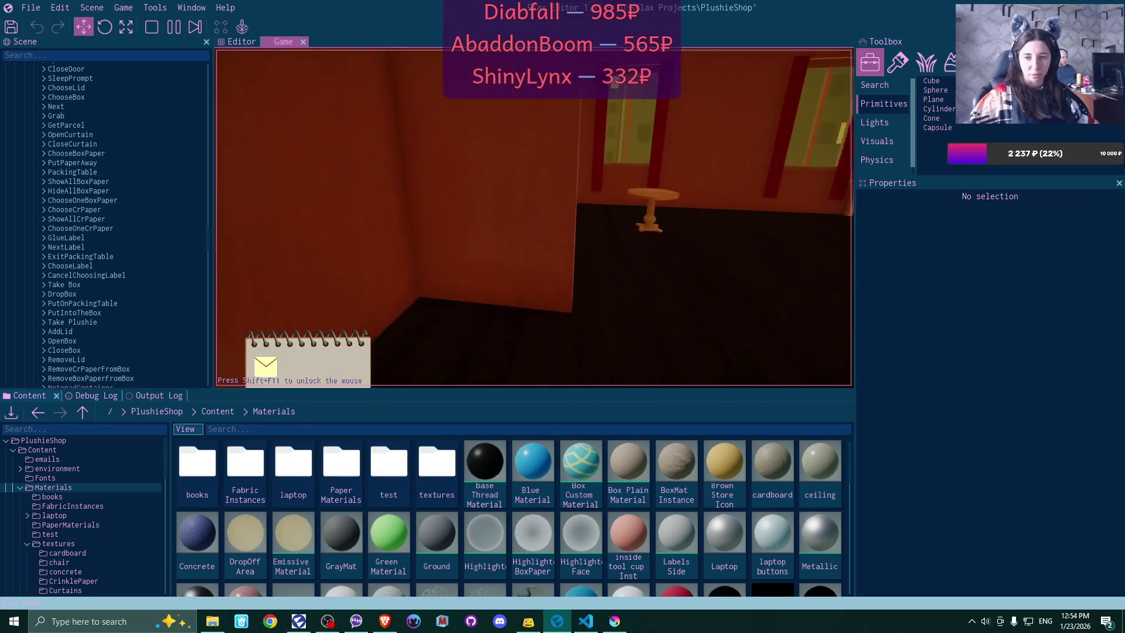
- Walk around the bedroom with W, stop play, and return to the code editor
{"action": "key", "text": "w"}
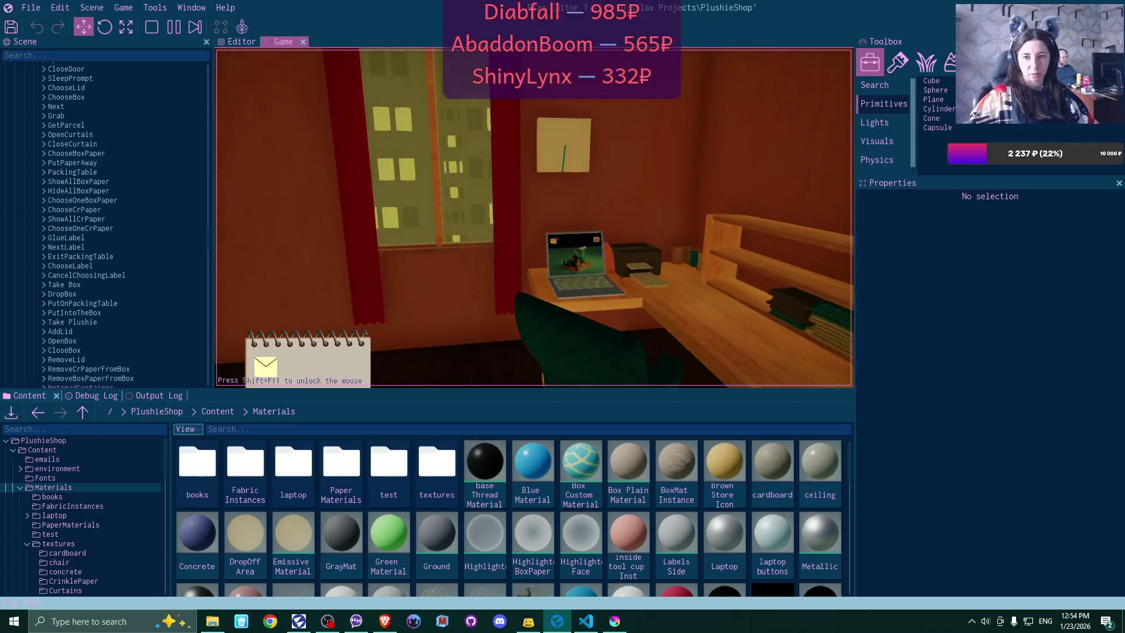
{"action": "key", "text": "w"}
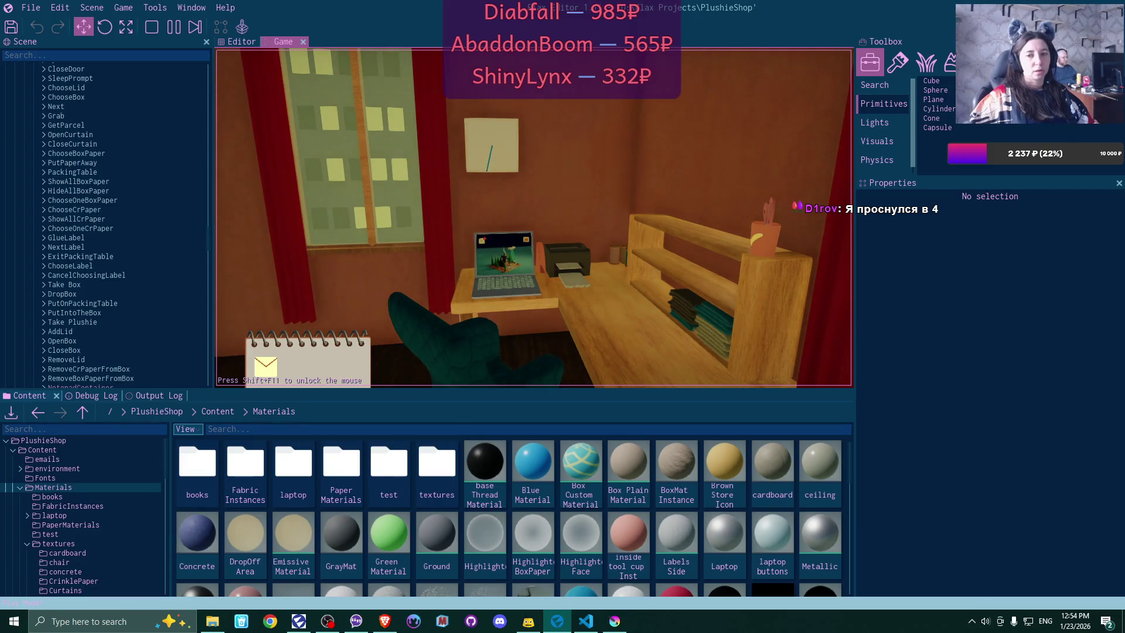
{"action": "mouse_move", "coordinate": [534, 218]}
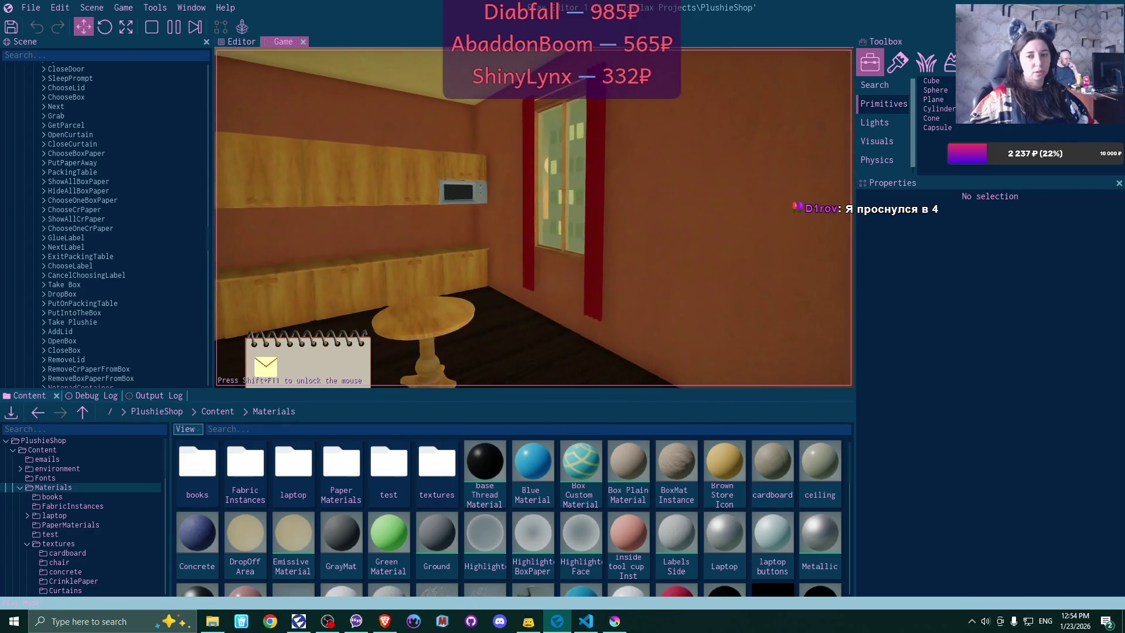
{"action": "key", "text": "w"}
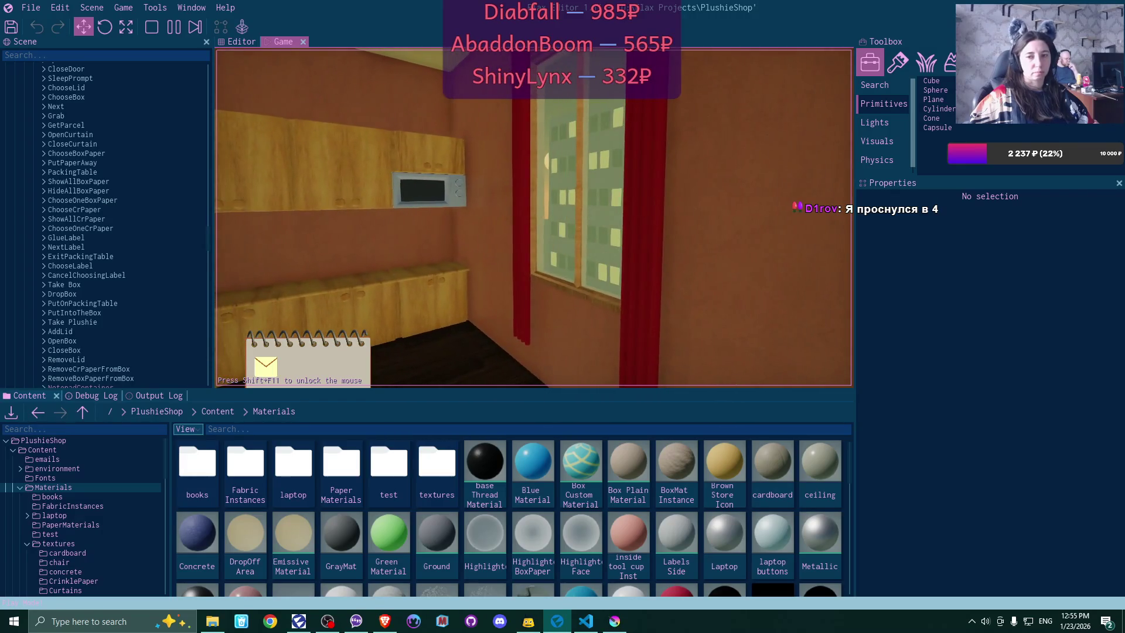
{"action": "key", "text": "F5"}
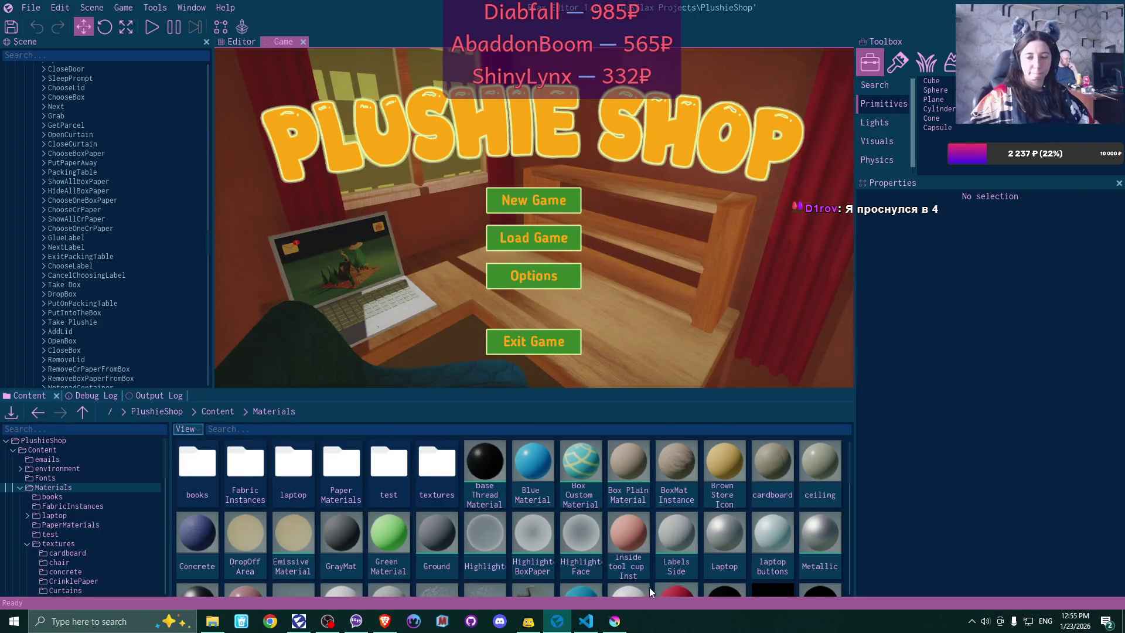
{"action": "left_click", "coordinate": [586, 621]}
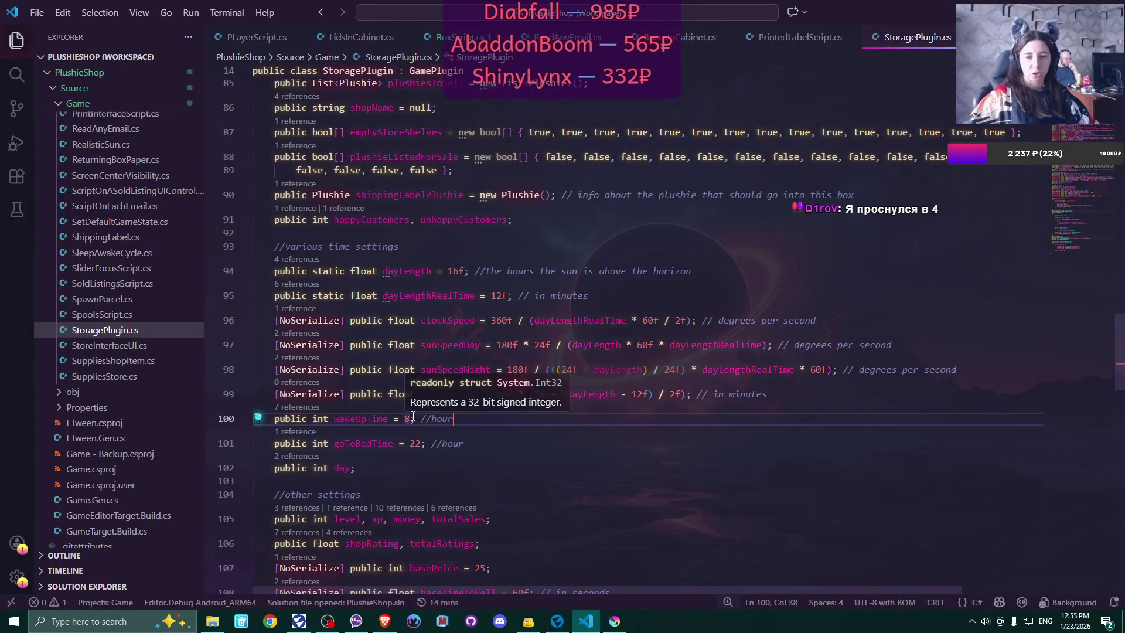
- Change wakeUpTime on line 100 back to 6 and save StoragePlugin.cs
{"action": "left_click", "coordinate": [413, 418]}
{"action": "key", "text": "BackSpace"}
{"action": "type", "text": "6"}
{"action": "left_click", "coordinate": [489, 416]}
{"action": "key", "text": "ctrl+s"}
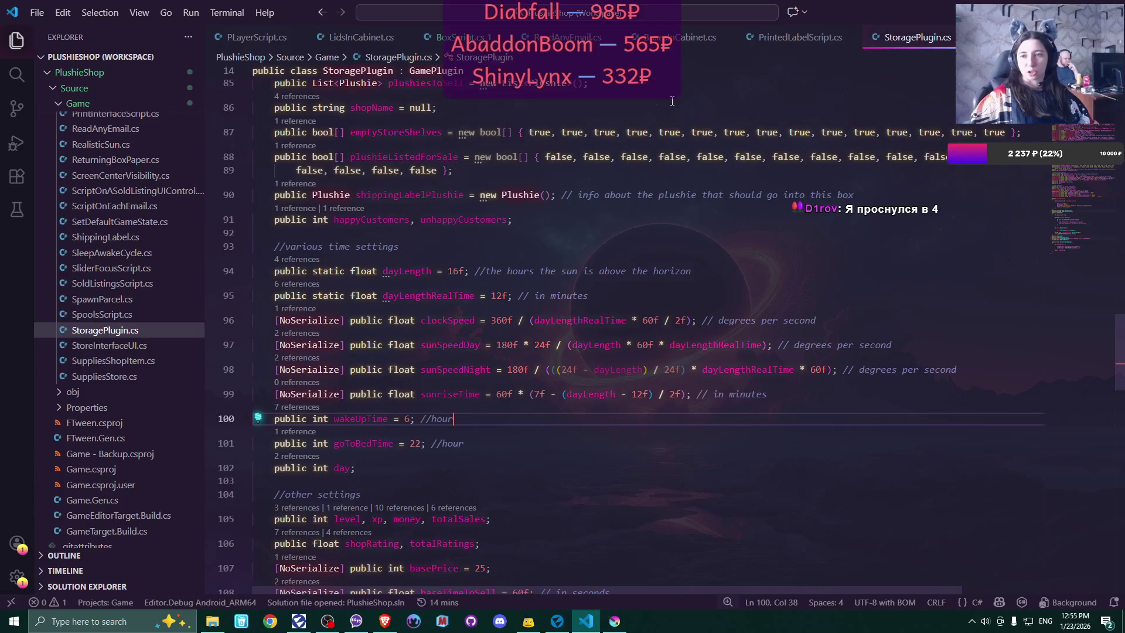
- Close the ReadAnyEmail.cs and LidsInCabinet.cs tabs
{"action": "mouse_move", "coordinate": [703, 128]}
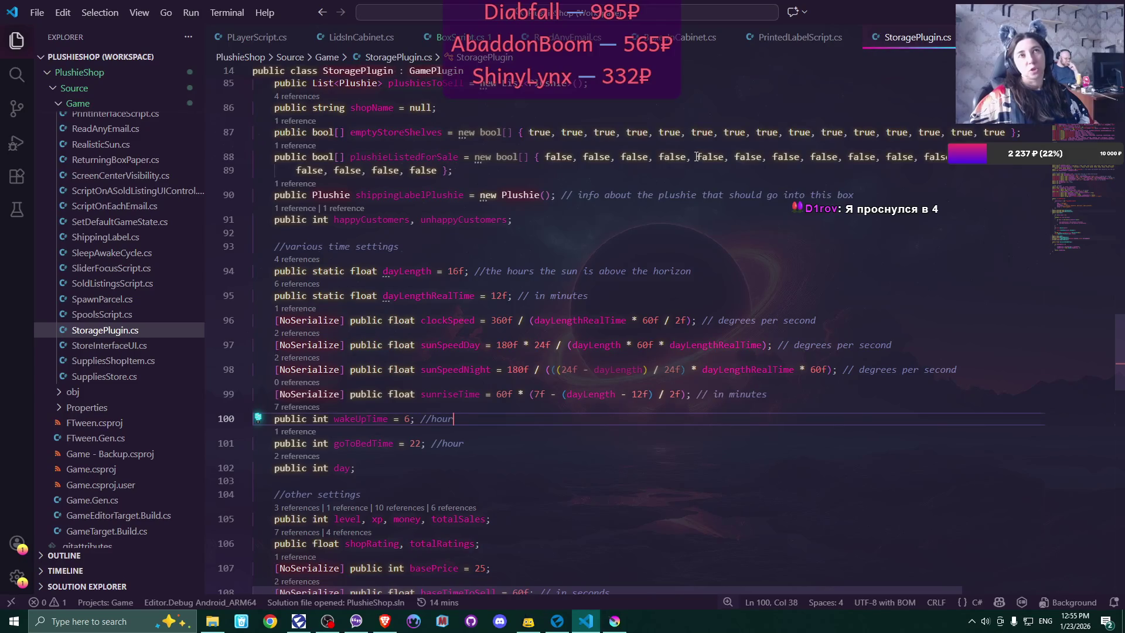
{"action": "left_click", "coordinate": [612, 38]}
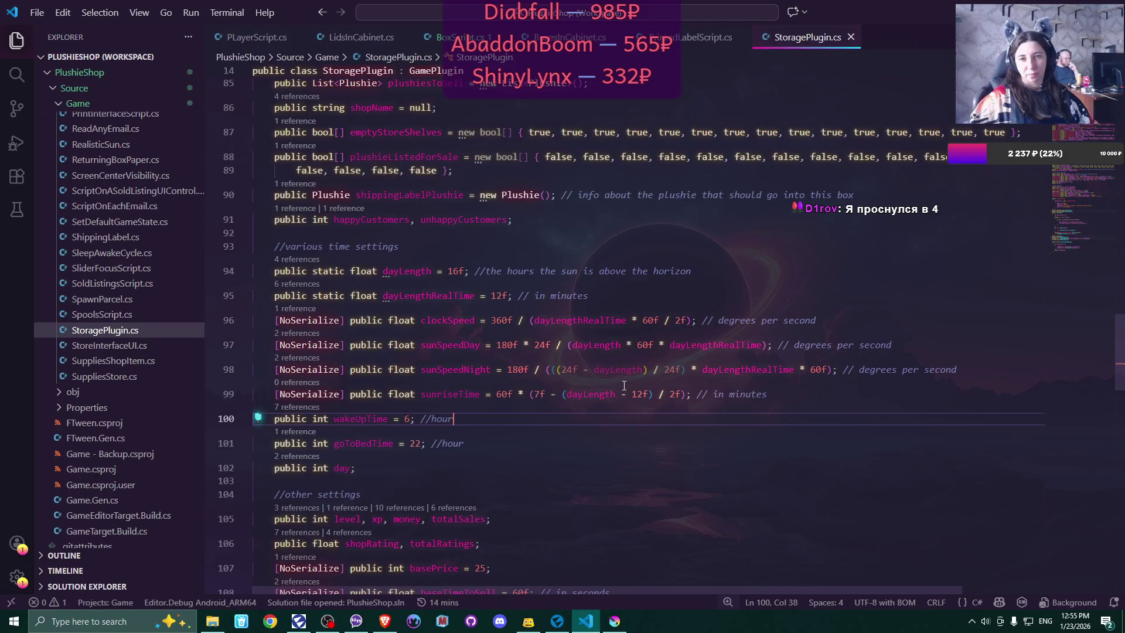
{"action": "left_click", "coordinate": [403, 37]}
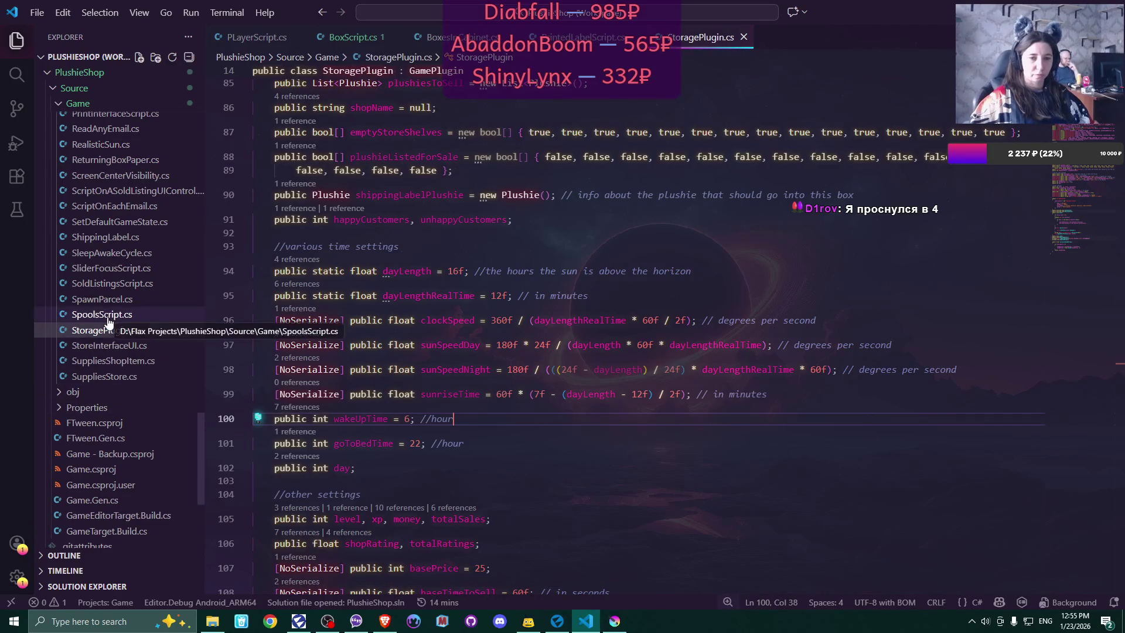
- Open SetDefaultGameState.cs and scroll to the wakeUpTime default on line 113
{"action": "left_click", "coordinate": [115, 221]}
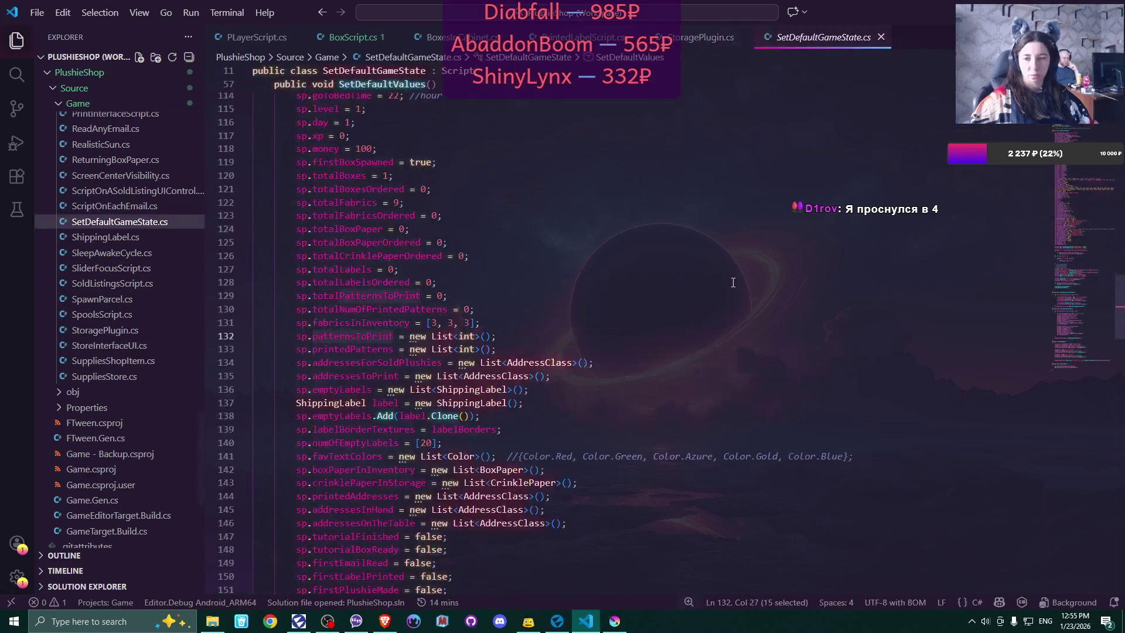
{"action": "scroll", "coordinate": [733, 282], "scroll_direction": "up", "scroll_amount": 2}
{"action": "scroll", "coordinate": [733, 282], "scroll_direction": "up", "scroll_amount": 2}
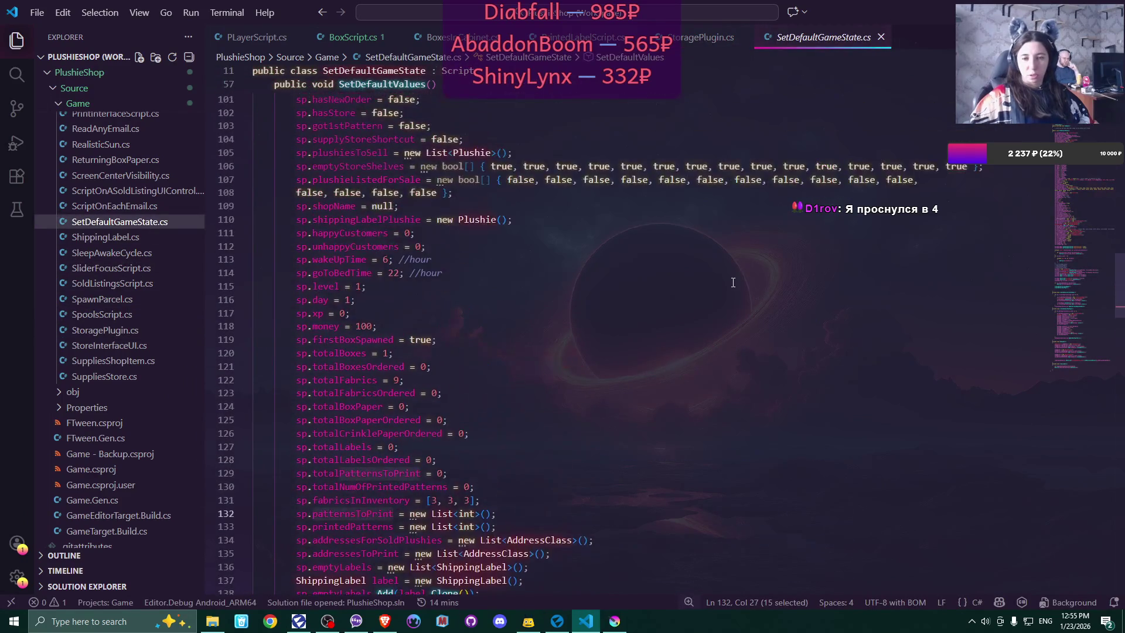
{"action": "scroll", "coordinate": [733, 283], "scroll_direction": "up", "scroll_amount": 3}
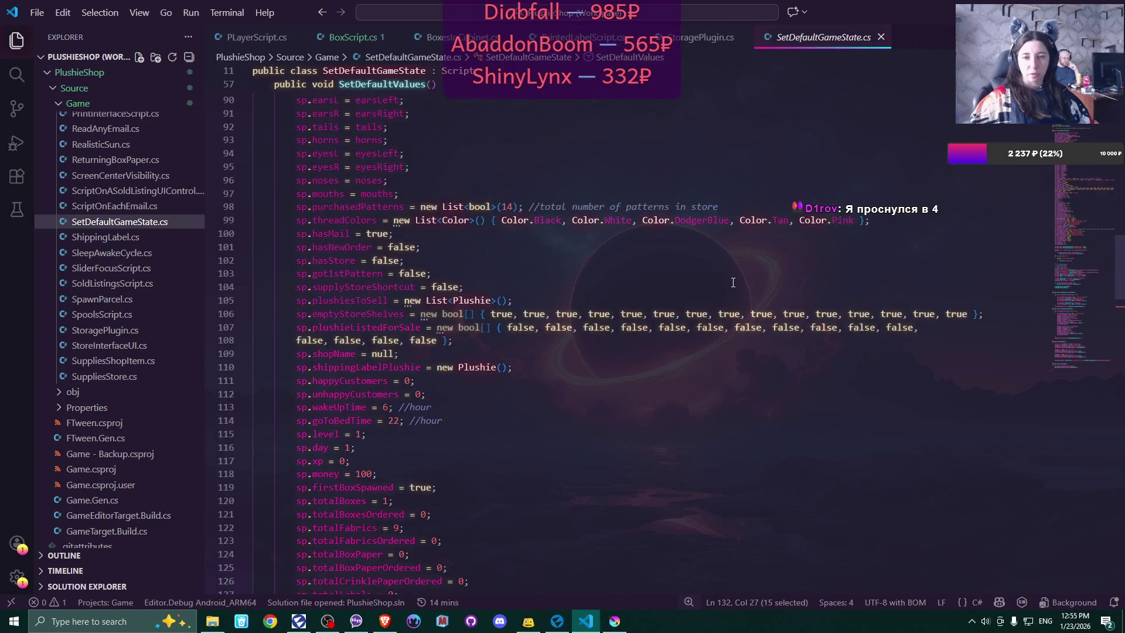
{"action": "scroll", "coordinate": [734, 282], "scroll_direction": "up", "scroll_amount": 4}
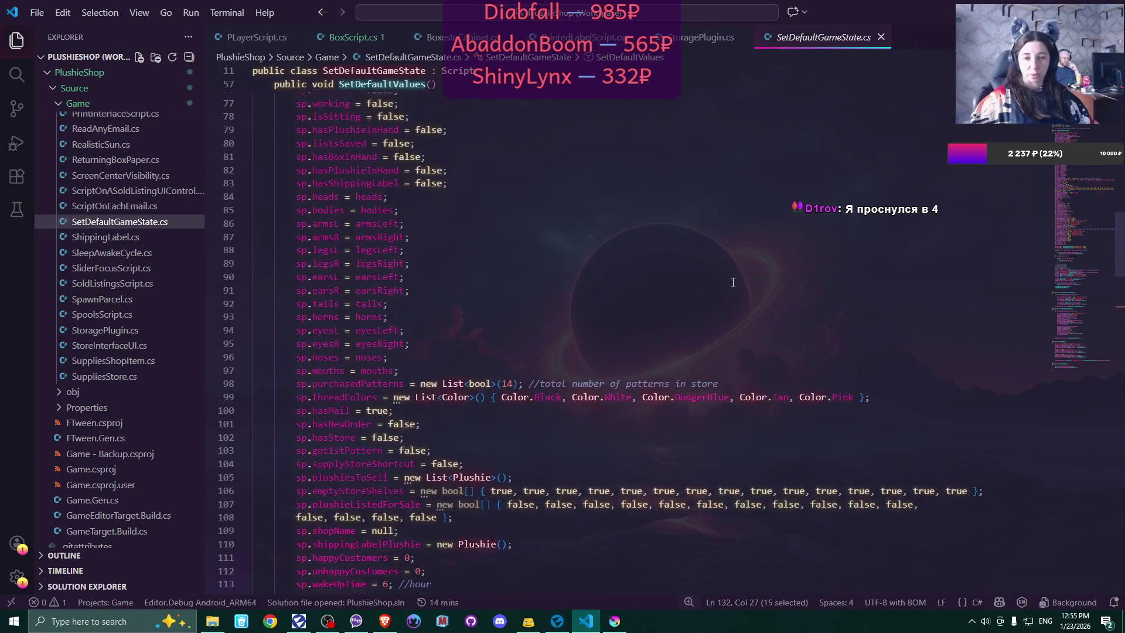
{"action": "scroll", "coordinate": [733, 283], "scroll_direction": "up", "scroll_amount": 5}
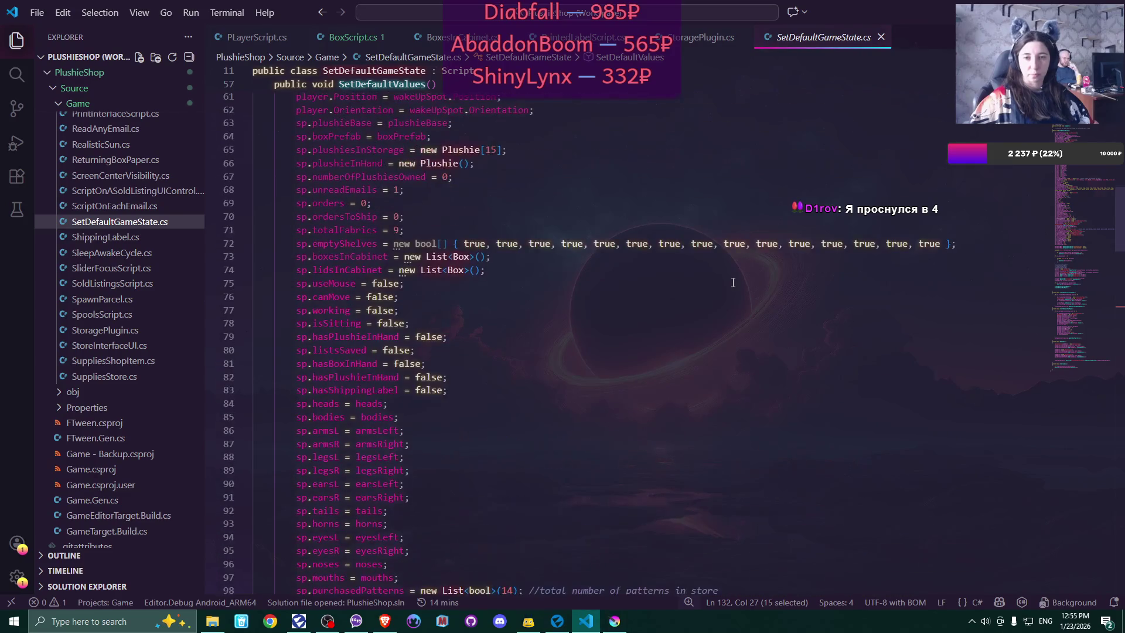
{"action": "scroll", "coordinate": [733, 283], "scroll_direction": "up", "scroll_amount": 4}
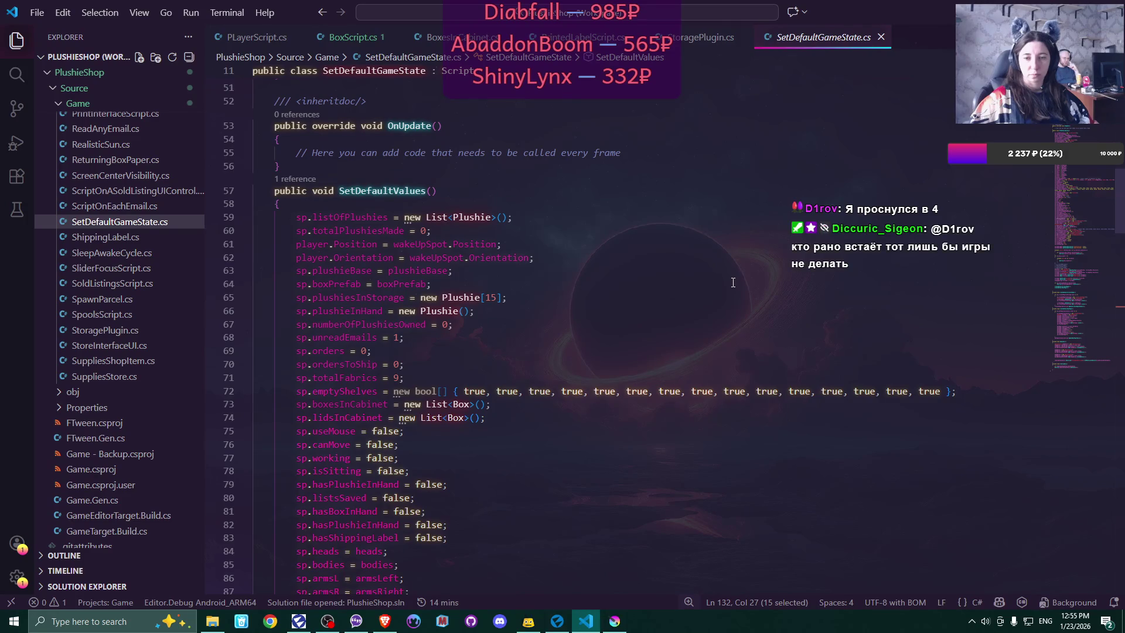
{"action": "scroll", "coordinate": [733, 282], "scroll_direction": "down", "scroll_amount": 12}
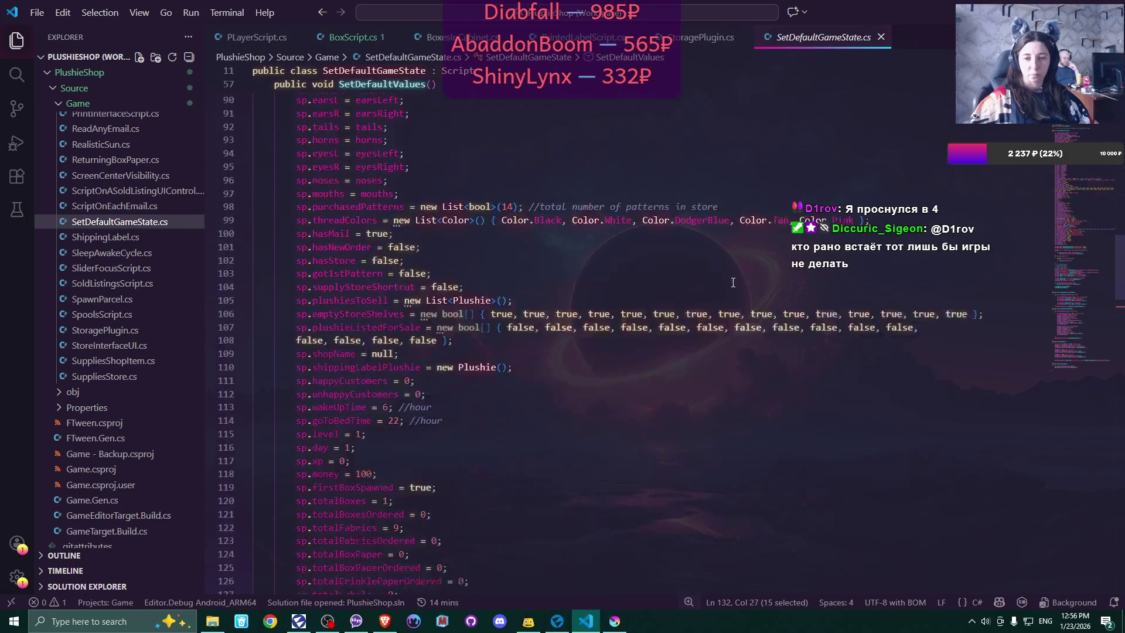
{"action": "scroll", "coordinate": [734, 283], "scroll_direction": "down", "scroll_amount": 3}
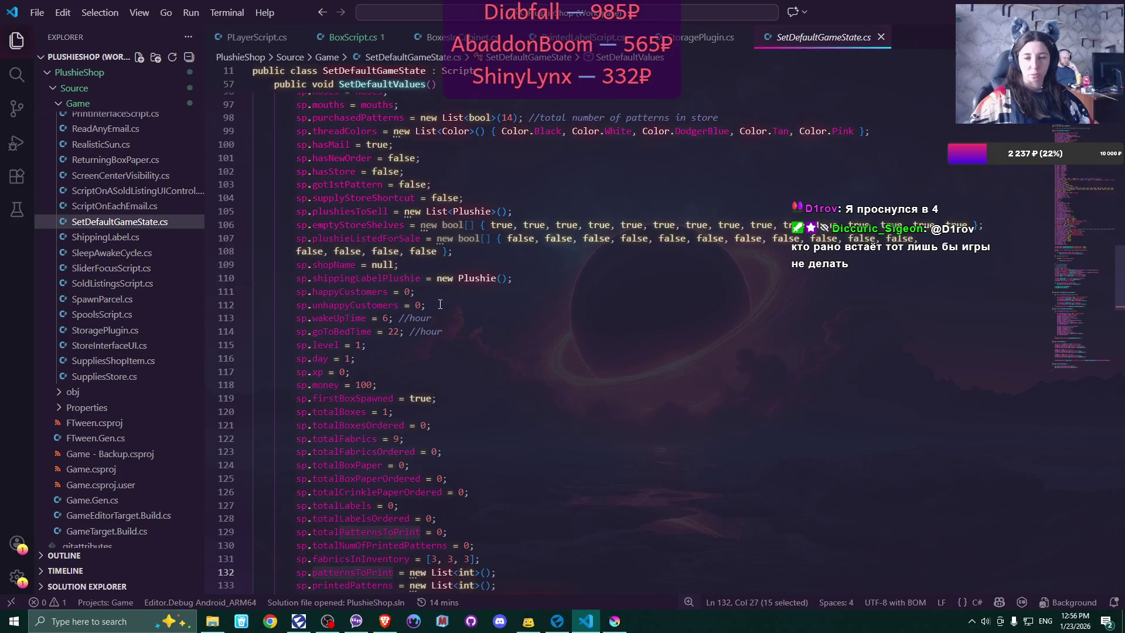
- Set the default wakeUpTime on line 113 to 8, save, and return to Flax
{"action": "double_click", "coordinate": [388, 319]}
{"action": "type", "text": "8"}
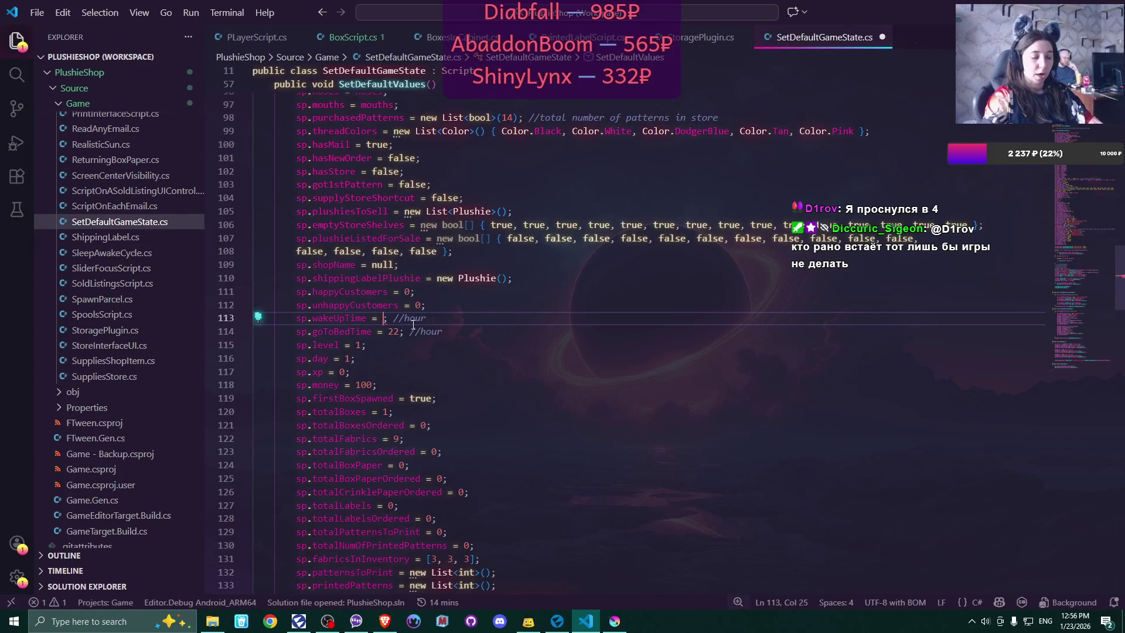
{"action": "left_click", "coordinate": [437, 331]}
{"action": "key", "text": "ctrl+s"}
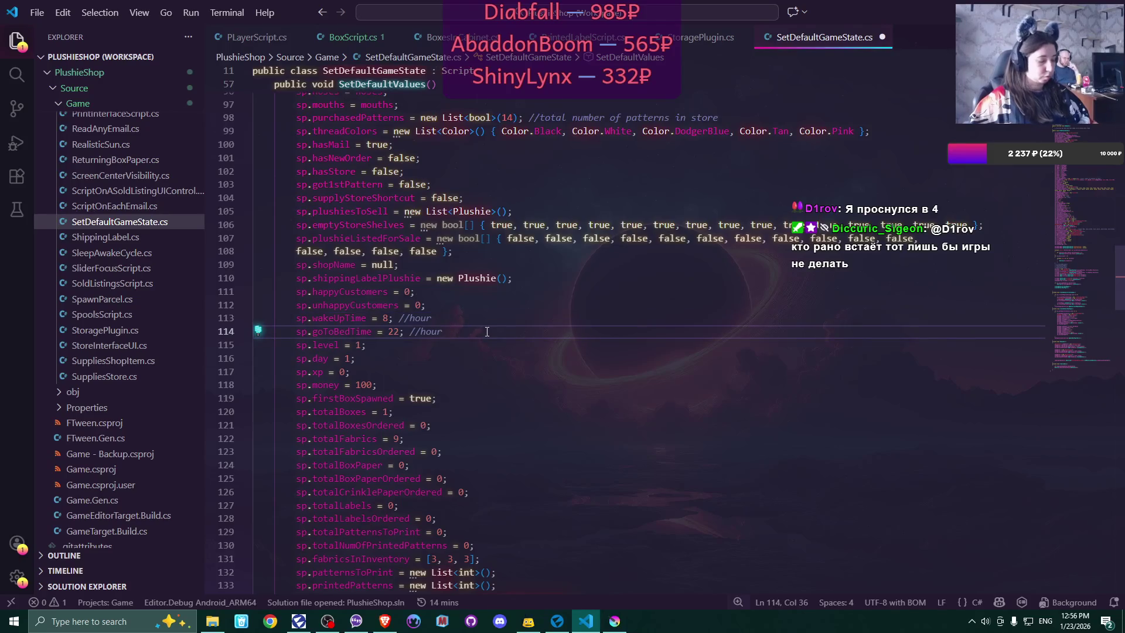
{"action": "left_click", "coordinate": [557, 622]}
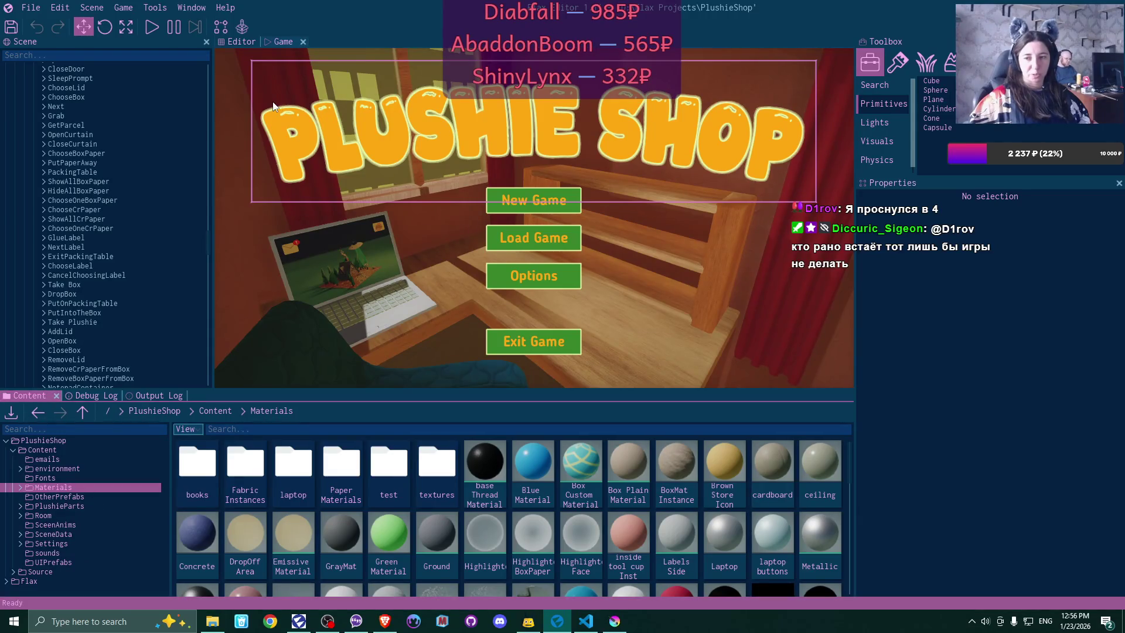
- Play a new game overwriting the existing save, stop play mode, and switch to VS Code
{"action": "left_click", "coordinate": [152, 26]}
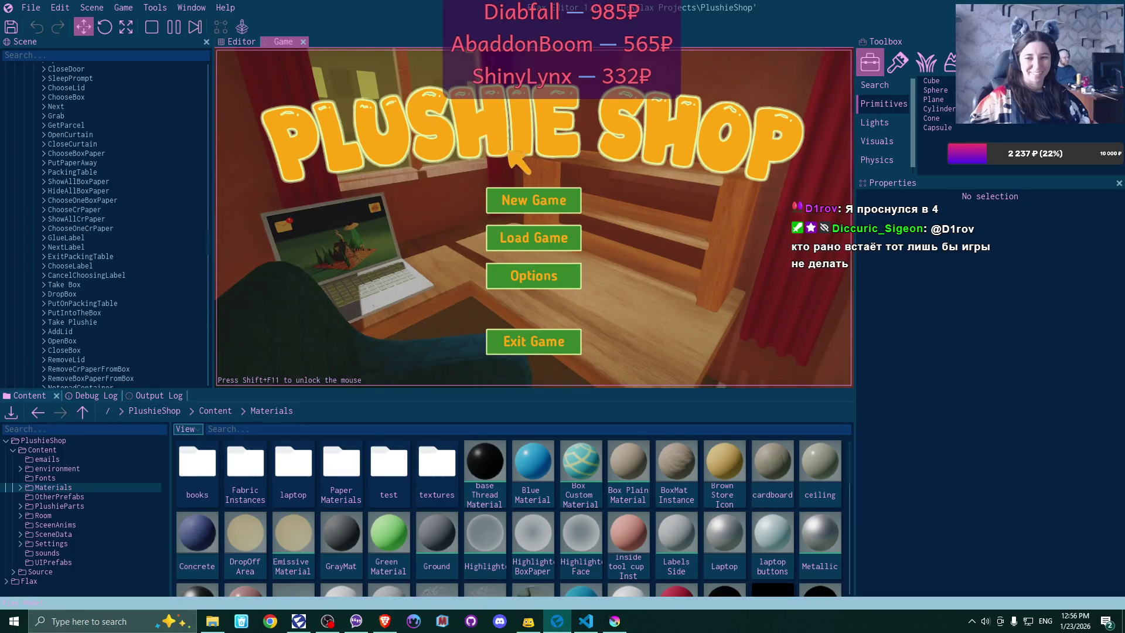
{"action": "left_click", "coordinate": [532, 200]}
{"action": "left_click", "coordinate": [533, 201]}
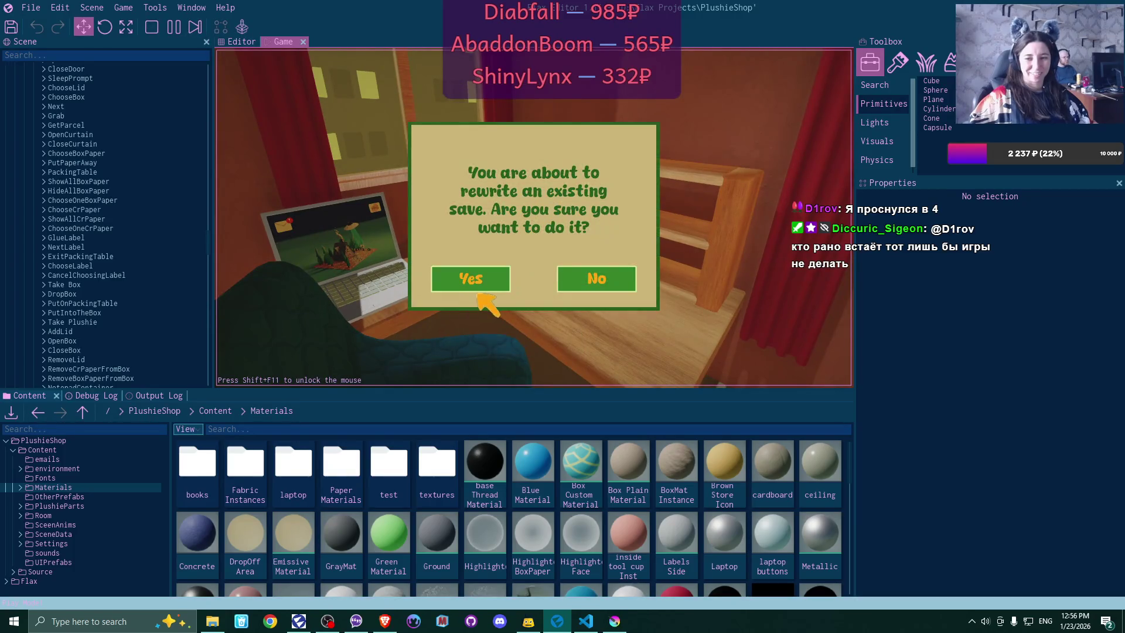
{"action": "left_click", "coordinate": [478, 291]}
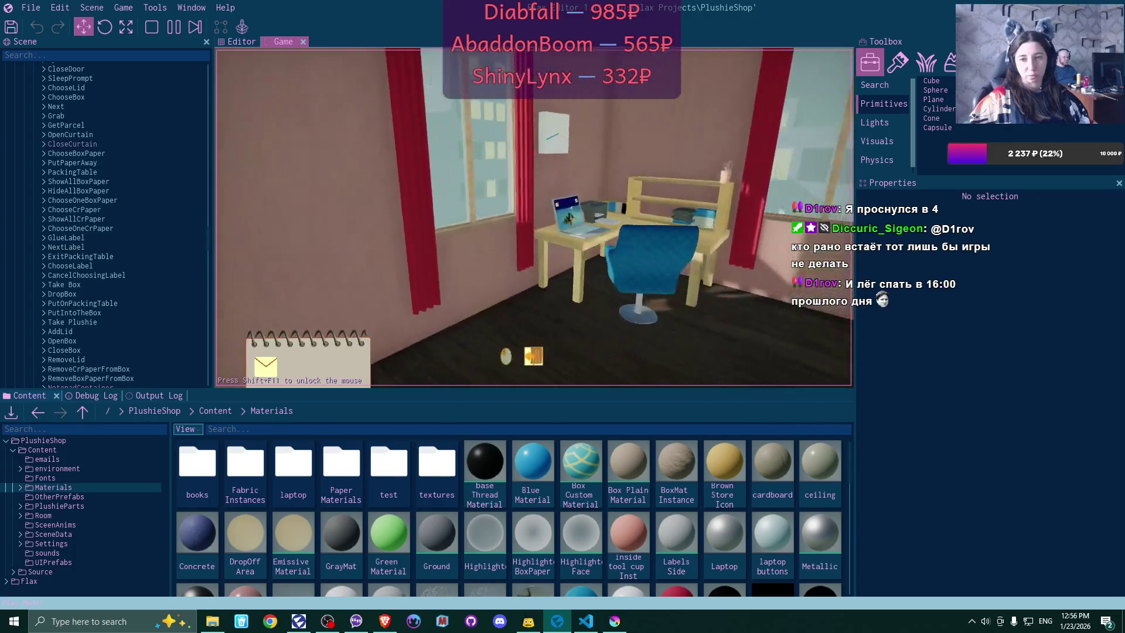
{"action": "key", "text": "F5"}
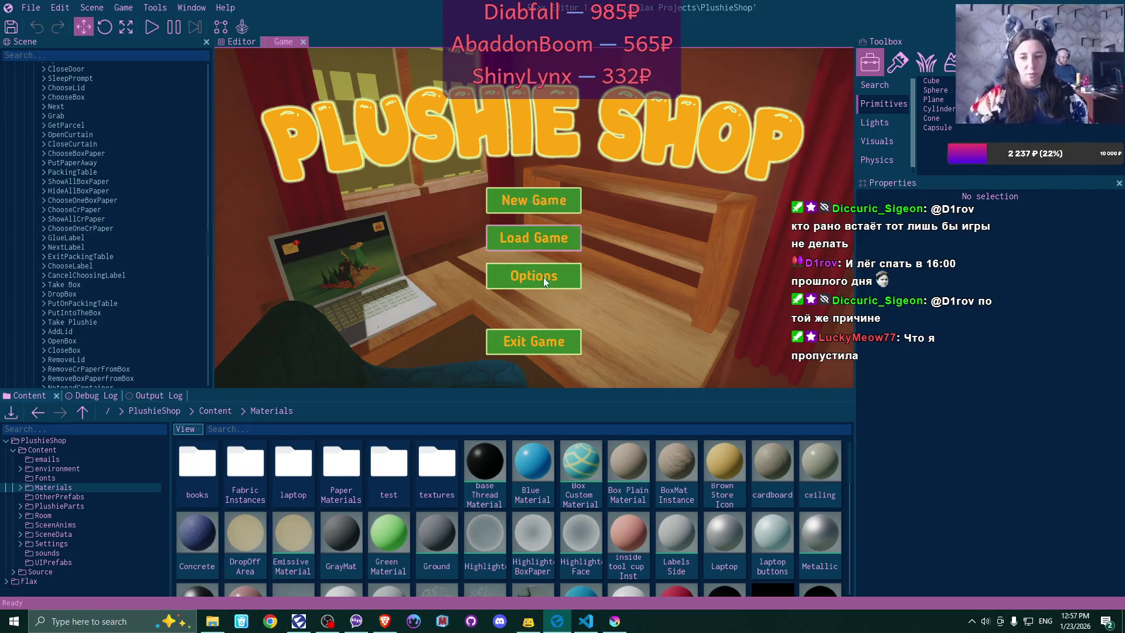
{"action": "left_click", "coordinate": [586, 622]}
- Replace 8 with 7 in wakeUpTime on line 113, save, and switch to Krita
{"action": "mouse_move", "coordinate": [559, 629]}
{"action": "left_click", "coordinate": [383, 318]}
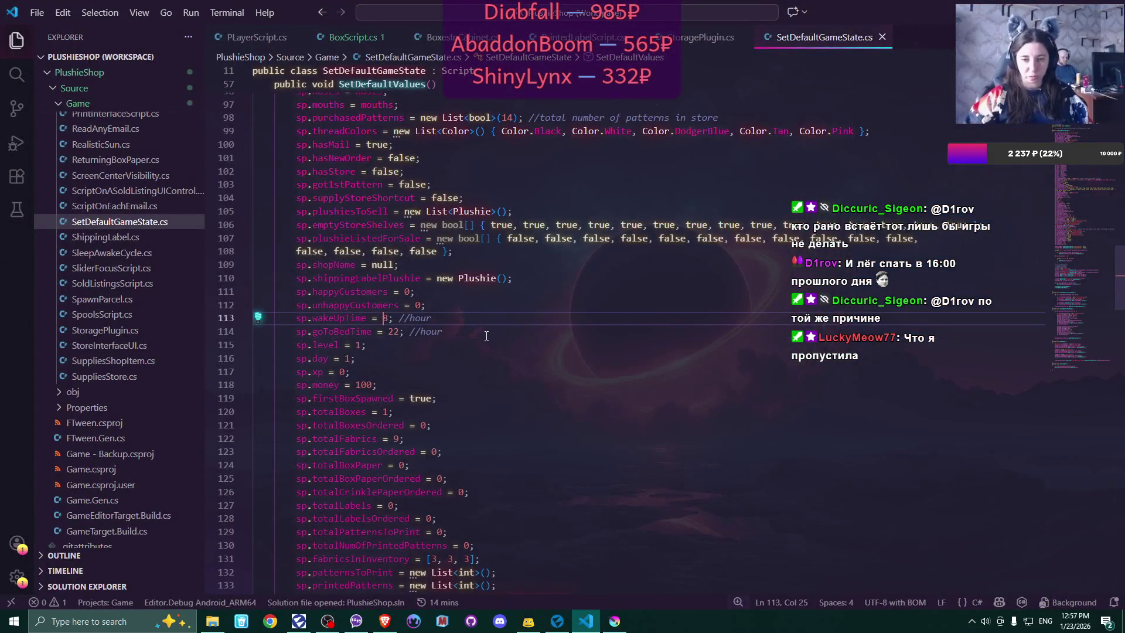
{"action": "key", "text": "Delete"}
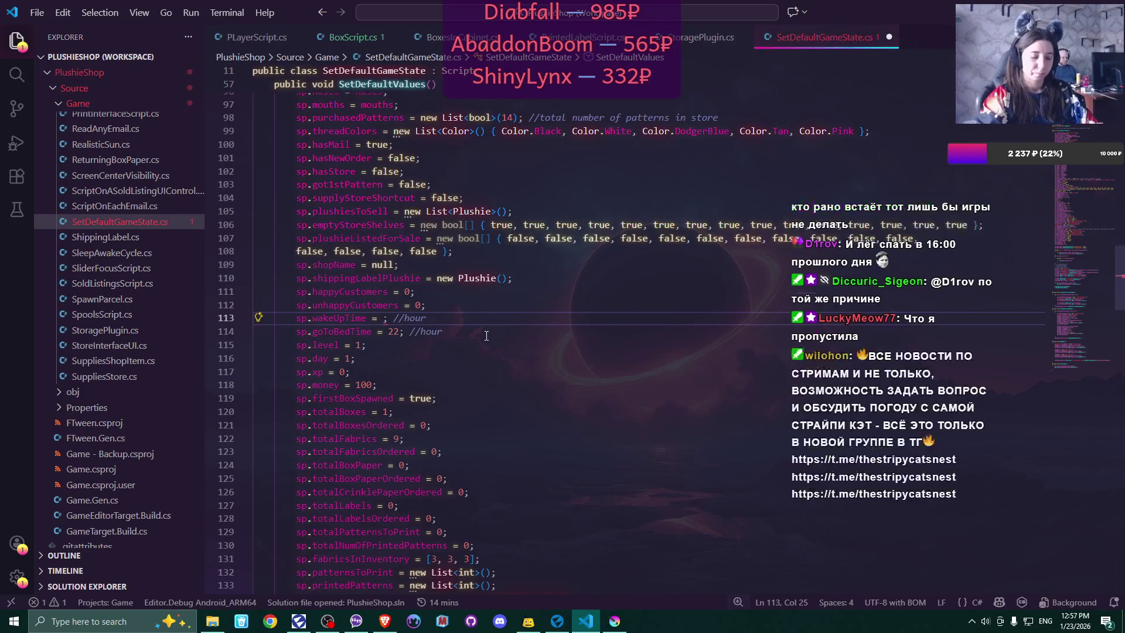
{"action": "type", "text": "7"}
{"action": "left_click", "coordinate": [474, 320]}
{"action": "key", "text": "ctrl+s"}
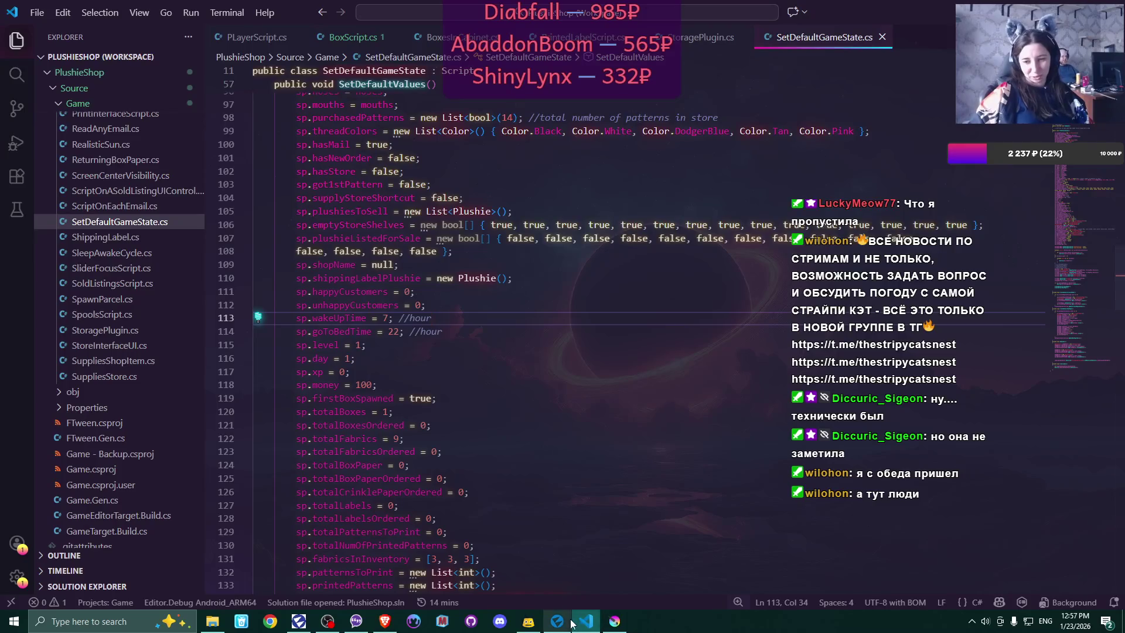
{"action": "left_click", "coordinate": [614, 620]}
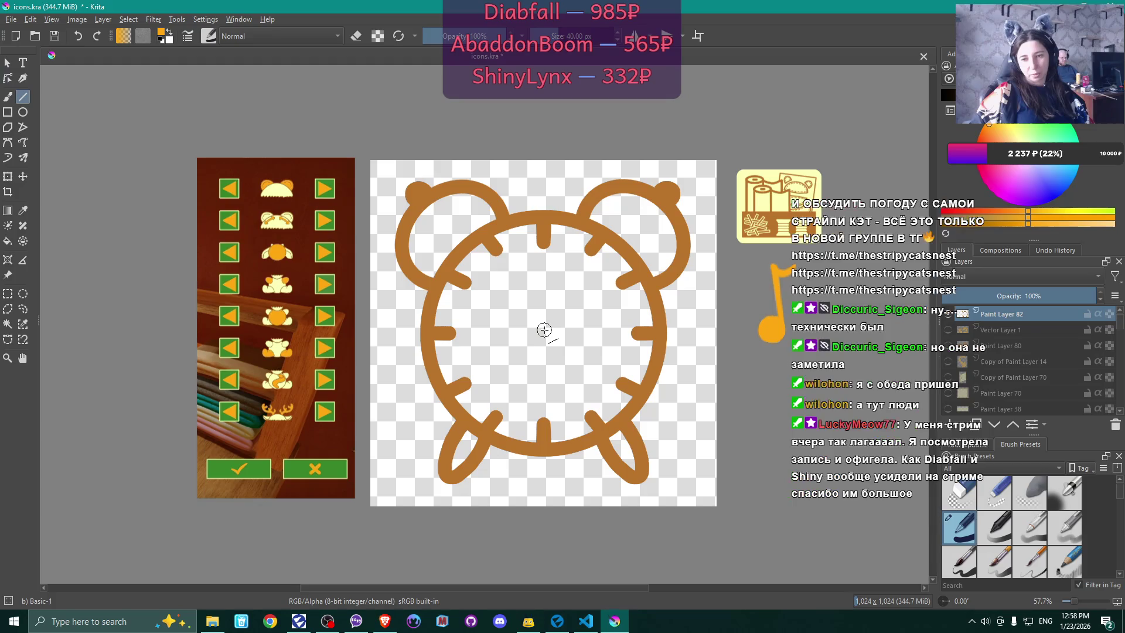
- Draw a yellow hour hand down-left from the clock centre, redrawing it with a smaller brush
{"action": "mouse_move", "coordinate": [544, 334]}
{"action": "left_mouse_down"}
{"action": "mouse_move", "coordinate": [516, 402]}
{"action": "mouse_move", "coordinate": [494, 408]}
{"action": "mouse_move", "coordinate": [485, 398]}
{"action": "left_mouse_up"}
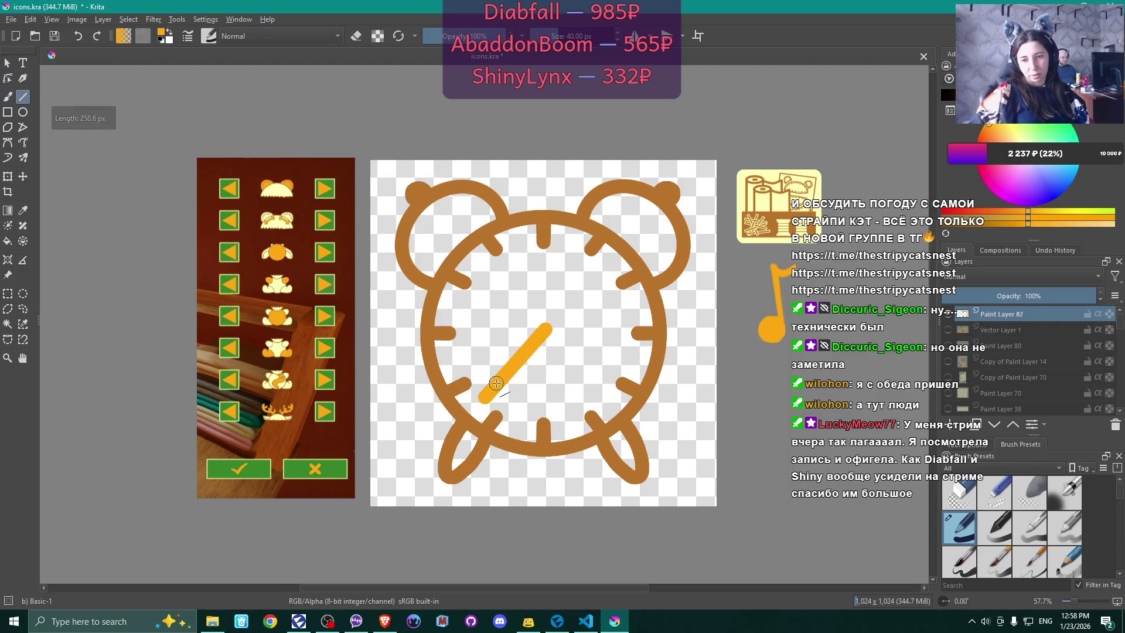
{"action": "left_click", "coordinate": [497, 382], "text": "ctrl"}
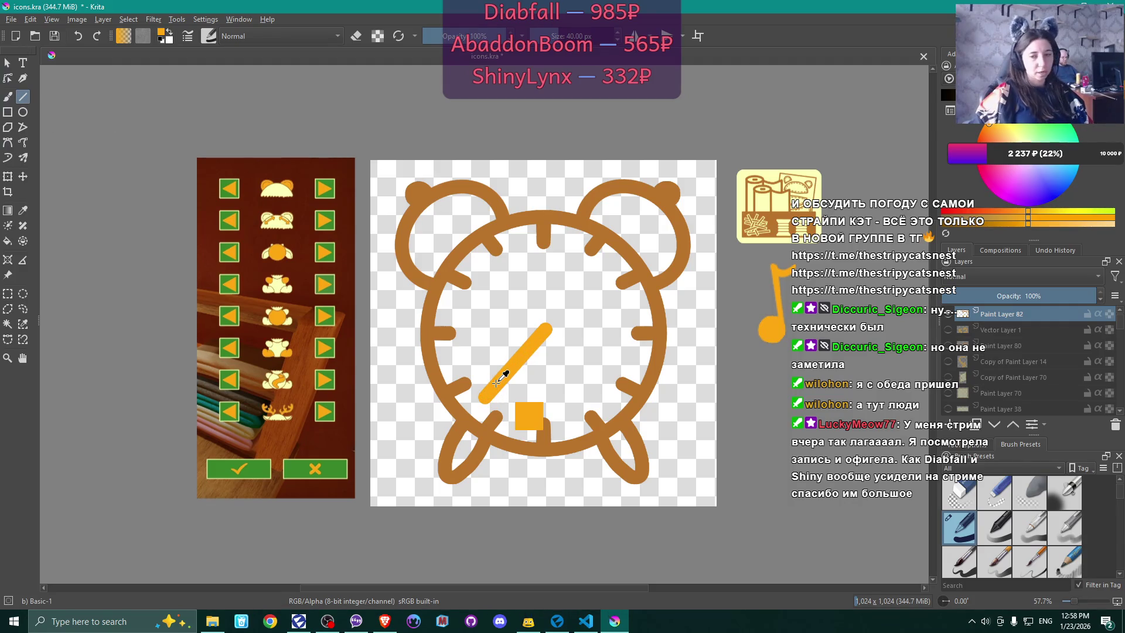
{"action": "key", "text": "ctrl+z"}
{"action": "left_click_drag", "start_coordinate": [546, 328], "coordinate": [504, 379]}
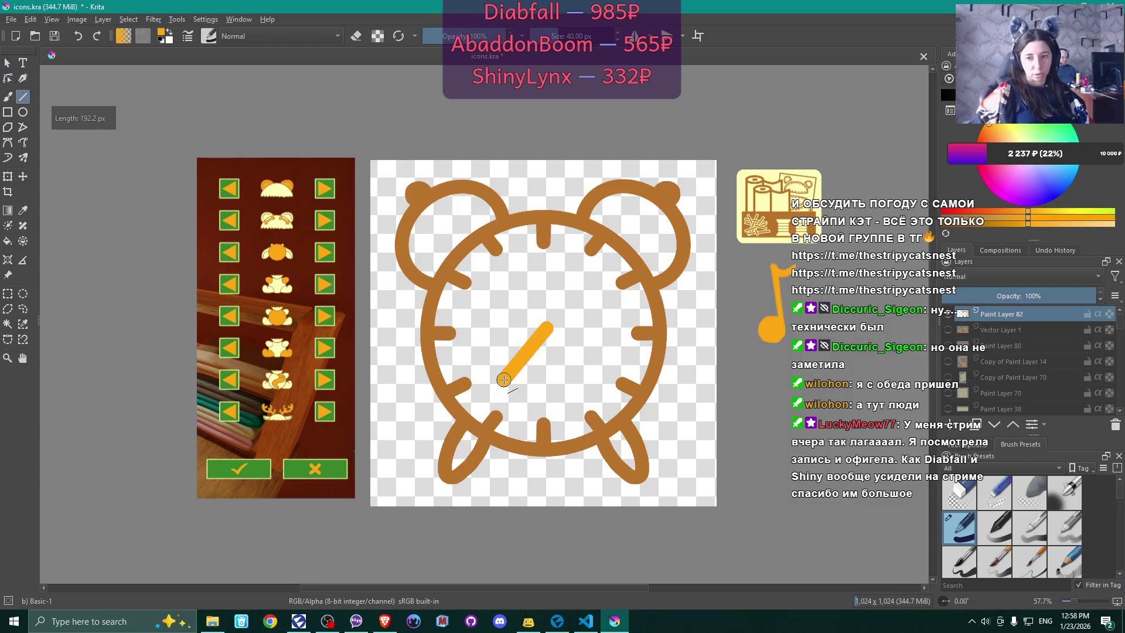
{"action": "key", "text": "ctrl+z"}
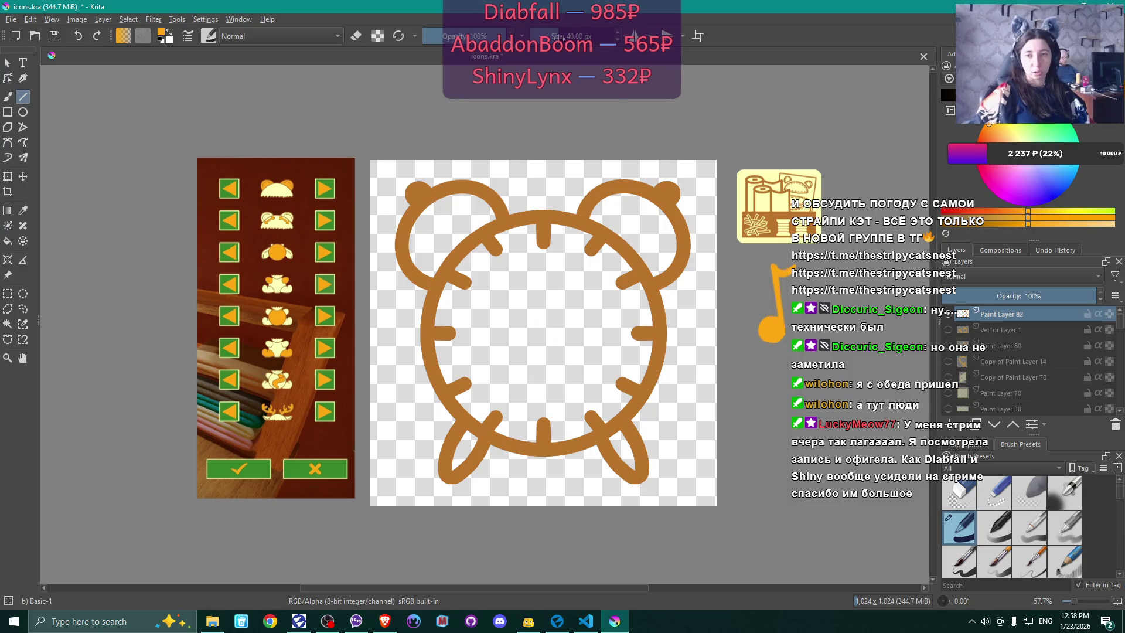
{"action": "key", "text": "bracketleft"}
{"action": "key", "text": "bracketleft"}
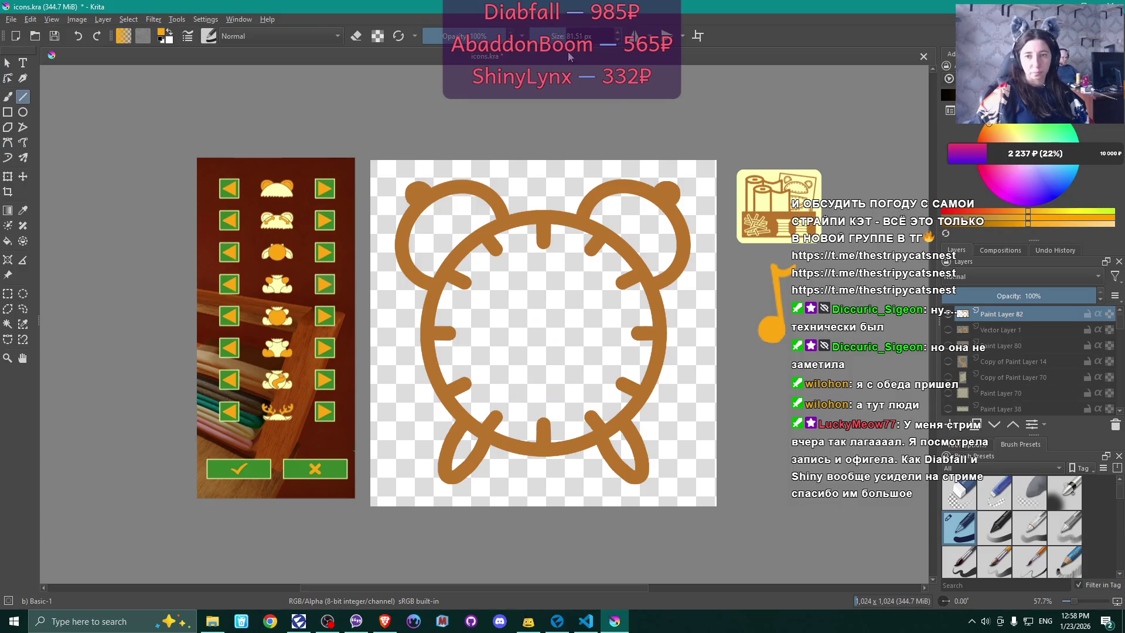
{"action": "left_click_drag", "start_coordinate": [546, 328], "coordinate": [508, 375]}
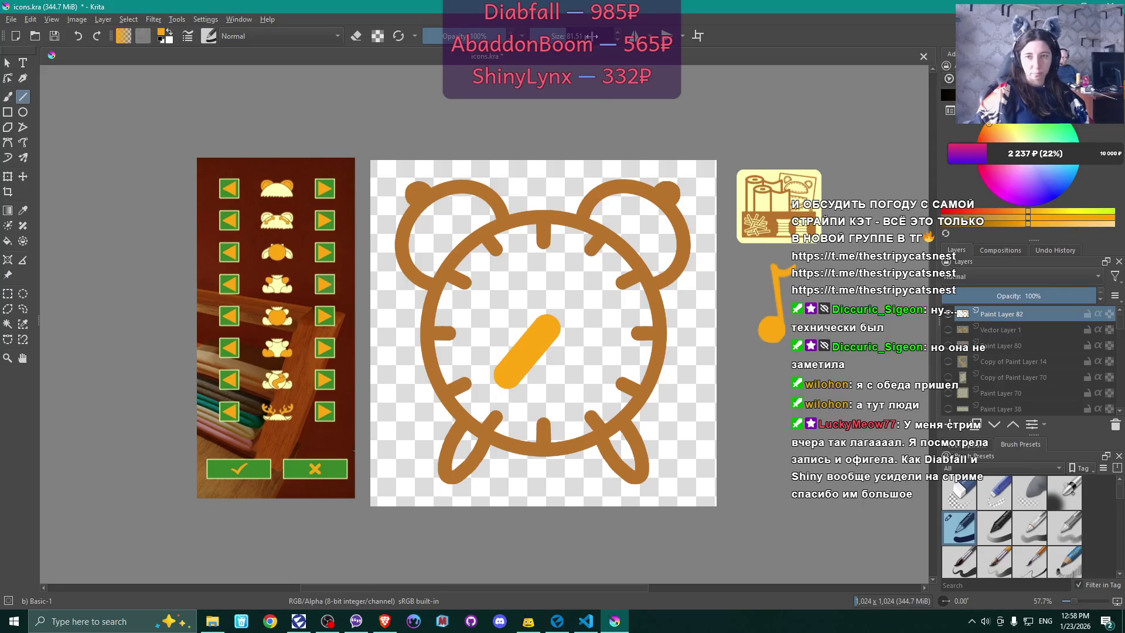
- Reduce the brush to about 40 px and try a minute hand up toward 12, then undo it
{"action": "left_click_drag", "start_coordinate": [564, 38], "coordinate": [554, 37]}
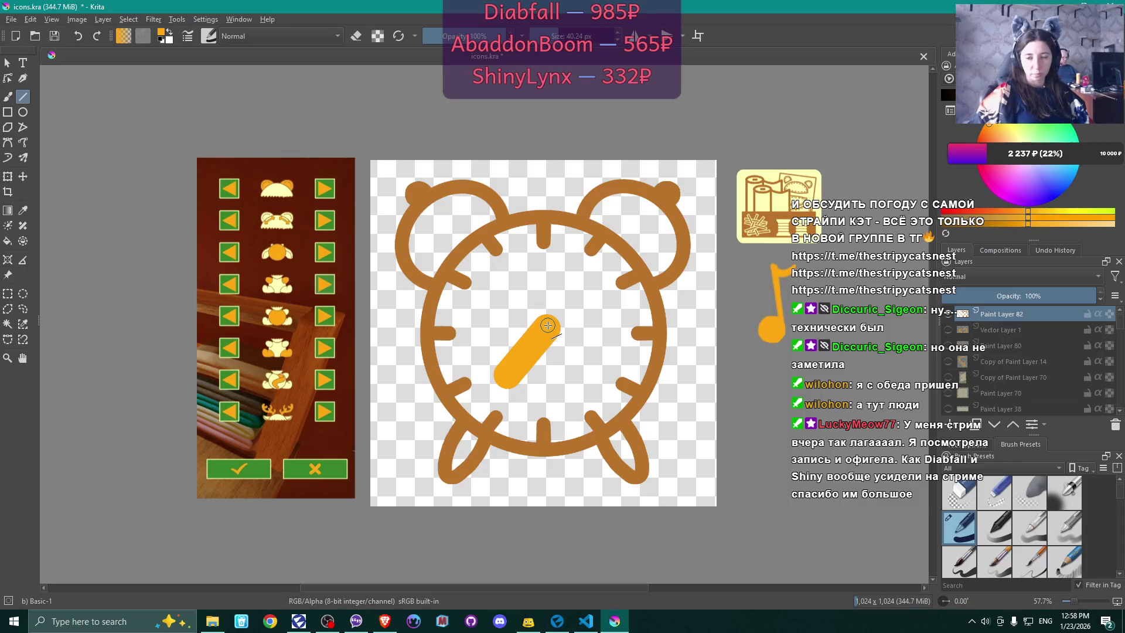
{"action": "mouse_move", "coordinate": [548, 326]}
{"action": "left_mouse_down"}
{"action": "mouse_move", "coordinate": [564, 240]}
{"action": "mouse_move", "coordinate": [548, 244]}
{"action": "left_mouse_up"}
{"action": "key", "text": "ctrl+z"}
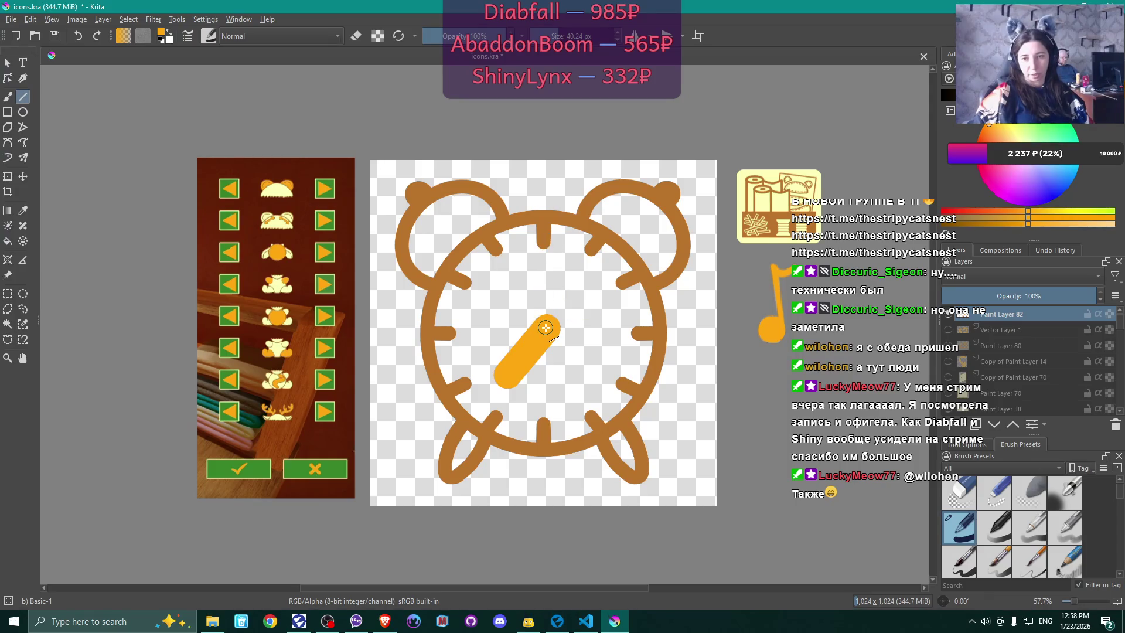
{"action": "mouse_move", "coordinate": [546, 327]}
{"action": "left_mouse_down"}
{"action": "mouse_move", "coordinate": [540, 237]}
{"action": "mouse_move", "coordinate": [539, 254]}
{"action": "mouse_move", "coordinate": [542, 237]}
{"action": "mouse_move", "coordinate": [568, 240]}
{"action": "left_mouse_up"}
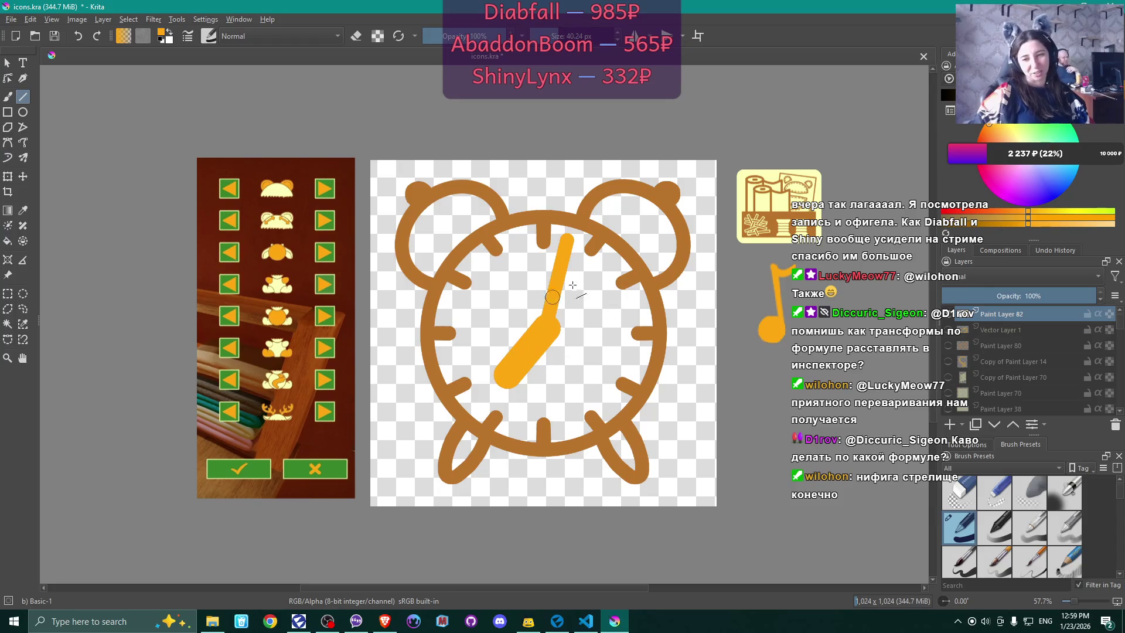
{"action": "key", "text": "ctrl+z"}
{"action": "key", "text": "ctrl+z"}
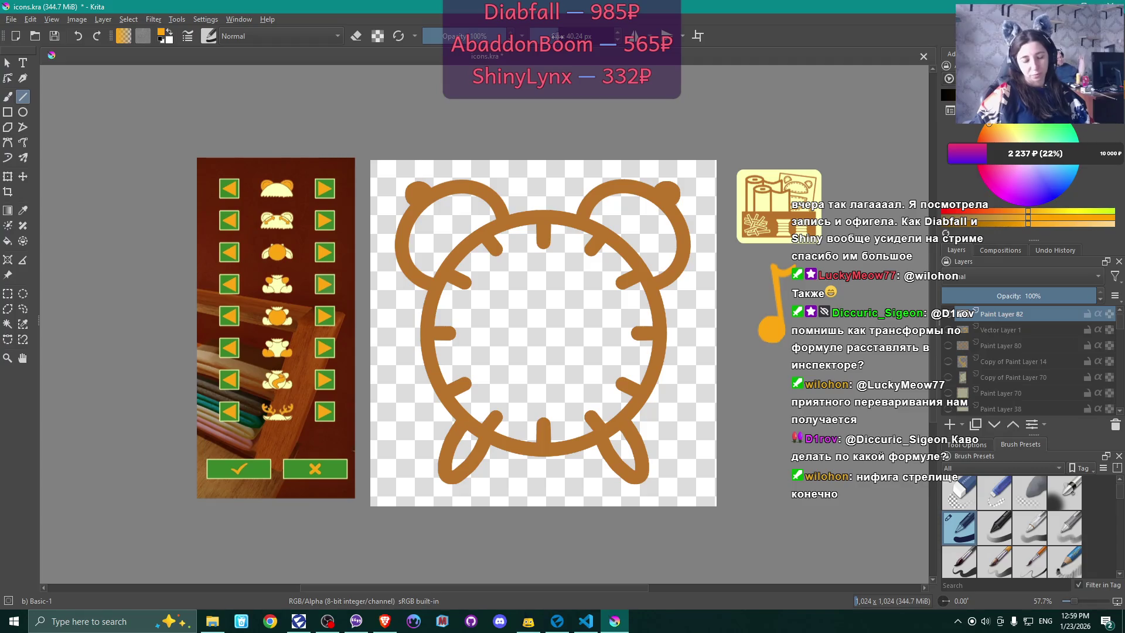
- With a 60 px brush, draw yellow hour and minute hands so the clock reads seven o'clock
{"action": "left_click_drag", "start_coordinate": [555, 36], "coordinate": [564, 36]}
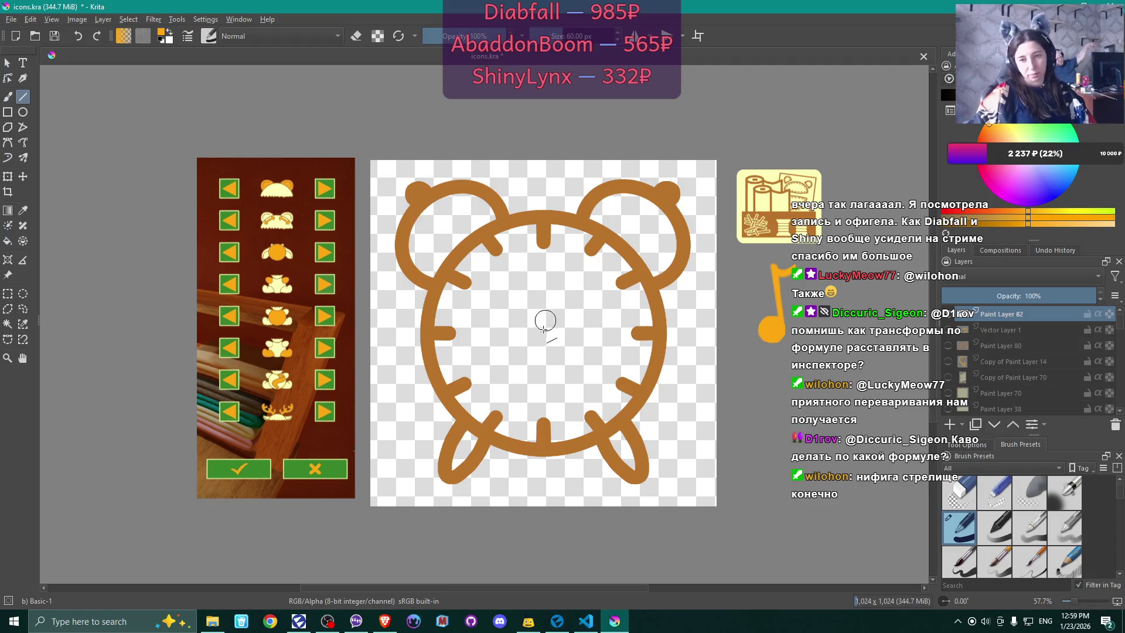
{"action": "mouse_move", "coordinate": [544, 334]}
{"action": "left_mouse_down"}
{"action": "mouse_move", "coordinate": [501, 383]}
{"action": "mouse_move", "coordinate": [510, 395]}
{"action": "left_mouse_up"}
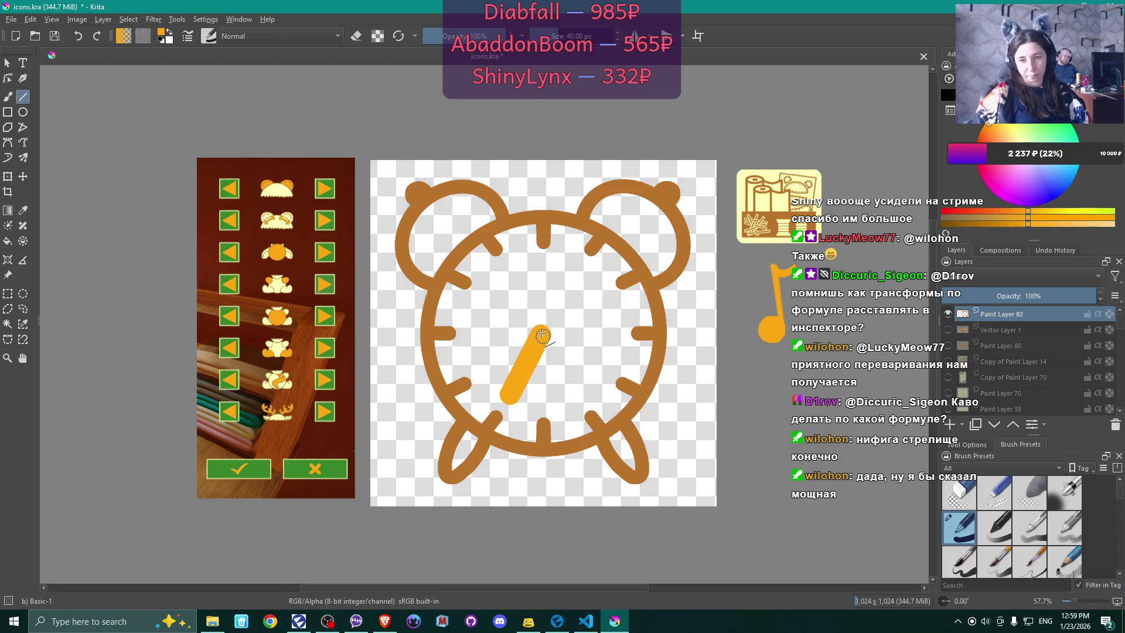
{"action": "mouse_move", "coordinate": [540, 319]}
{"action": "left_mouse_down"}
{"action": "mouse_move", "coordinate": [545, 235]}
{"action": "mouse_move", "coordinate": [563, 236]}
{"action": "left_mouse_up"}
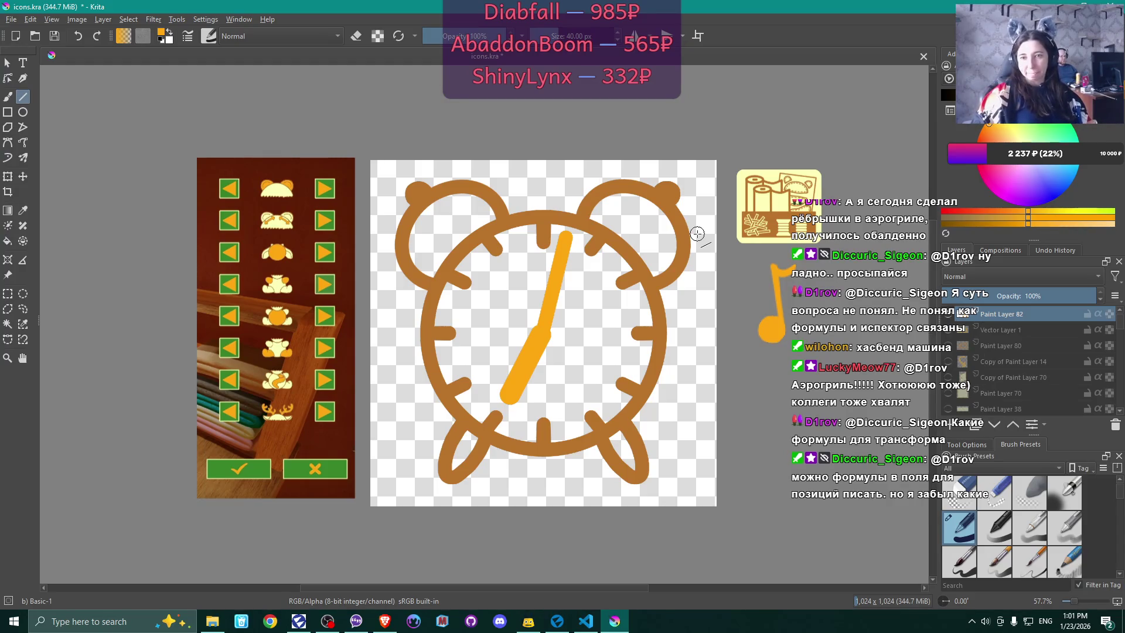
- Export the drawing as 'alarm clock' PNG, save icons.kra, and return to VS Code
{"action": "left_click", "coordinate": [11, 19]}
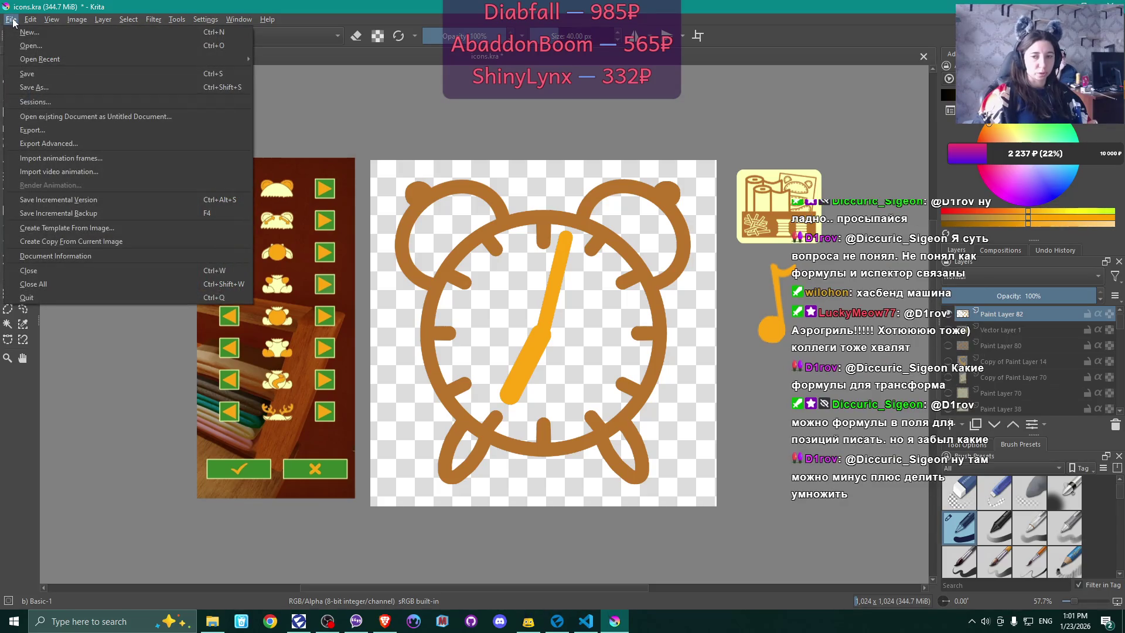
{"action": "left_click", "coordinate": [77, 129]}
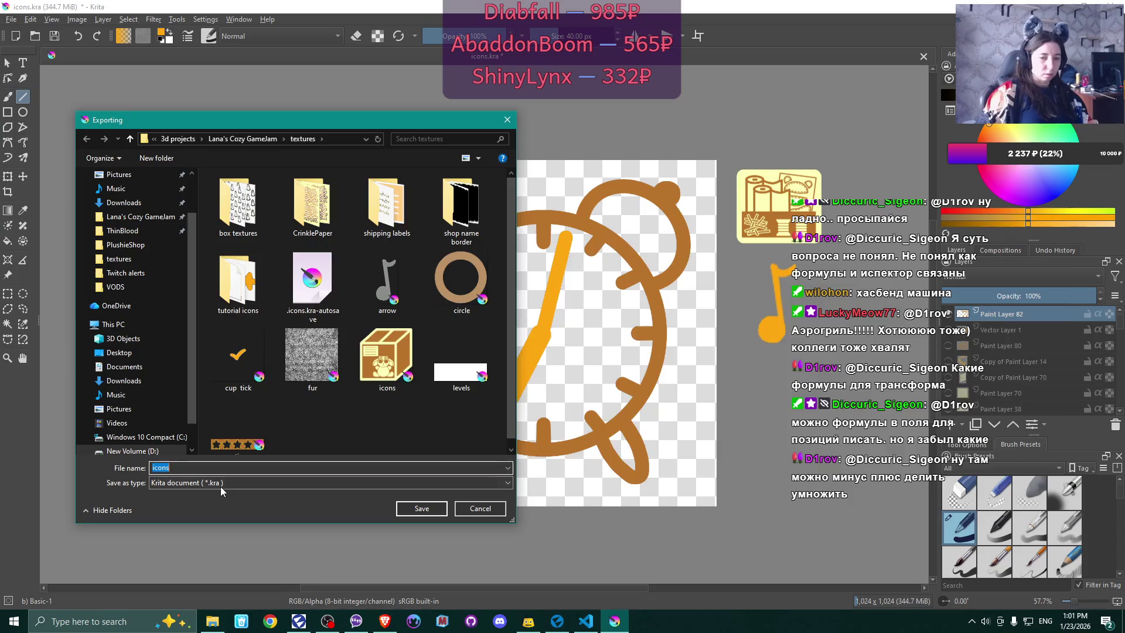
{"action": "left_click", "coordinate": [221, 483]}
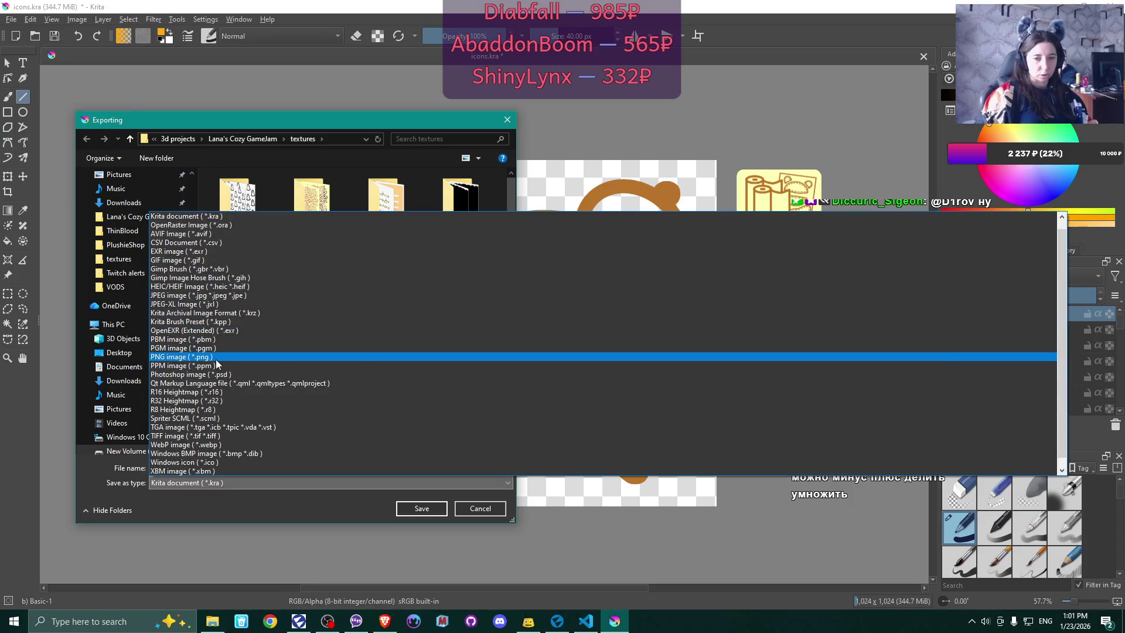
{"action": "left_click", "coordinate": [221, 357]}
{"action": "double_click", "coordinate": [189, 467]}
{"action": "type", "text": "alarm clock"}
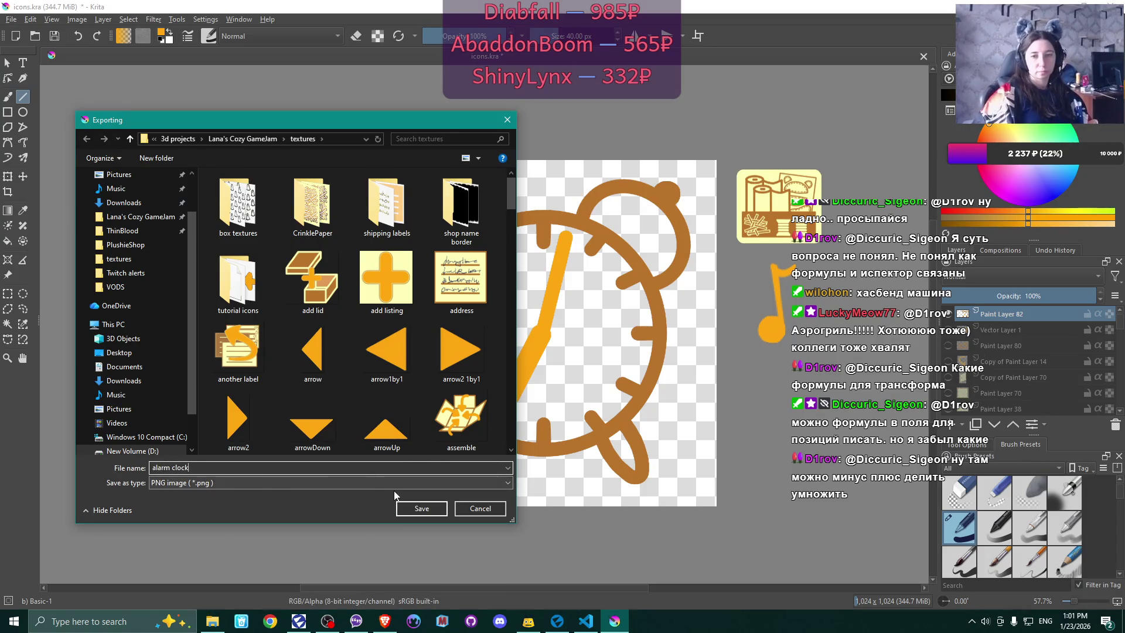
{"action": "left_click", "coordinate": [429, 509]}
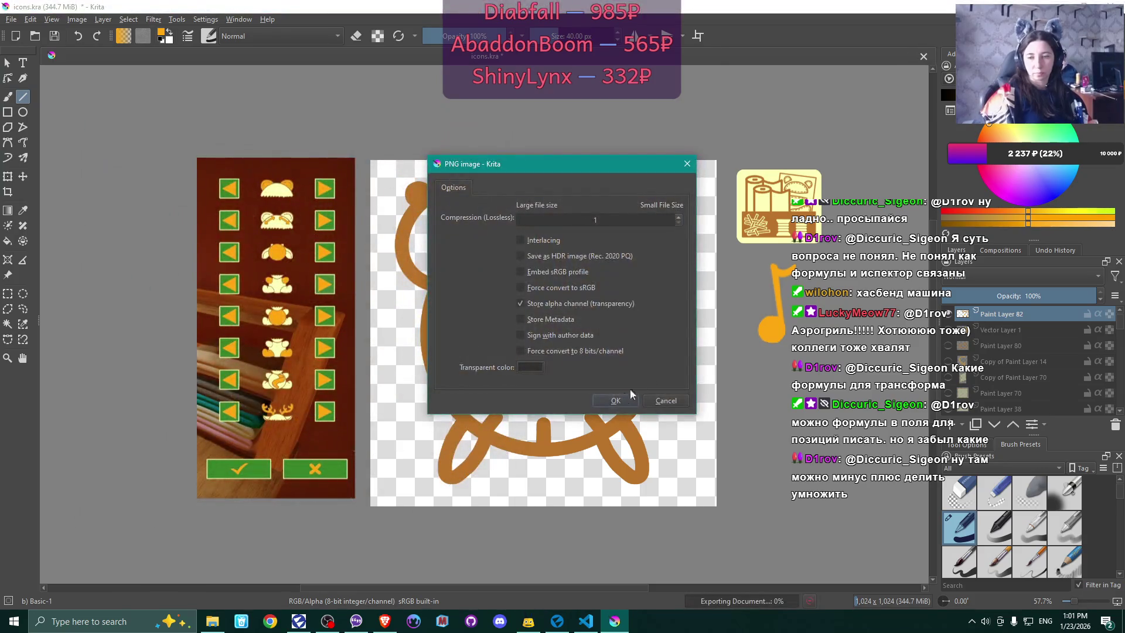
{"action": "left_click", "coordinate": [619, 401]}
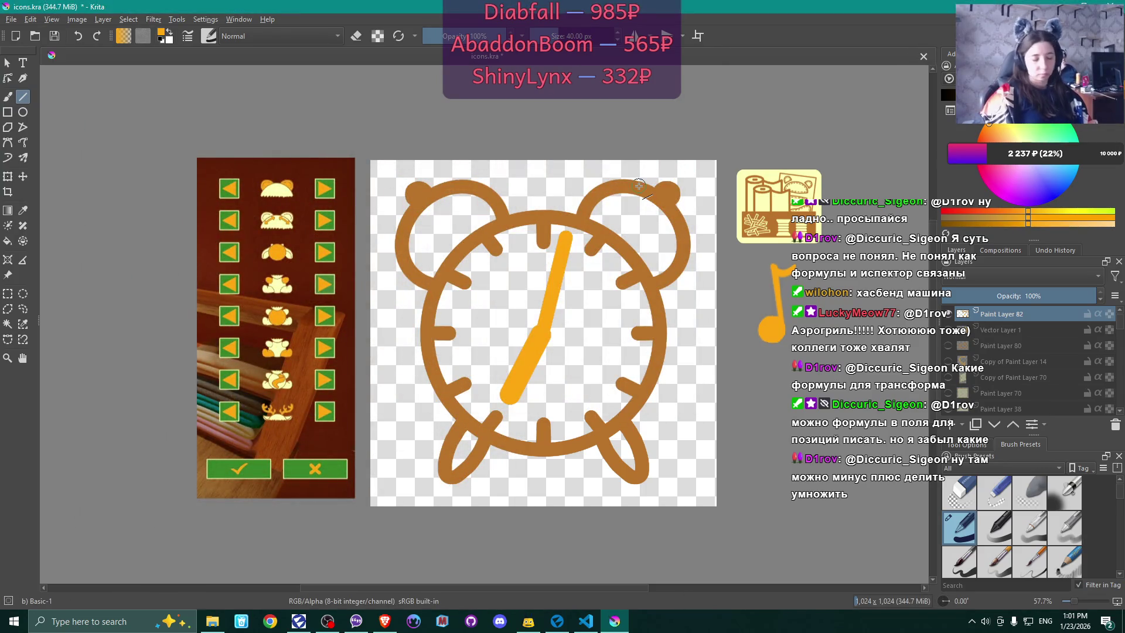
{"action": "key", "text": "ctrl+s"}
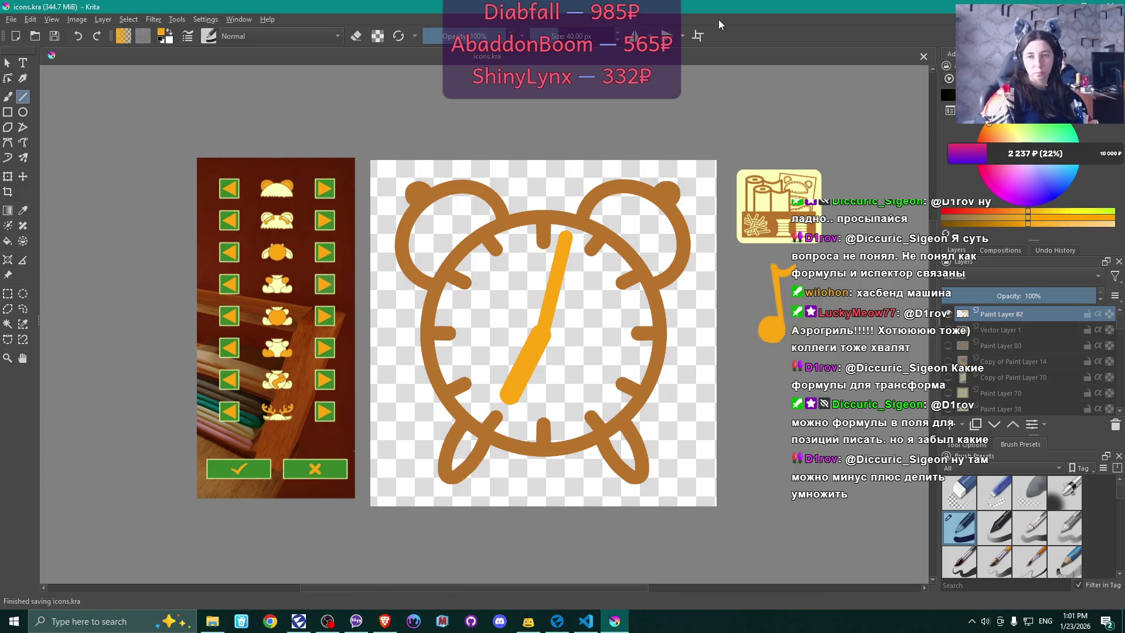
{"action": "key", "text": "alt+Tab"}
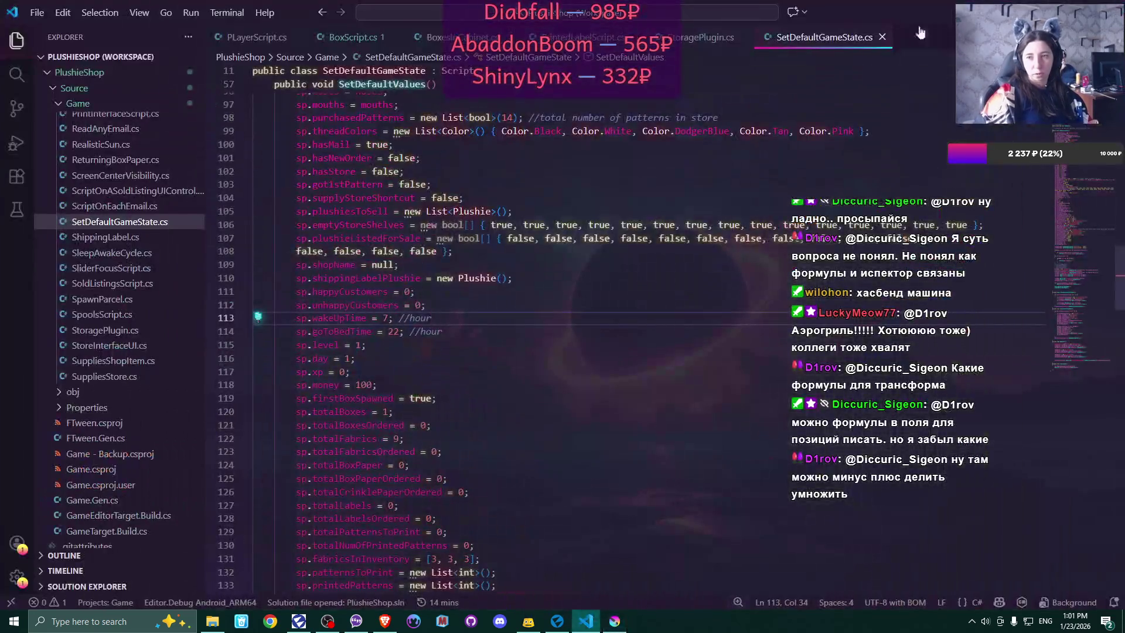
- In Flax's Content browser, open the textures folder and then its UI folder
{"action": "left_click", "coordinate": [557, 621]}
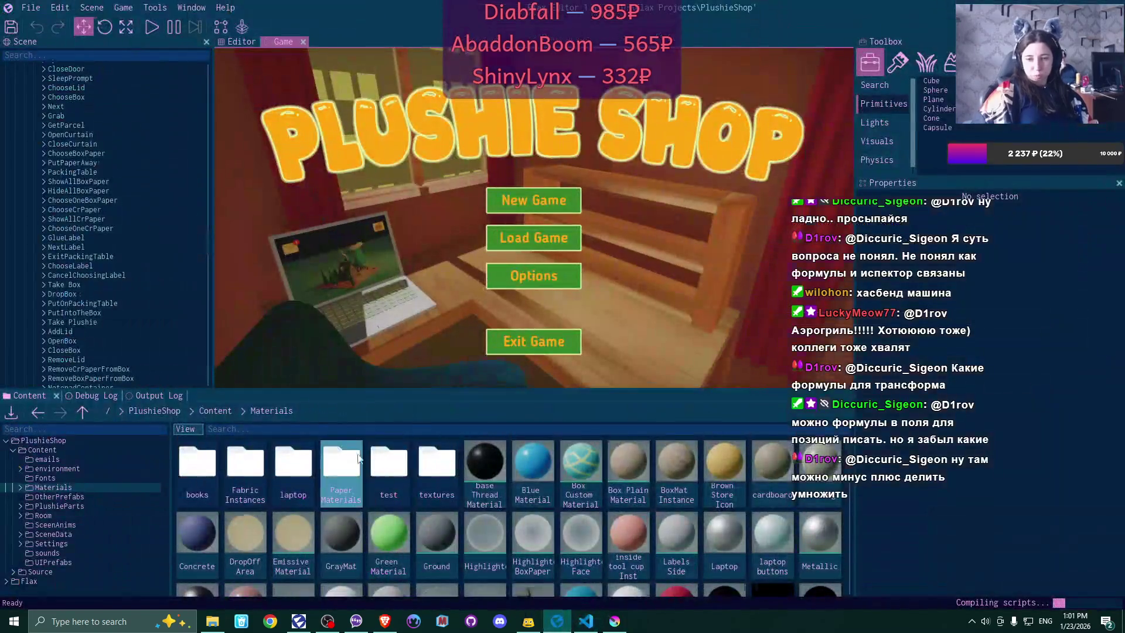
{"action": "double_click", "coordinate": [436, 464]}
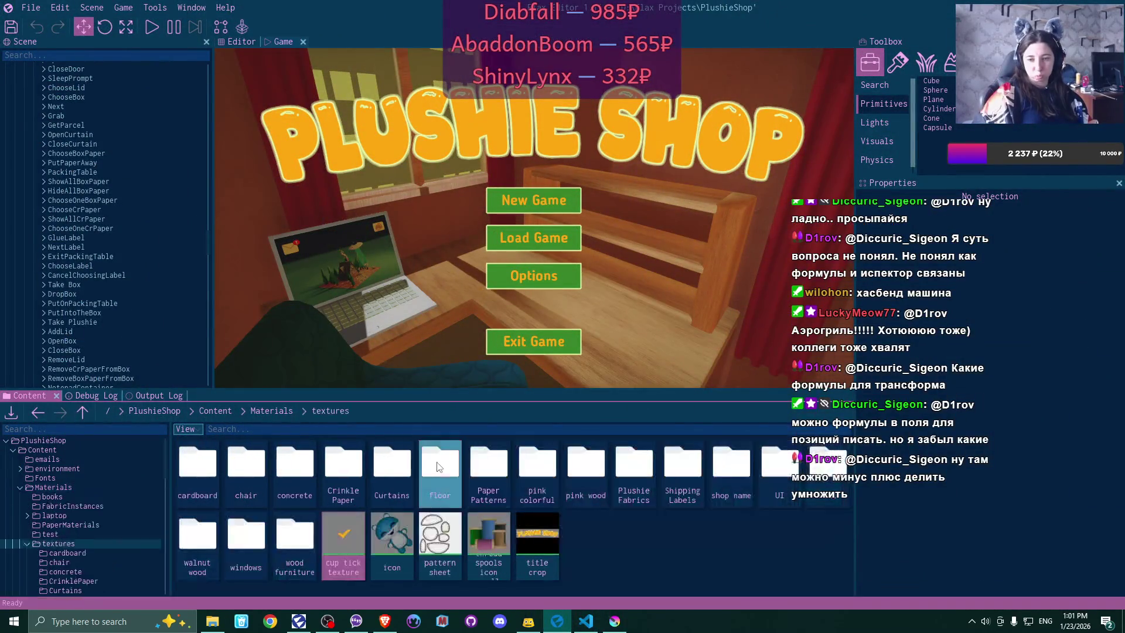
{"action": "double_click", "coordinate": [777, 461]}
{"action": "scroll", "coordinate": [704, 516], "scroll_direction": "down", "scroll_amount": 1}
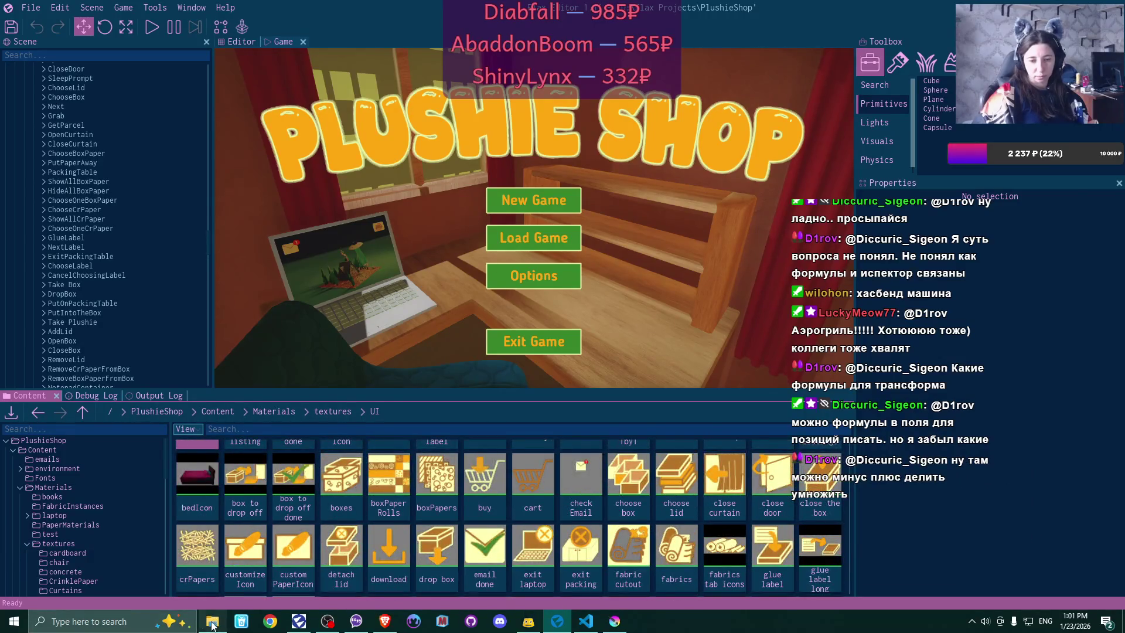
- Drag alarm clock.png from File Explorer into the UI folder and confirm the import
{"action": "left_click", "coordinate": [212, 620]}
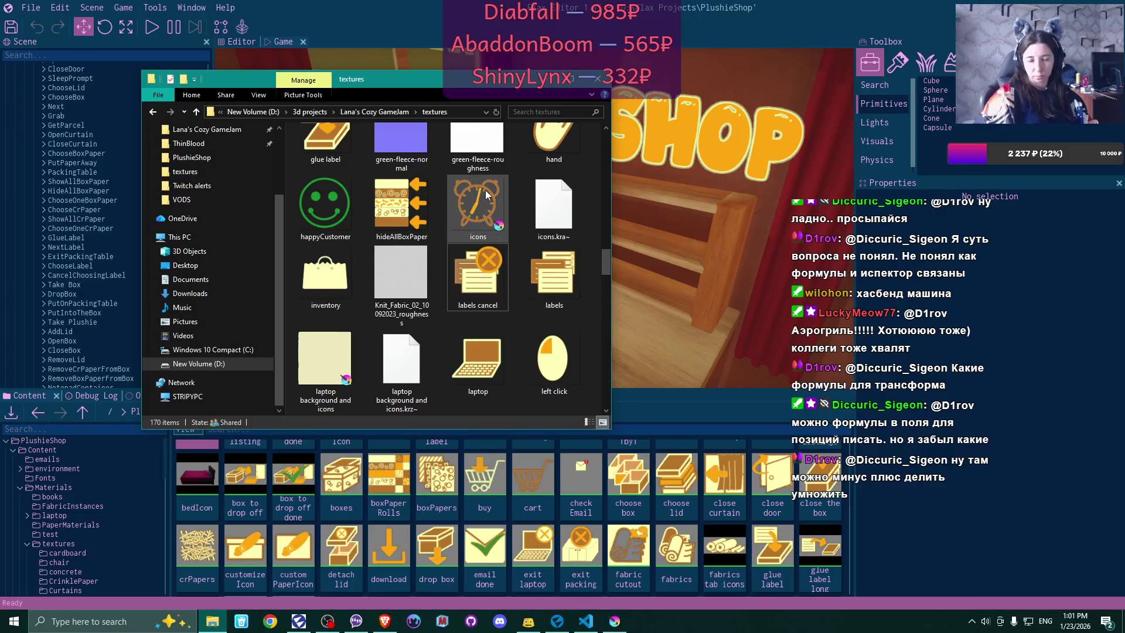
{"action": "scroll", "coordinate": [484, 223], "scroll_direction": "down", "scroll_amount": 5}
{"action": "scroll", "coordinate": [484, 258], "scroll_direction": "up", "scroll_amount": 6}
{"action": "scroll", "coordinate": [482, 258], "scroll_direction": "up", "scroll_amount": 10}
{"action": "scroll", "coordinate": [483, 257], "scroll_direction": "up", "scroll_amount": 5}
{"action": "mouse_move", "coordinate": [343, 136]}
{"action": "left_mouse_down"}
{"action": "mouse_move", "coordinate": [351, 478]}
{"action": "mouse_move", "coordinate": [720, 545]}
{"action": "left_mouse_up"}
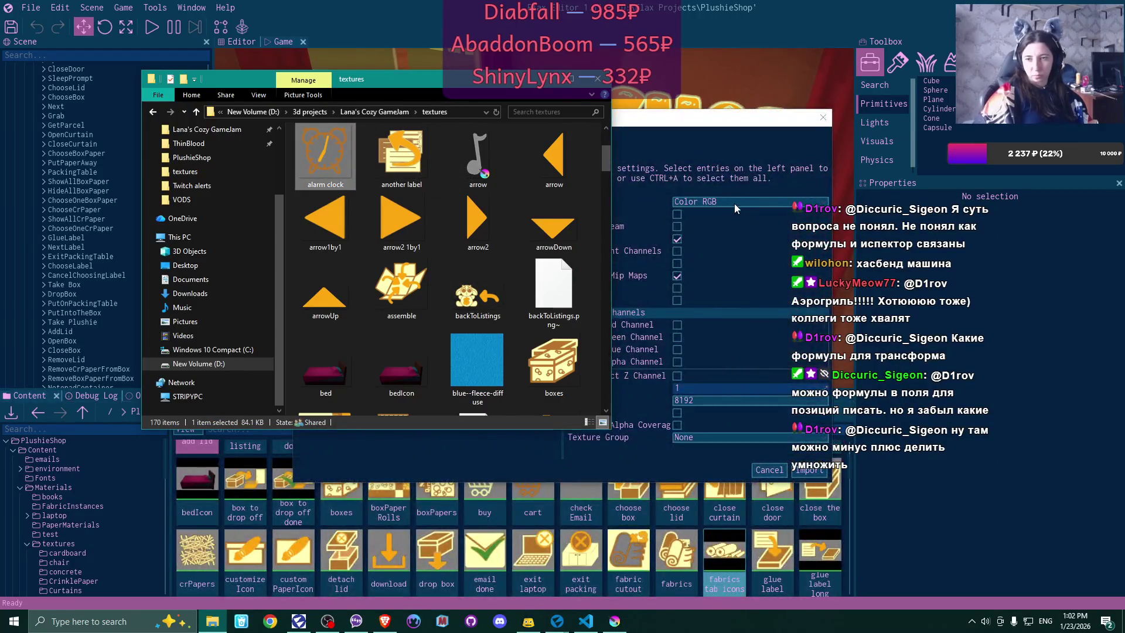
{"action": "left_click", "coordinate": [734, 203]}
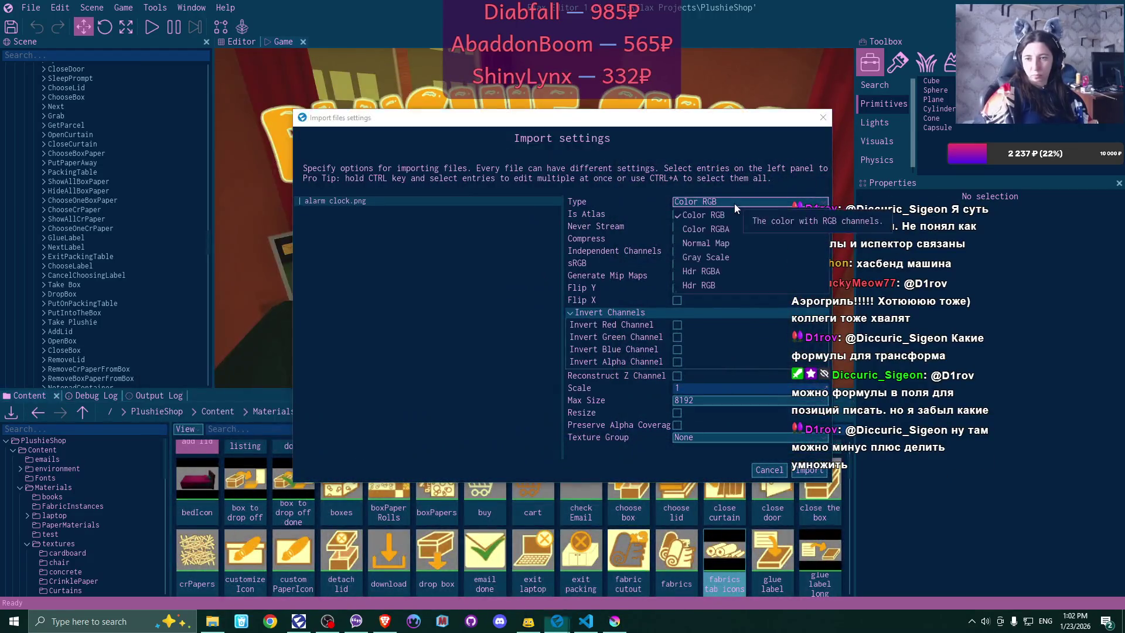
{"action": "left_click", "coordinate": [818, 469]}
{"action": "scroll", "coordinate": [122, 179], "scroll_direction": "down", "scroll_amount": 1}
{"action": "scroll", "coordinate": [122, 178], "scroll_direction": "down", "scroll_amount": 3}
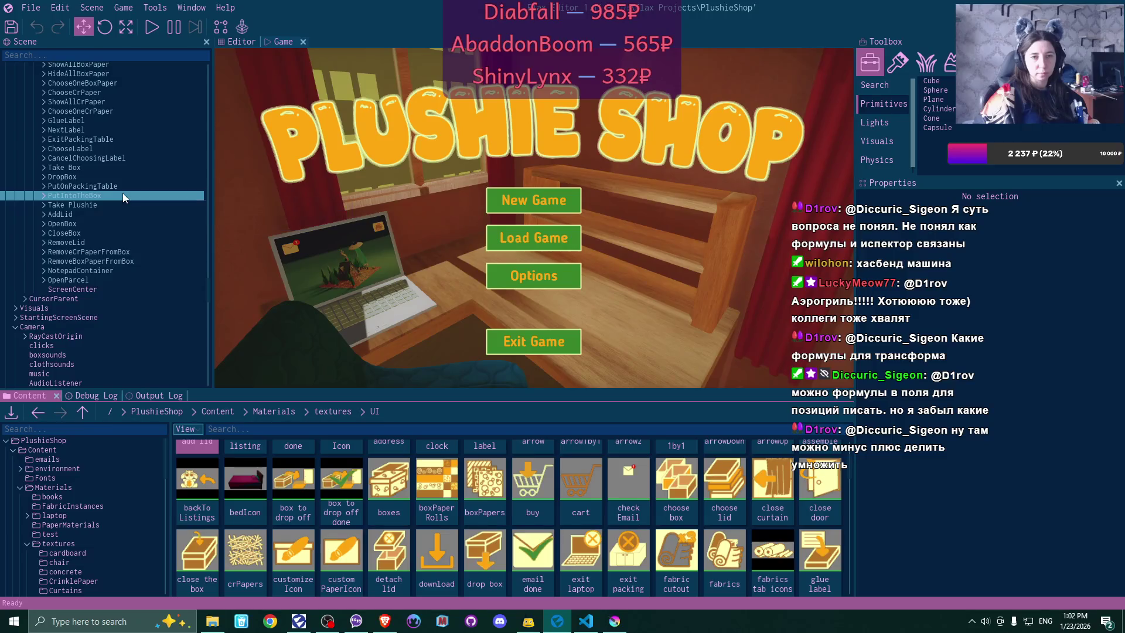
- Browse the Scene tree, selecting and expanding SleepPrompt to look for the button
{"action": "scroll", "coordinate": [121, 192], "scroll_direction": "up", "scroll_amount": 3}
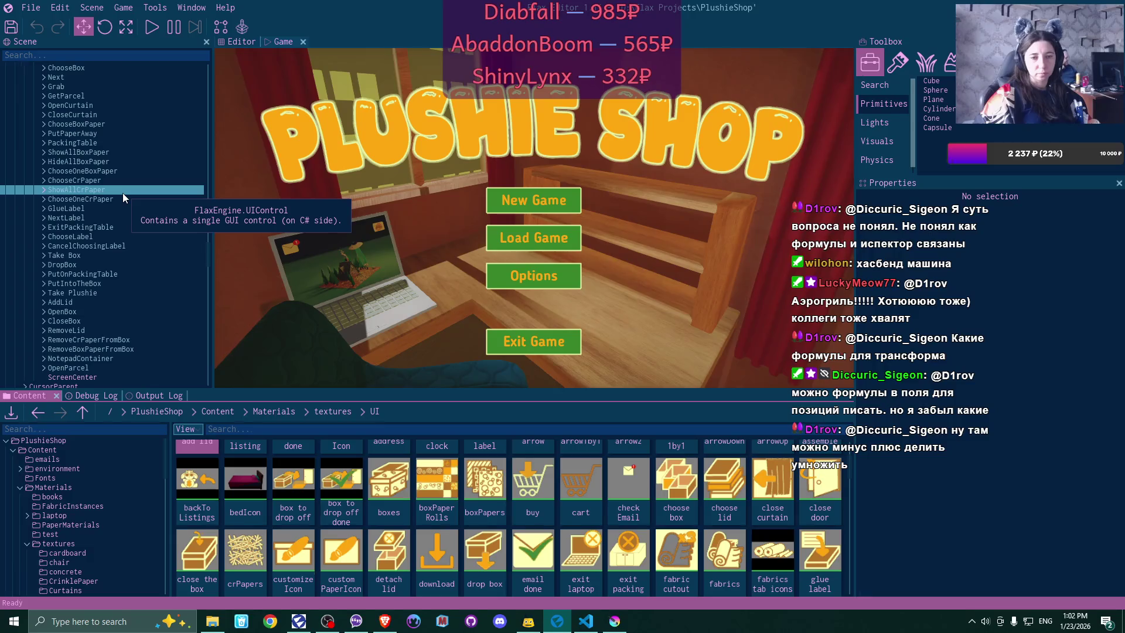
{"action": "scroll", "coordinate": [123, 197], "scroll_direction": "up", "scroll_amount": 5}
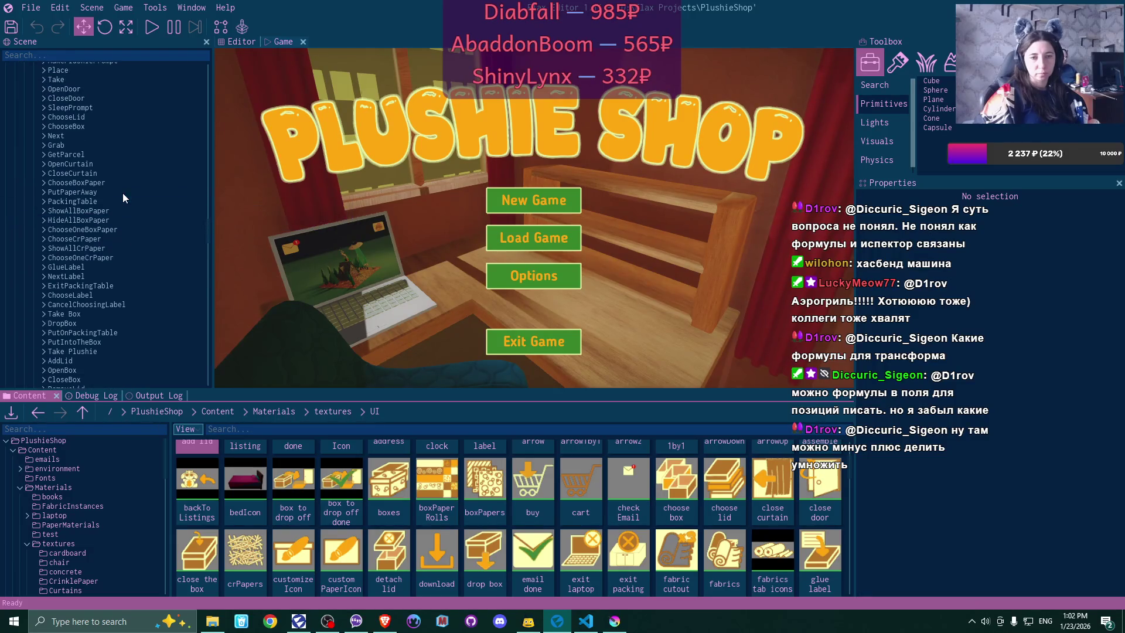
{"action": "scroll", "coordinate": [123, 197], "scroll_direction": "up", "scroll_amount": 2}
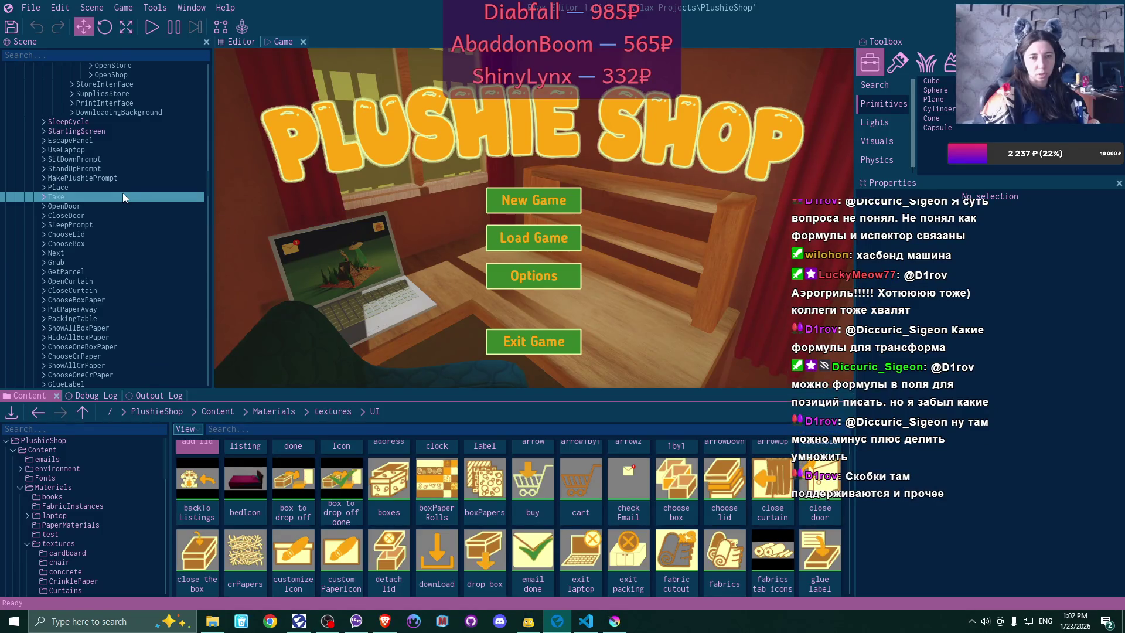
{"action": "scroll", "coordinate": [123, 196], "scroll_direction": "up", "scroll_amount": 1}
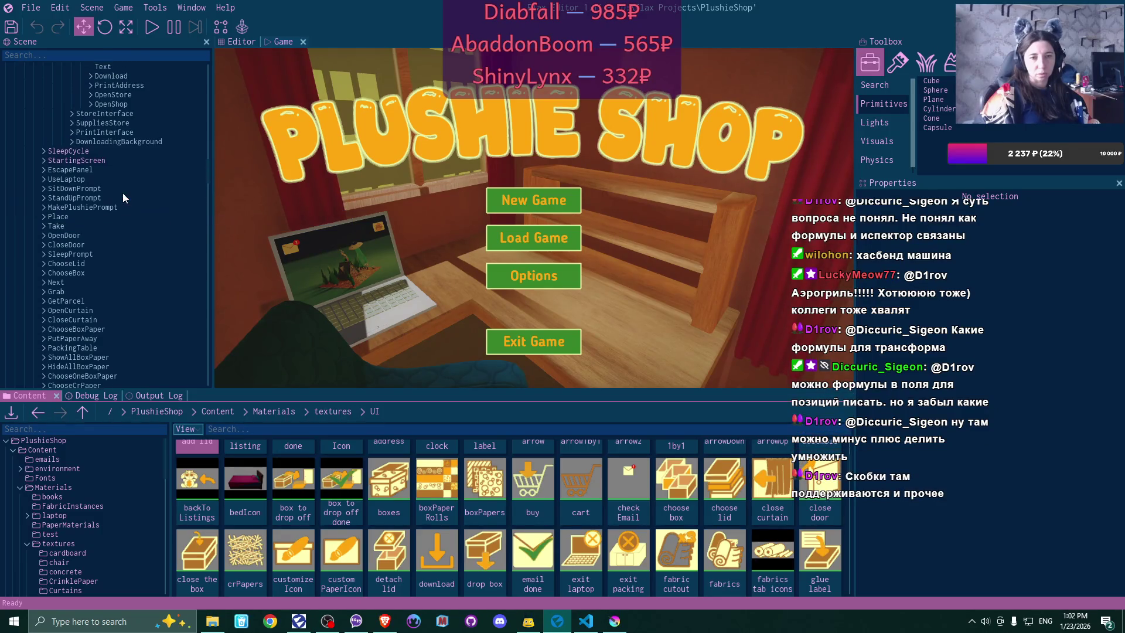
{"action": "left_click", "coordinate": [97, 255]}
{"action": "left_click", "coordinate": [96, 255]}
{"action": "left_click", "coordinate": [44, 255]}
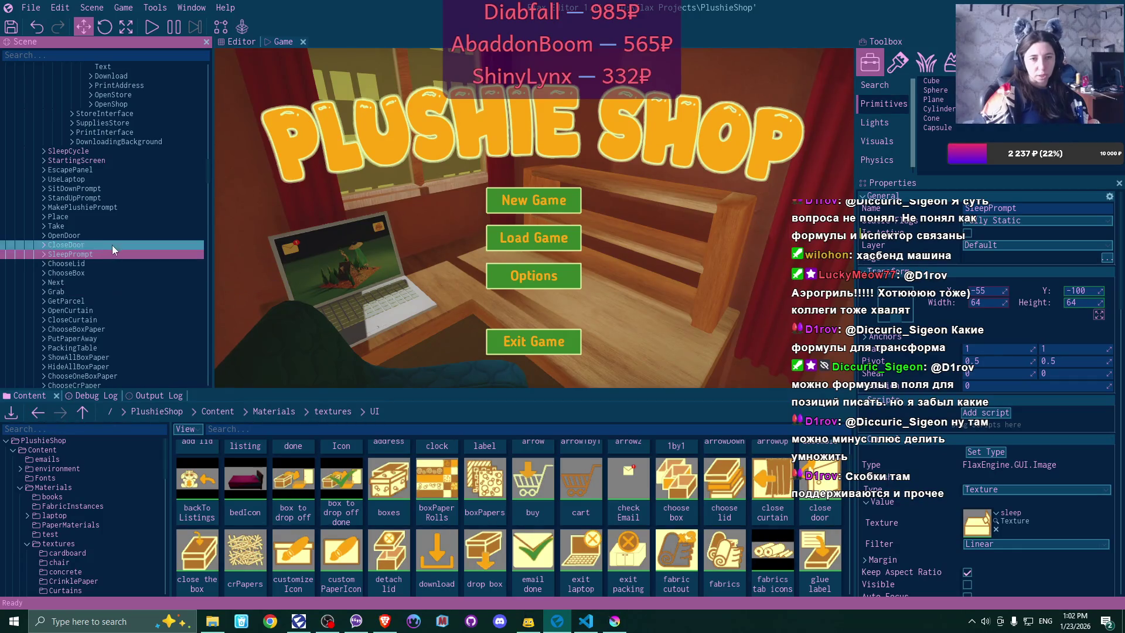
{"action": "scroll", "coordinate": [111, 246], "scroll_direction": "down", "scroll_amount": 5}
{"action": "scroll", "coordinate": [116, 244], "scroll_direction": "down", "scroll_amount": 2}
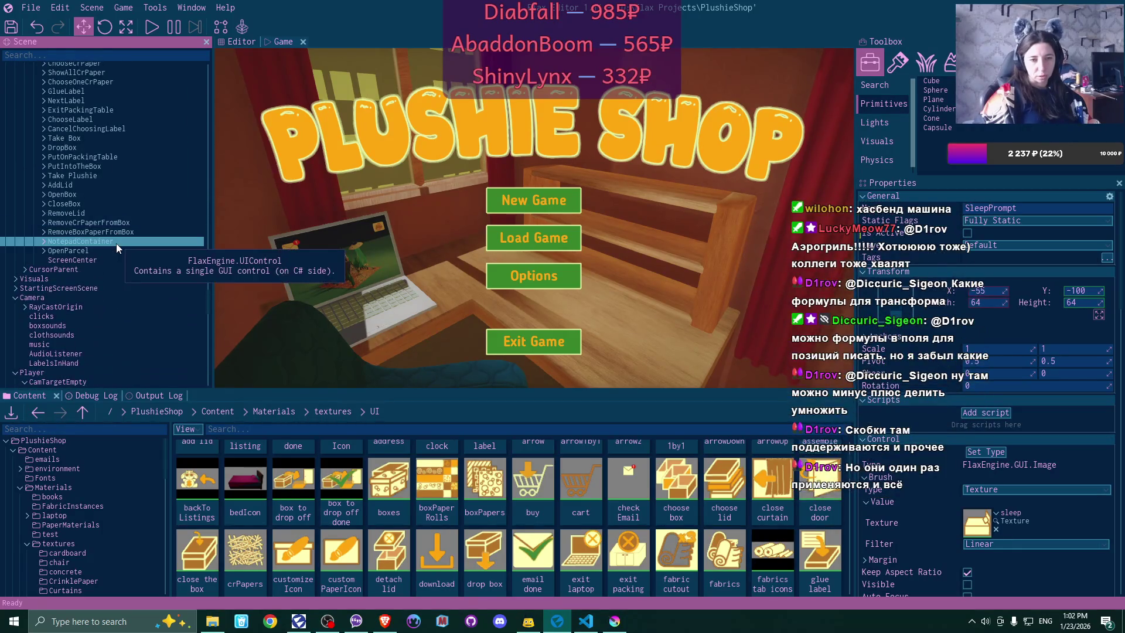
{"action": "scroll", "coordinate": [113, 243], "scroll_direction": "up", "scroll_amount": 6}
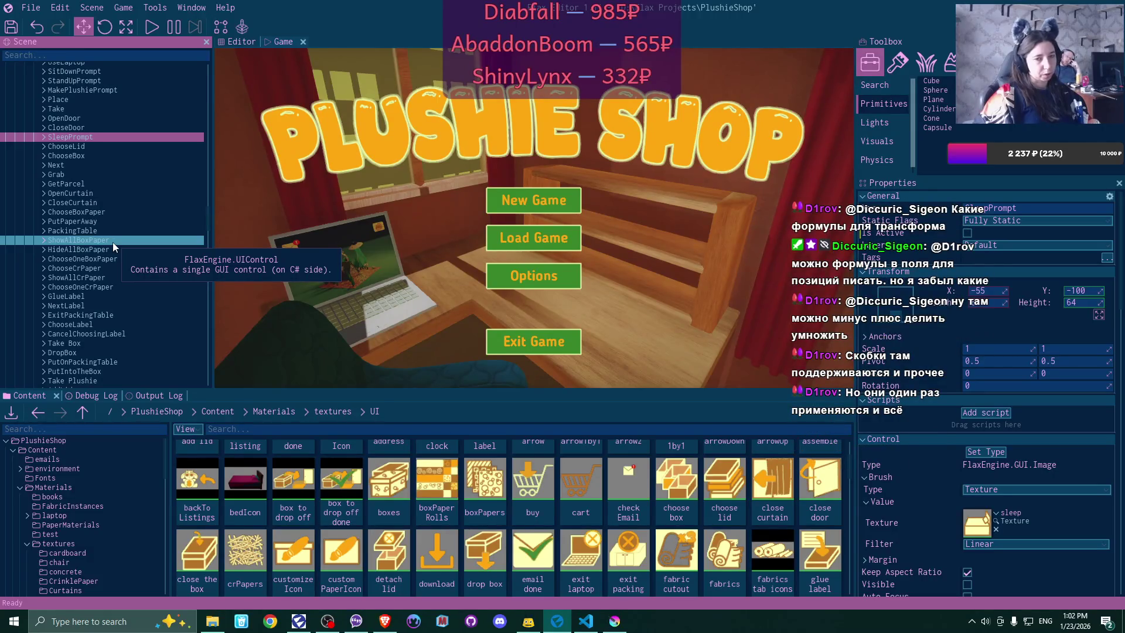
{"action": "scroll", "coordinate": [113, 241], "scroll_direction": "up", "scroll_amount": 3}
{"action": "scroll", "coordinate": [113, 241], "scroll_direction": "up", "scroll_amount": 1}
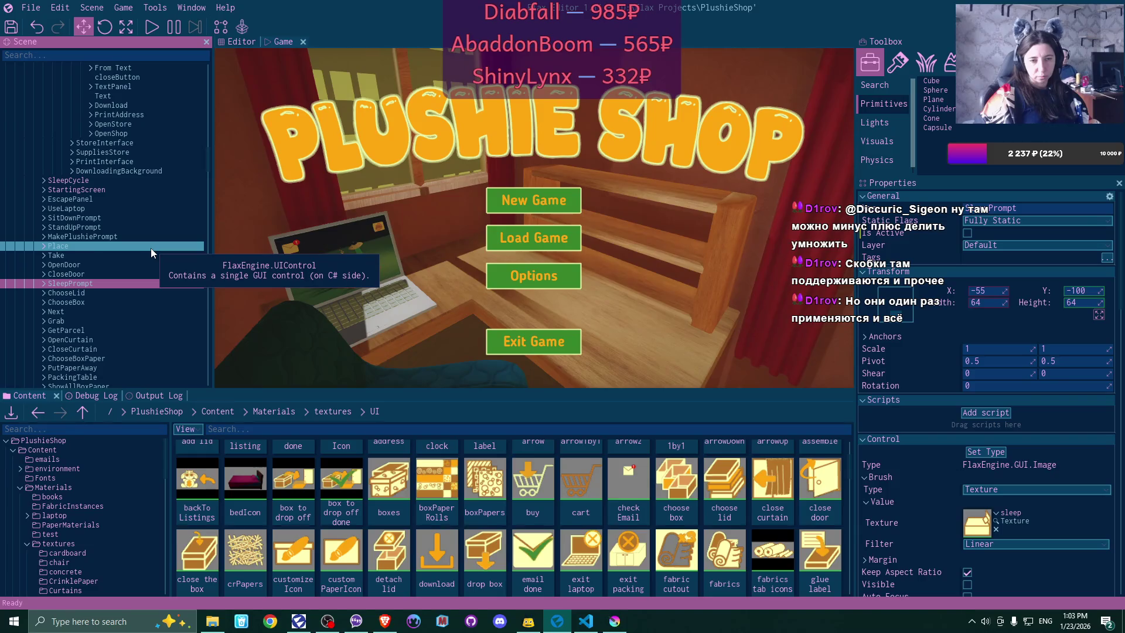
{"action": "scroll", "coordinate": [150, 247], "scroll_direction": "up", "scroll_amount": 2}
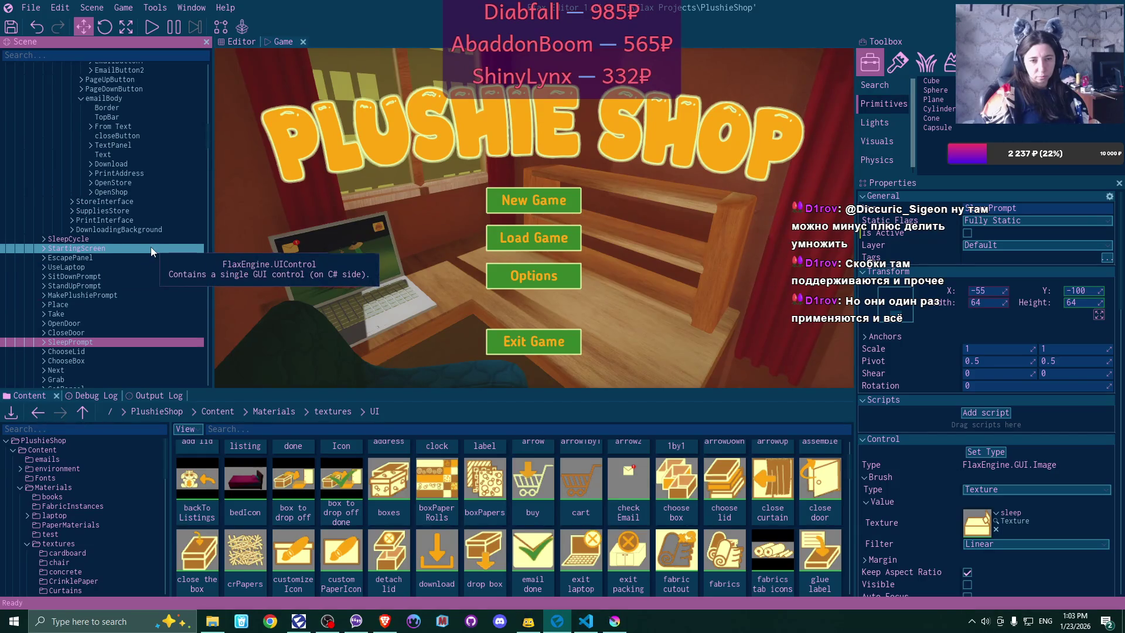
- Expand SleepCycle, select WakeUpButton, and set its Width to 150
{"action": "left_click", "coordinate": [49, 240]}
{"action": "left_click", "coordinate": [43, 239]}
{"action": "left_click", "coordinate": [125, 260]}
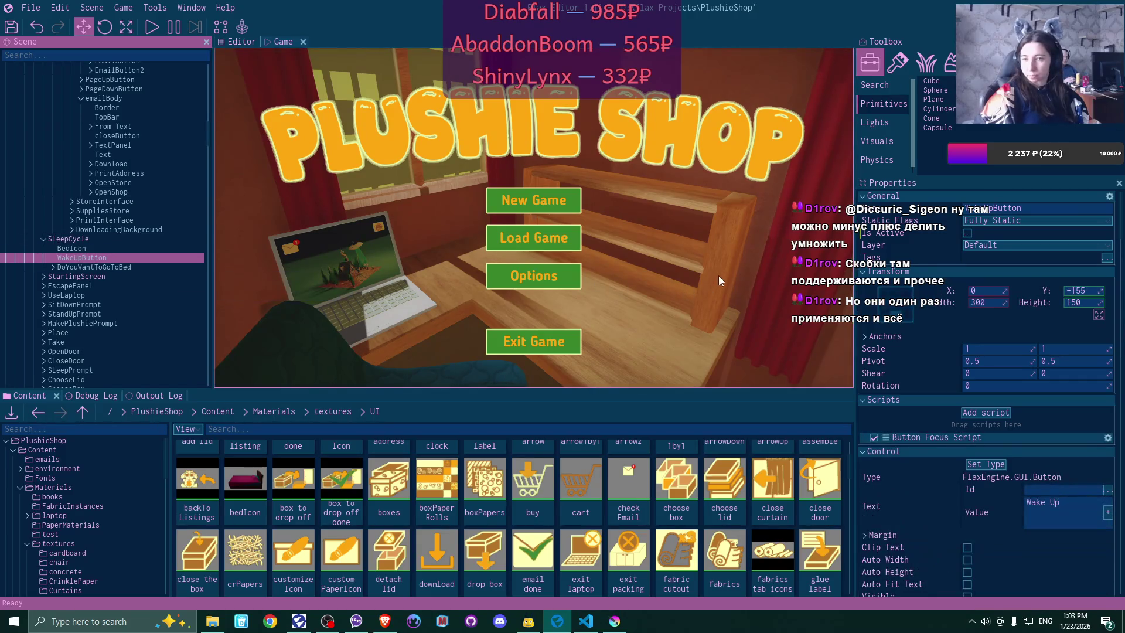
{"action": "left_click", "coordinate": [994, 303]}
{"action": "type", "text": "150"}
{"action": "key", "text": "Return"}
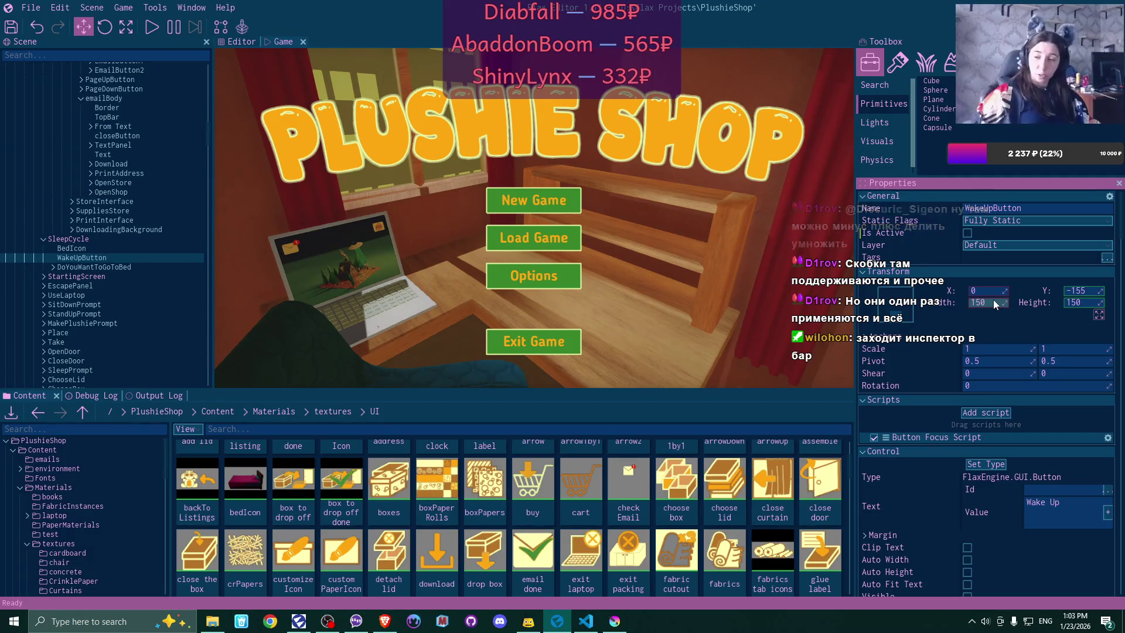
{"action": "scroll", "coordinate": [1017, 311], "scroll_direction": "down", "scroll_amount": 5}
{"action": "scroll", "coordinate": [1018, 315], "scroll_direction": "down", "scroll_amount": 3}
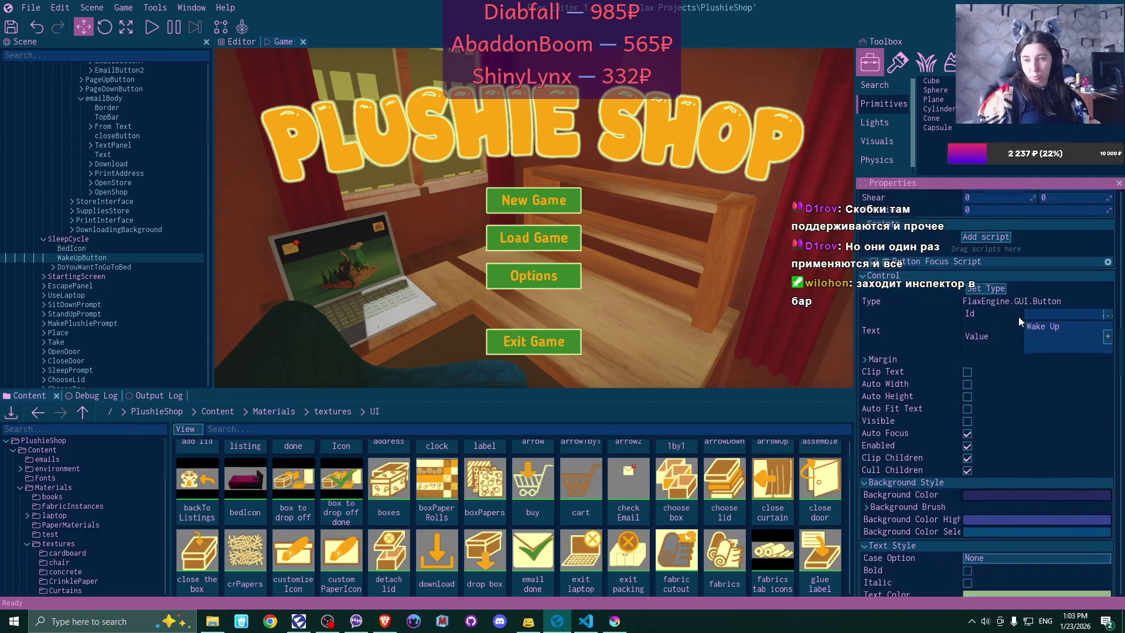
- Delete the 'Wake Up' text from the button's Text Value
{"action": "left_click", "coordinate": [1073, 274]}
{"action": "key", "text": "ctrl+a"}
{"action": "key", "text": "BackSpace"}
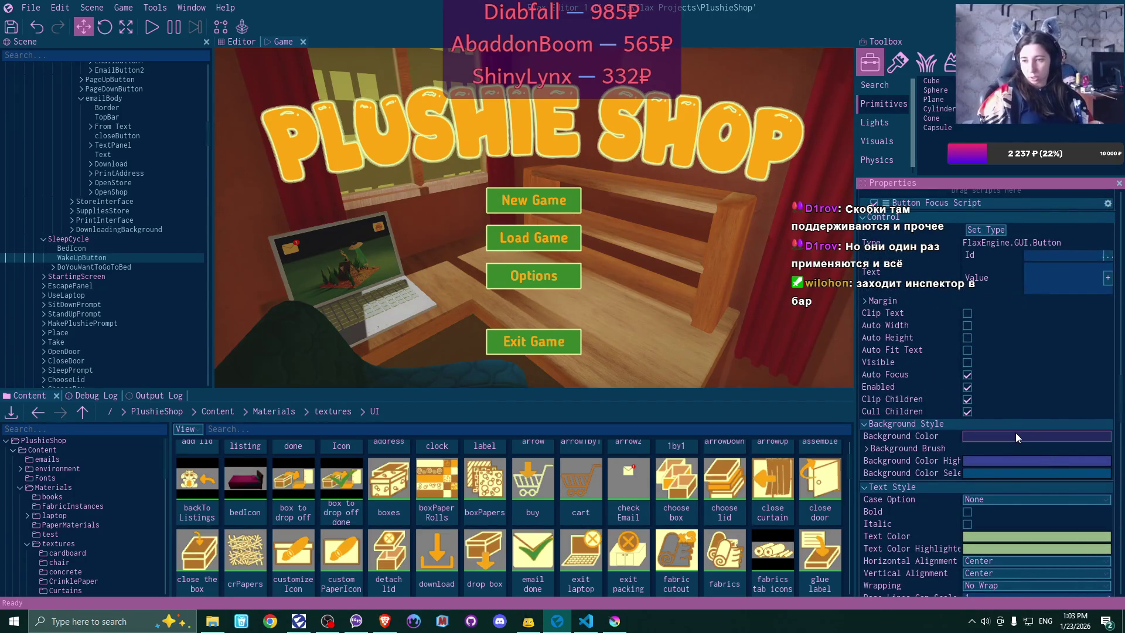
- Make the normal, highlighted and selected background colours pale yellow using the colour picker
{"action": "left_click", "coordinate": [1015, 435]}
{"action": "left_click", "coordinate": [874, 405]}
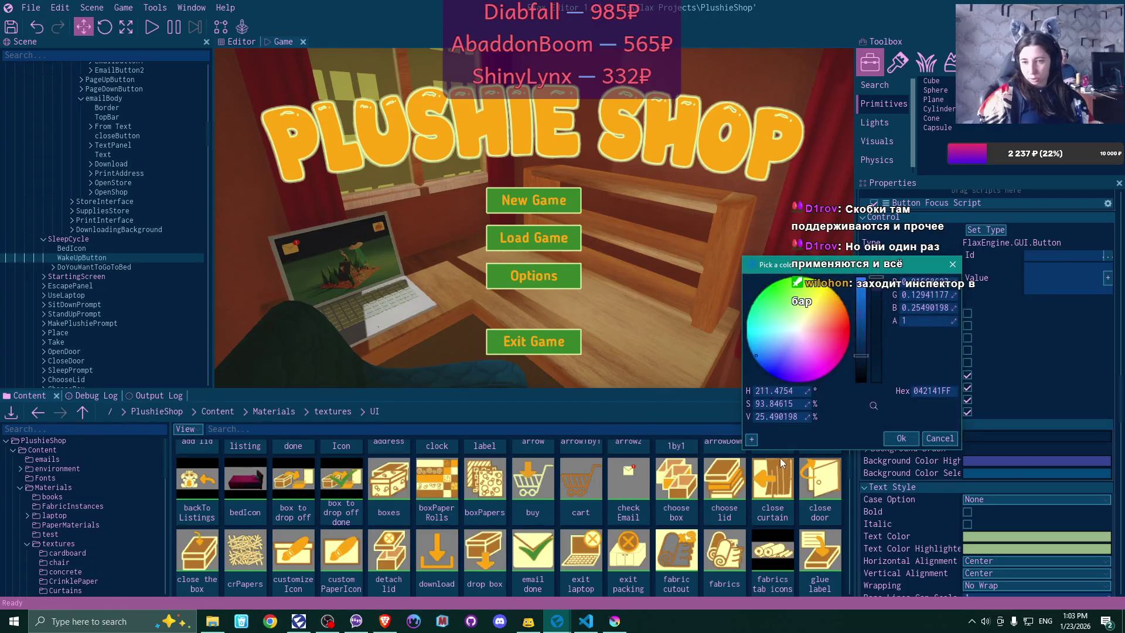
{"action": "left_click", "coordinate": [902, 438]}
{"action": "left_click", "coordinate": [989, 462]}
{"action": "left_click", "coordinate": [873, 432]}
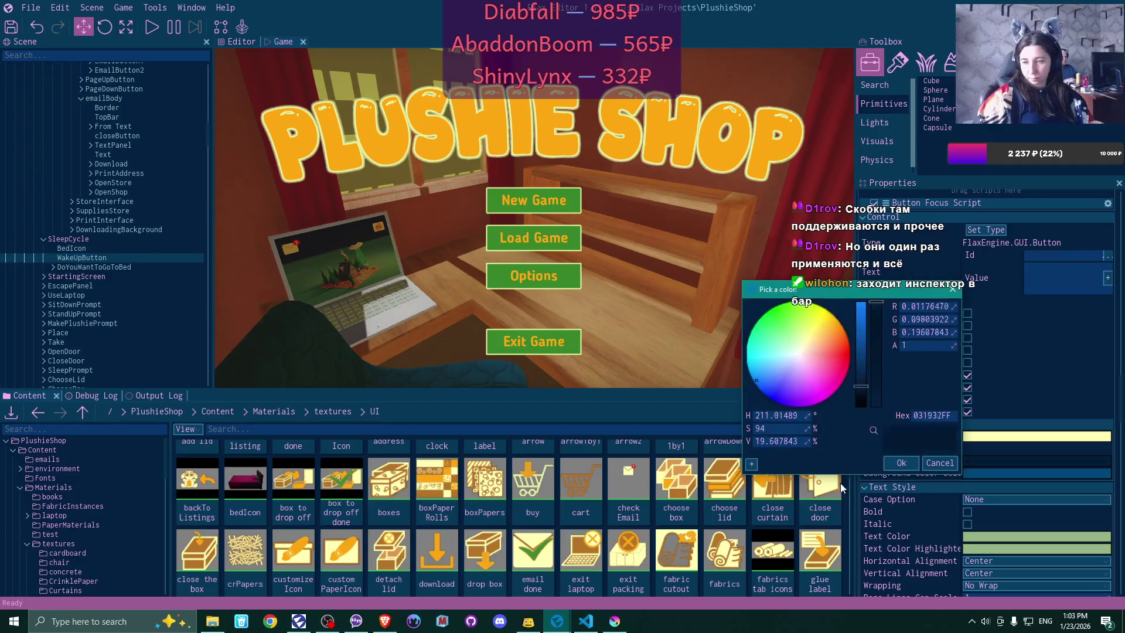
{"action": "left_click", "coordinate": [841, 483]}
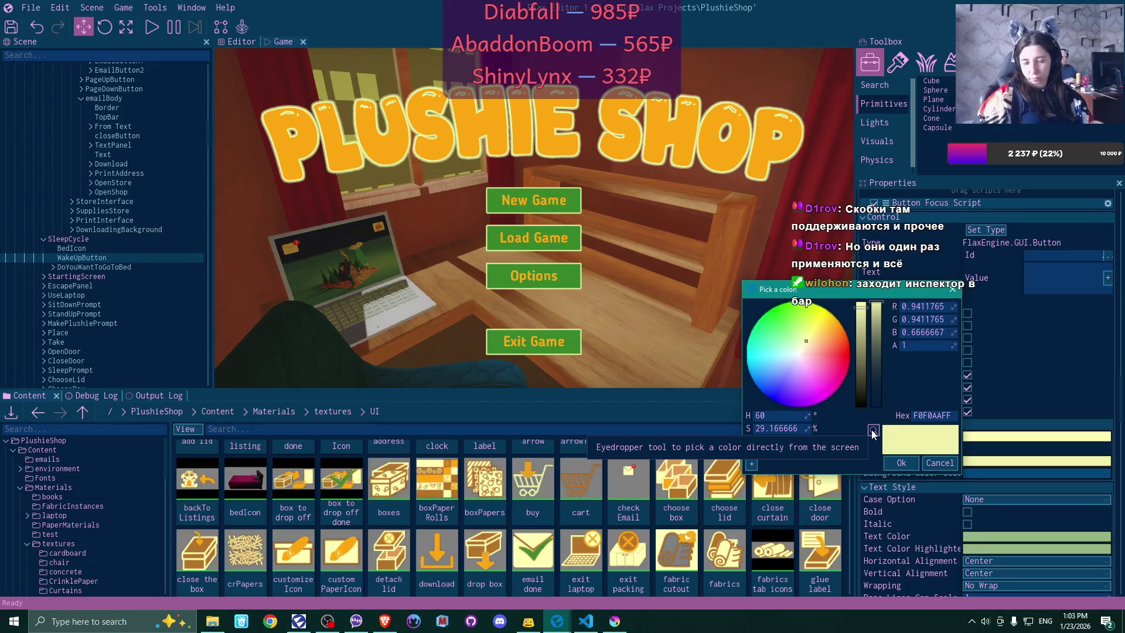
{"action": "scroll", "coordinate": [705, 545], "scroll_direction": "down", "scroll_amount": 3}
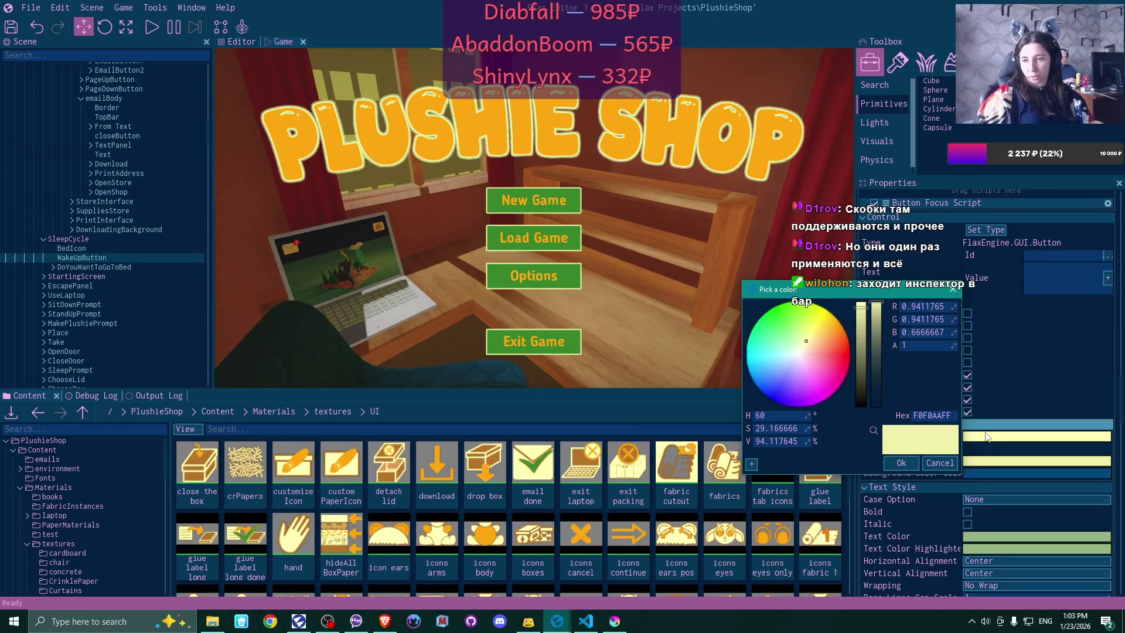
{"action": "left_click", "coordinate": [901, 463]}
{"action": "left_click", "coordinate": [977, 472]}
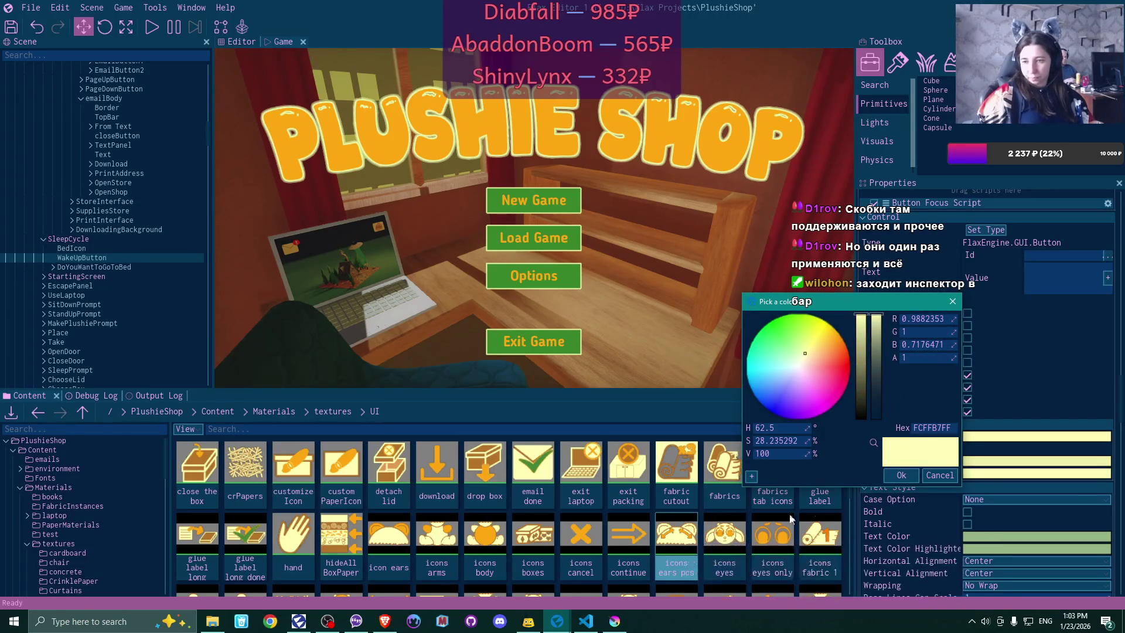
{"action": "left_click", "coordinate": [940, 477]}
{"action": "scroll", "coordinate": [1009, 476], "scroll_direction": "down", "scroll_amount": 5}
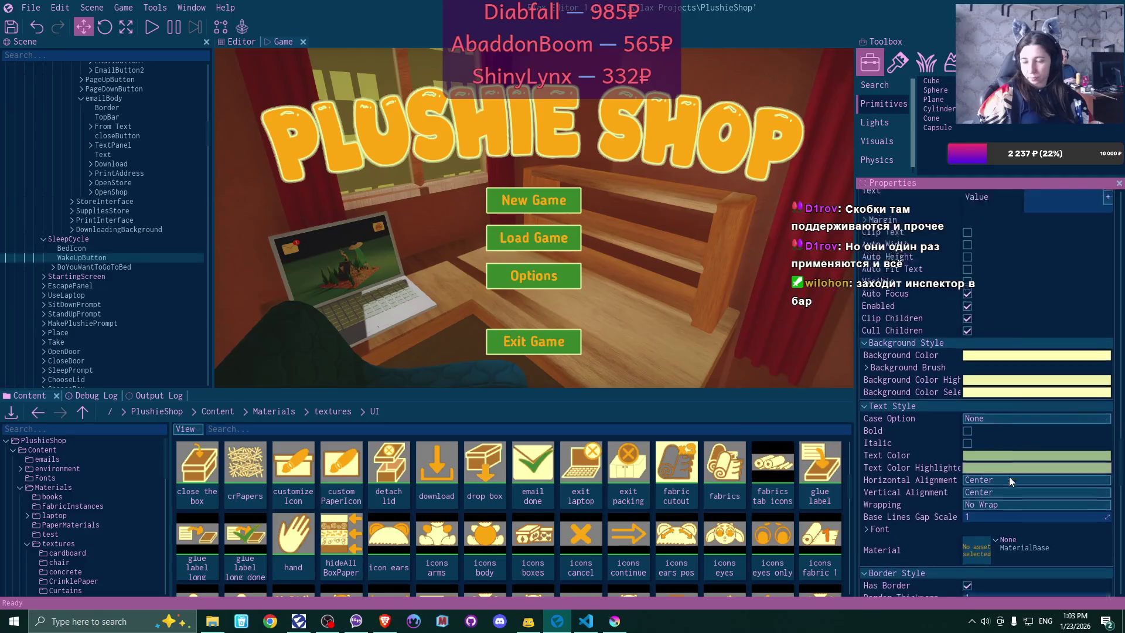
- Set the border thickness to 5 and sample an orange border colour from the screen
{"action": "left_click", "coordinate": [994, 460]}
{"action": "type", "text": "5"}
{"action": "key", "text": "Return"}
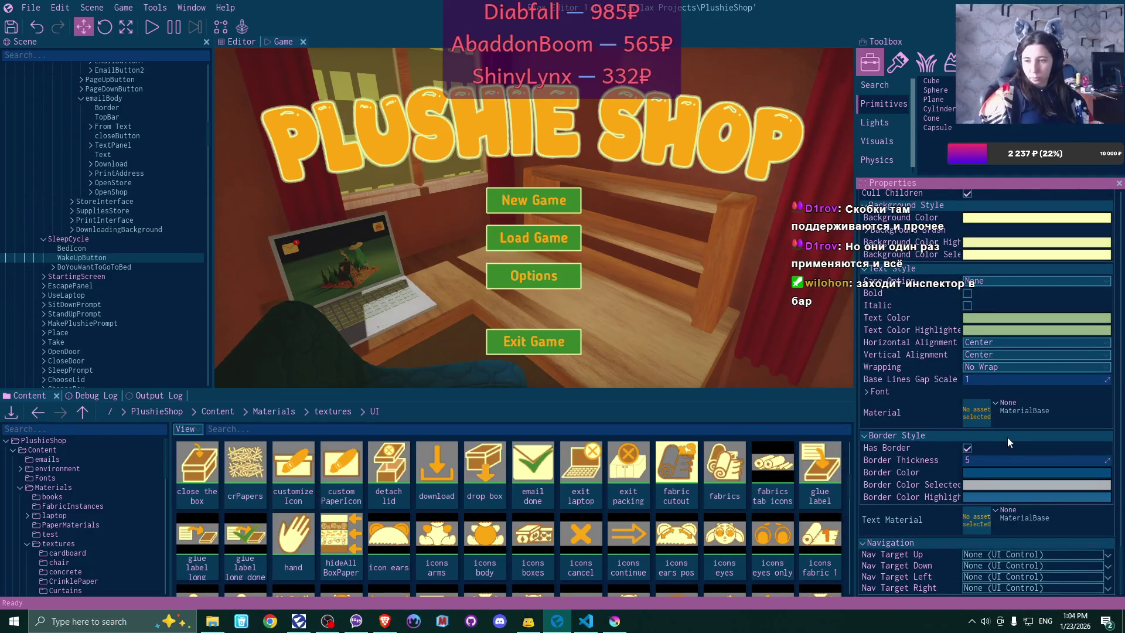
{"action": "left_click", "coordinate": [985, 473]}
{"action": "left_click", "coordinate": [874, 443]}
{"action": "left_click", "coordinate": [485, 464]}
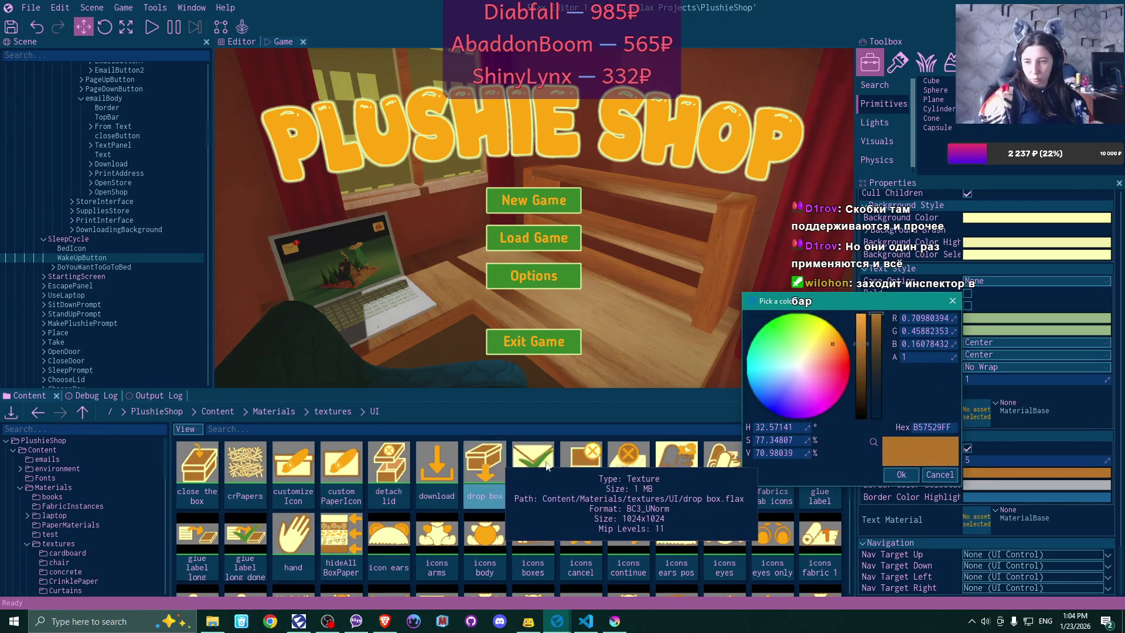
{"action": "left_click", "coordinate": [902, 474]}
- Sample the download icon's orange (FFA610) for the selected and highlighted border colours
{"action": "left_click", "coordinate": [991, 485]}
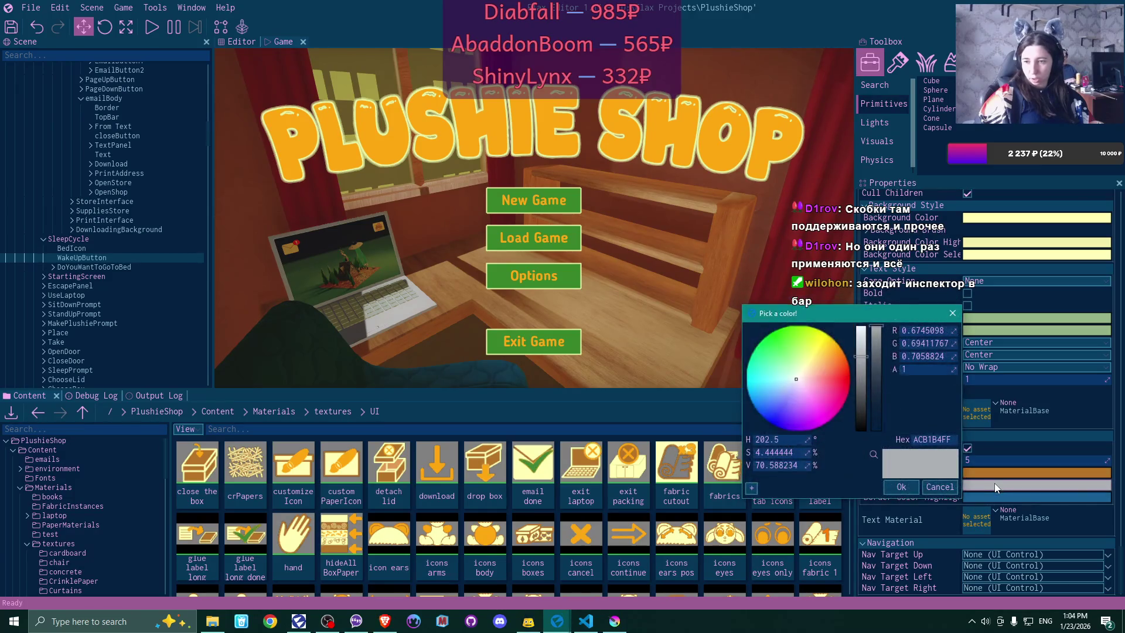
{"action": "left_click", "coordinate": [874, 455]}
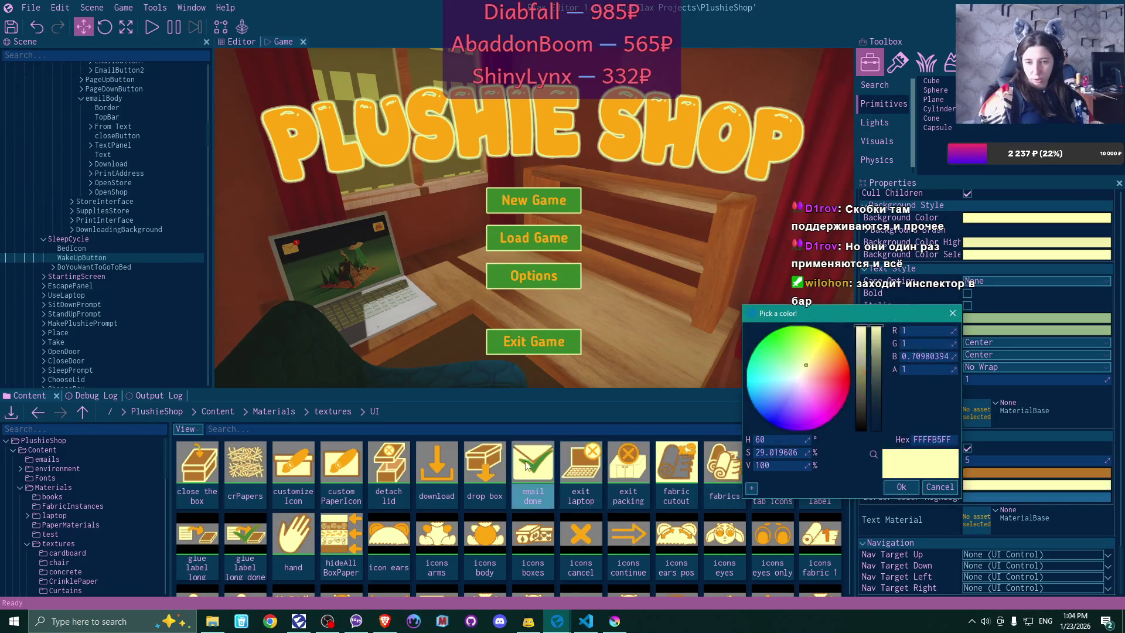
{"action": "left_click", "coordinate": [439, 473]}
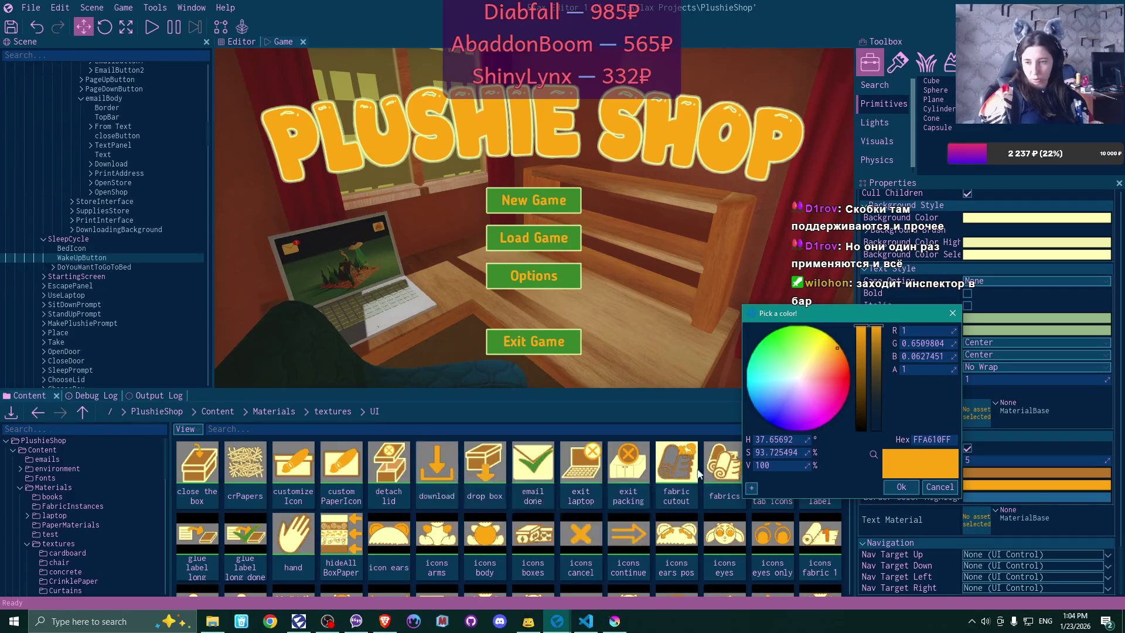
{"action": "left_click", "coordinate": [901, 486]}
{"action": "left_click", "coordinate": [970, 497]}
{"action": "left_click", "coordinate": [873, 467]}
{"action": "left_click", "coordinate": [439, 469]}
{"action": "left_click", "coordinate": [887, 499]}
{"action": "scroll", "coordinate": [1000, 484], "scroll_direction": "up", "scroll_amount": 3}
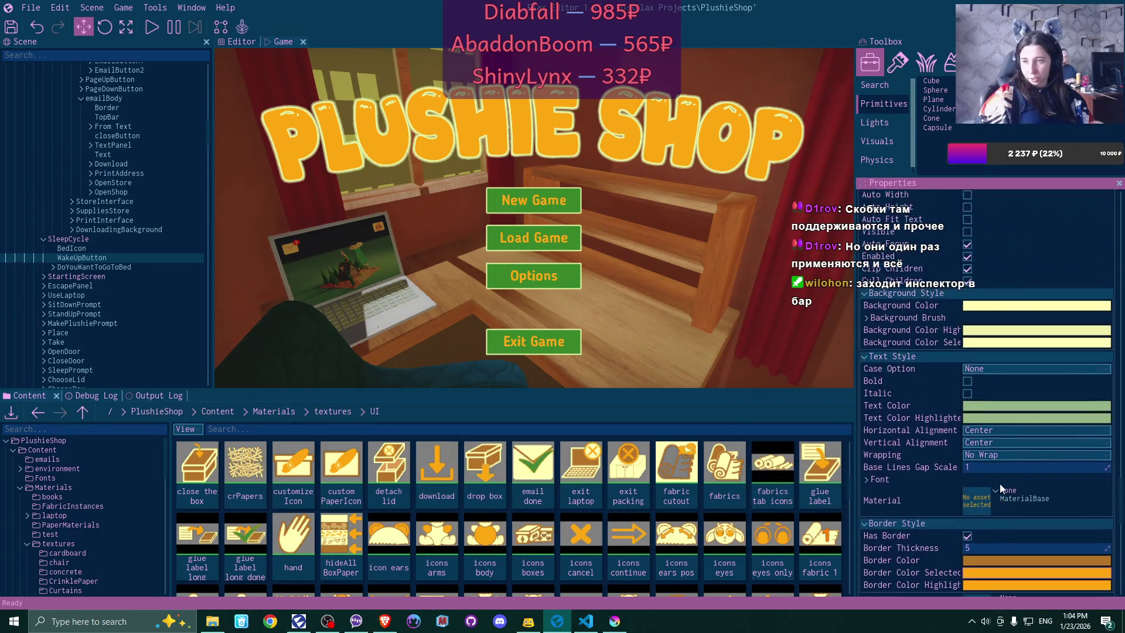
{"action": "scroll", "coordinate": [1001, 486], "scroll_direction": "up", "scroll_amount": 8}
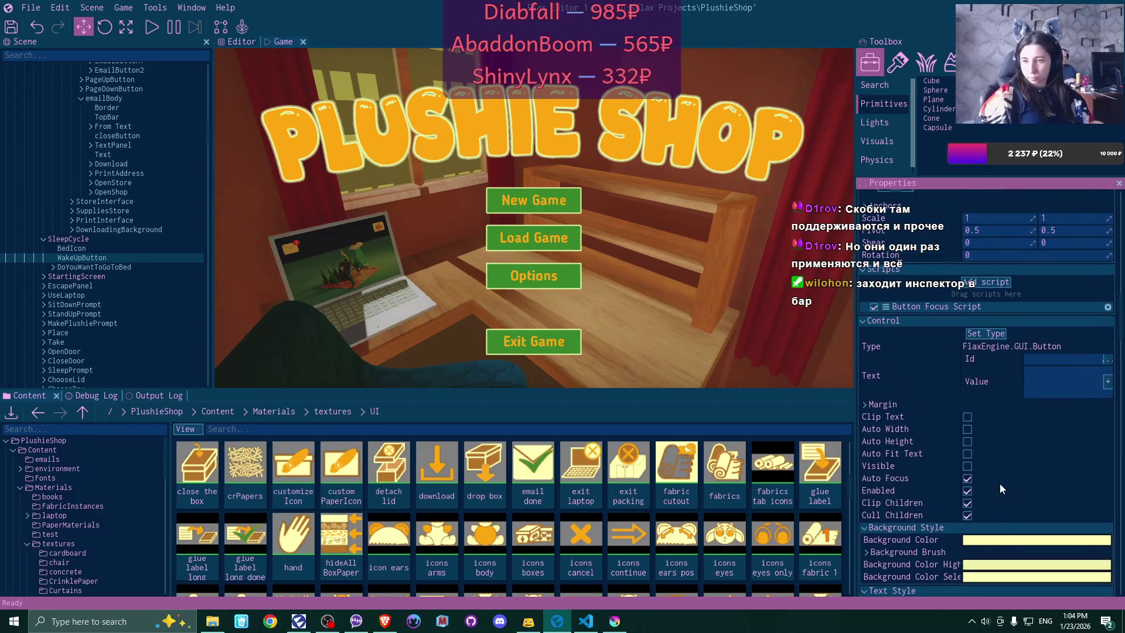
{"action": "scroll", "coordinate": [1000, 484], "scroll_direction": "down", "scroll_amount": 3}
{"action": "right_click", "coordinate": [90, 256]}
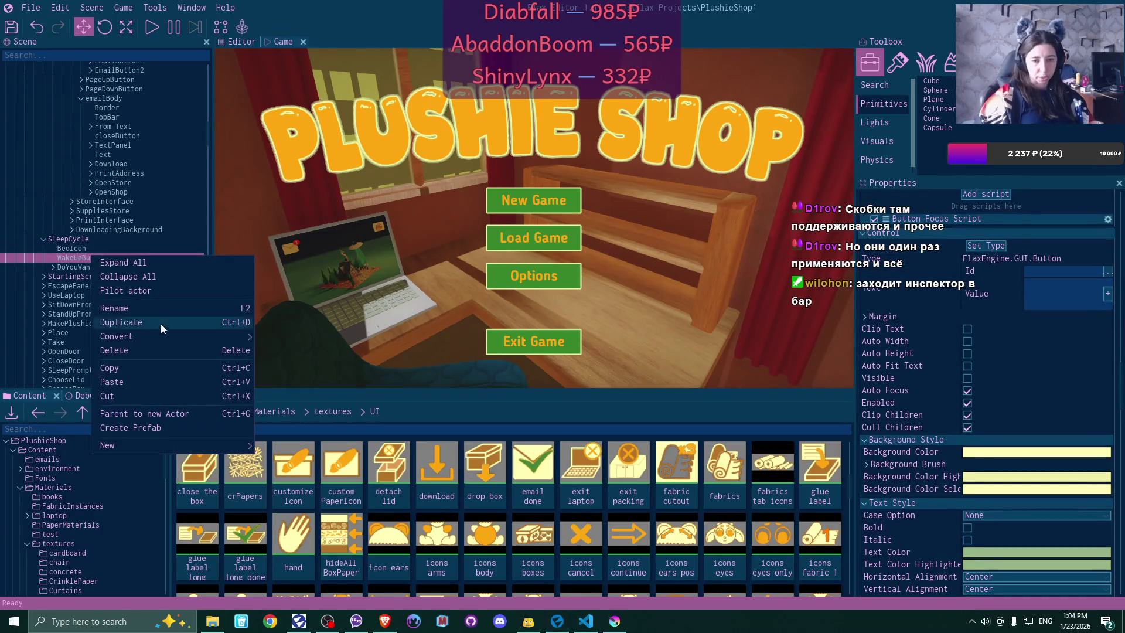
- Add a UI Control child named 'alarm clock' under WakeUpButton and make it an Image
{"action": "mouse_move", "coordinate": [205, 446]}
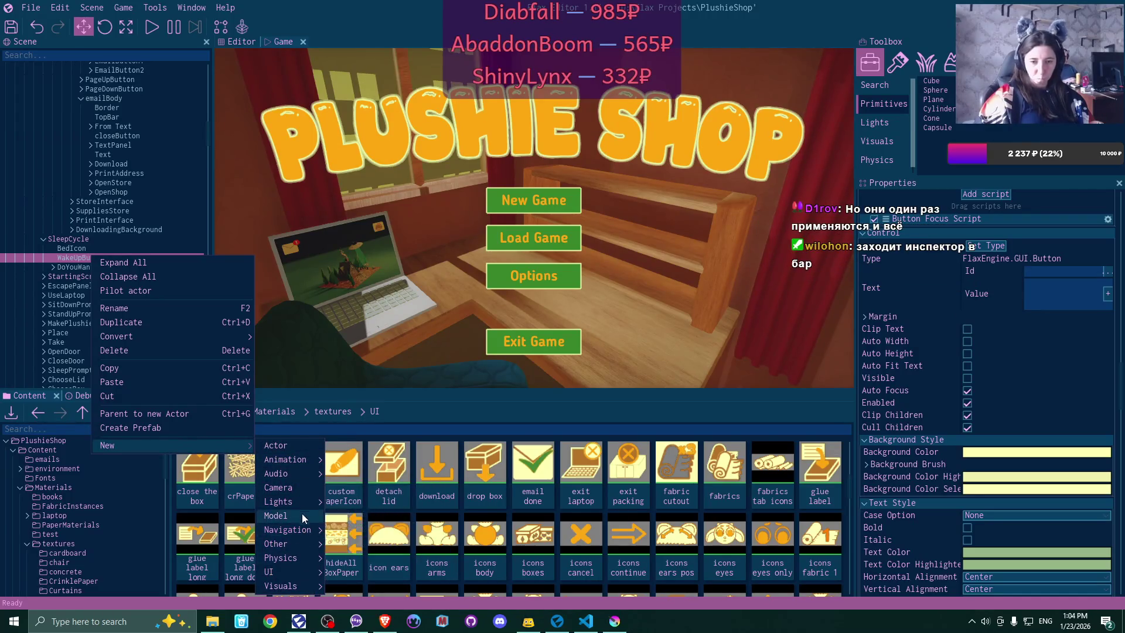
{"action": "mouse_move", "coordinate": [308, 571]}
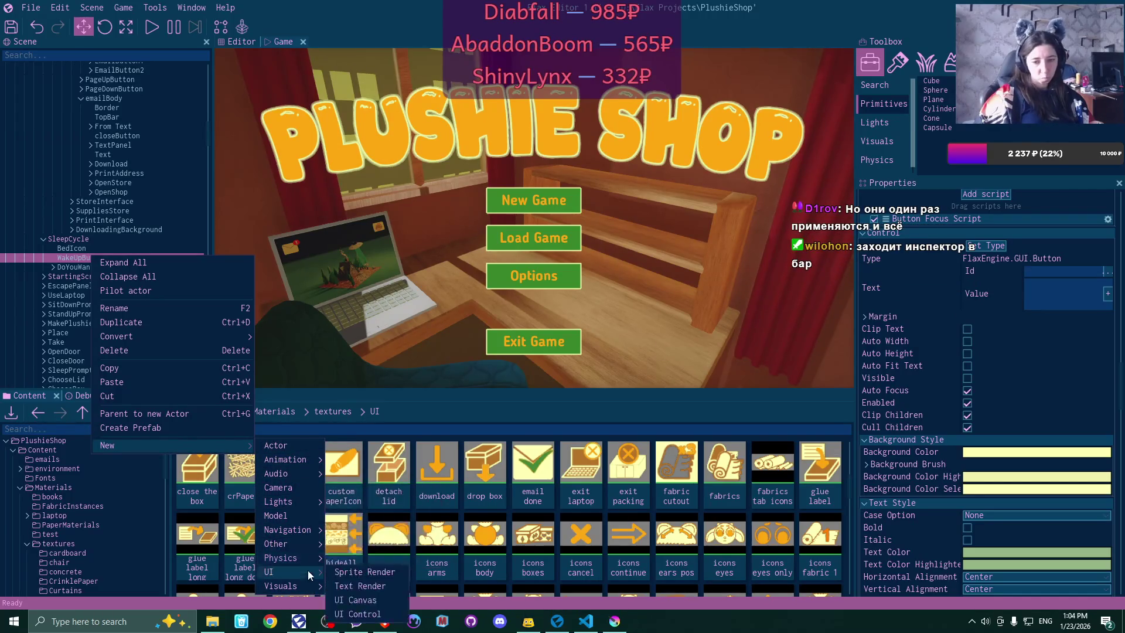
{"action": "left_click", "coordinate": [364, 614]}
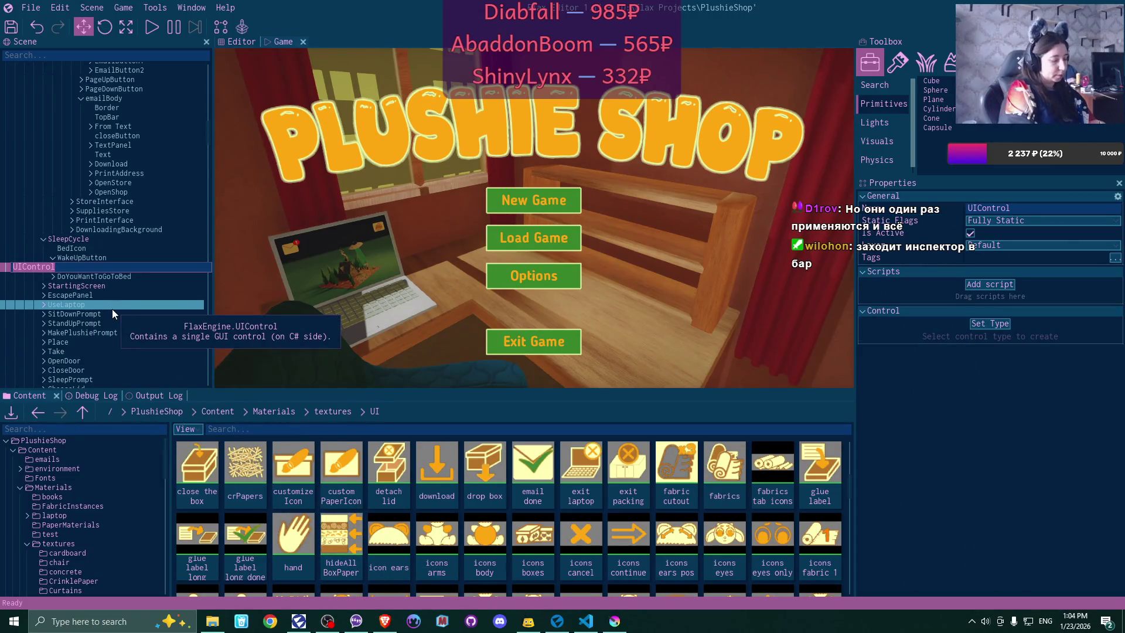
{"action": "type", "text": "alarm"}
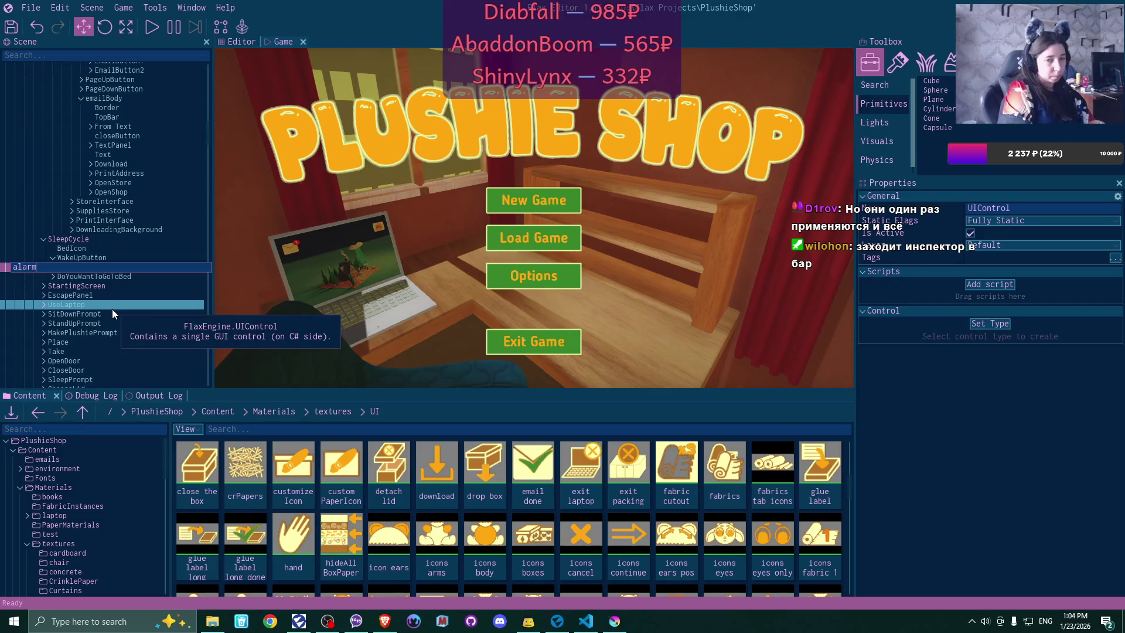
{"action": "type", "text": " clock"}
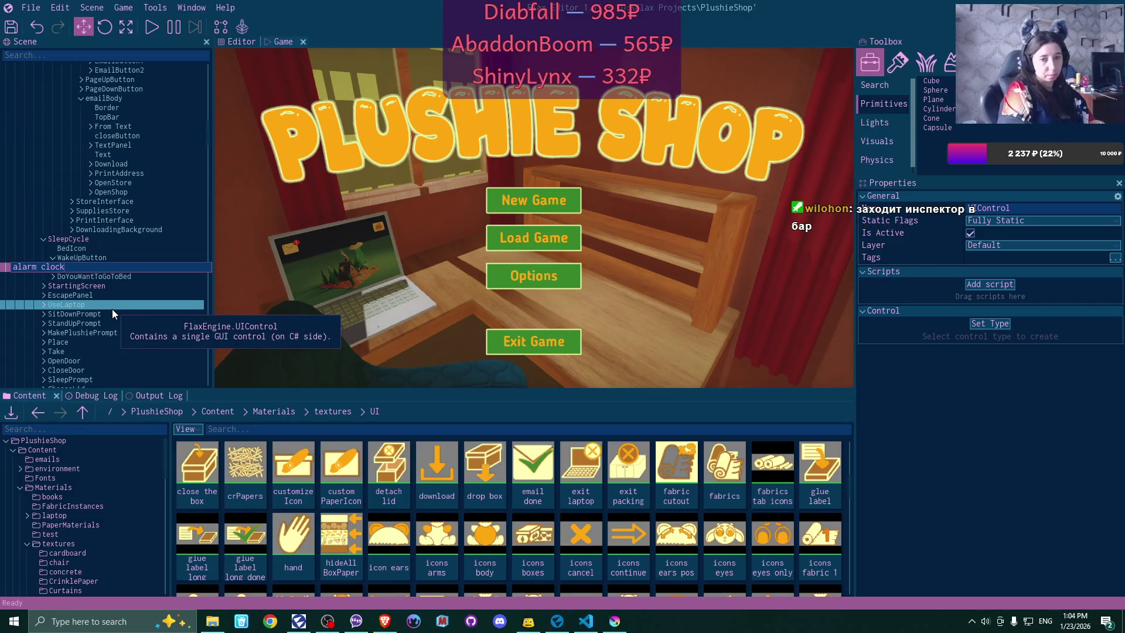
{"action": "key", "text": "Return"}
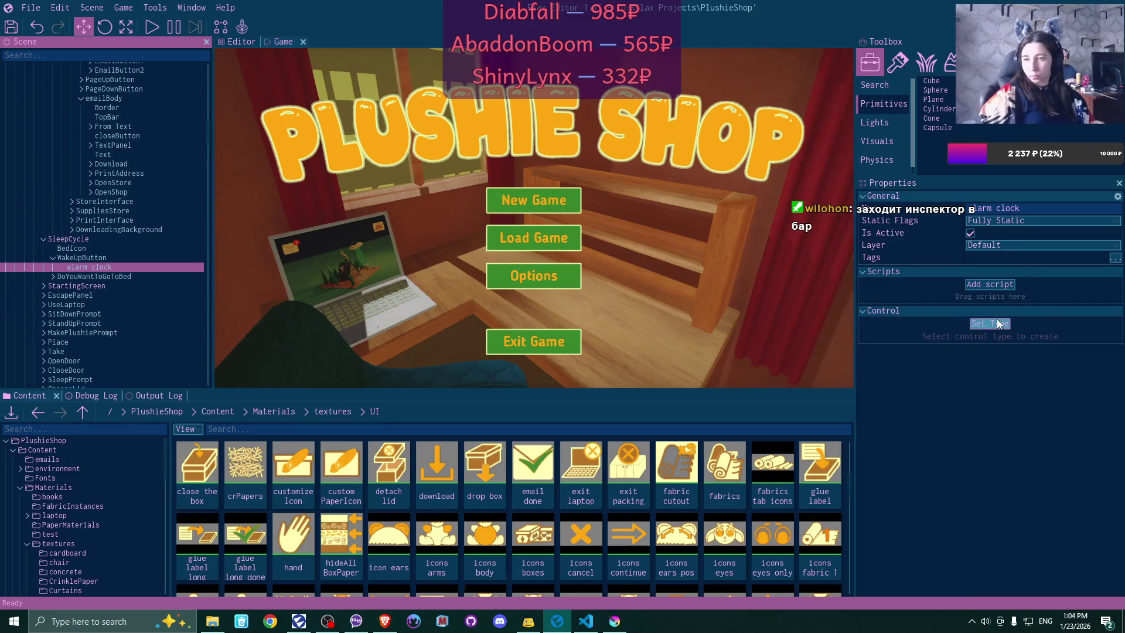
{"action": "left_click", "coordinate": [999, 324]}
{"action": "left_click", "coordinate": [966, 435]}
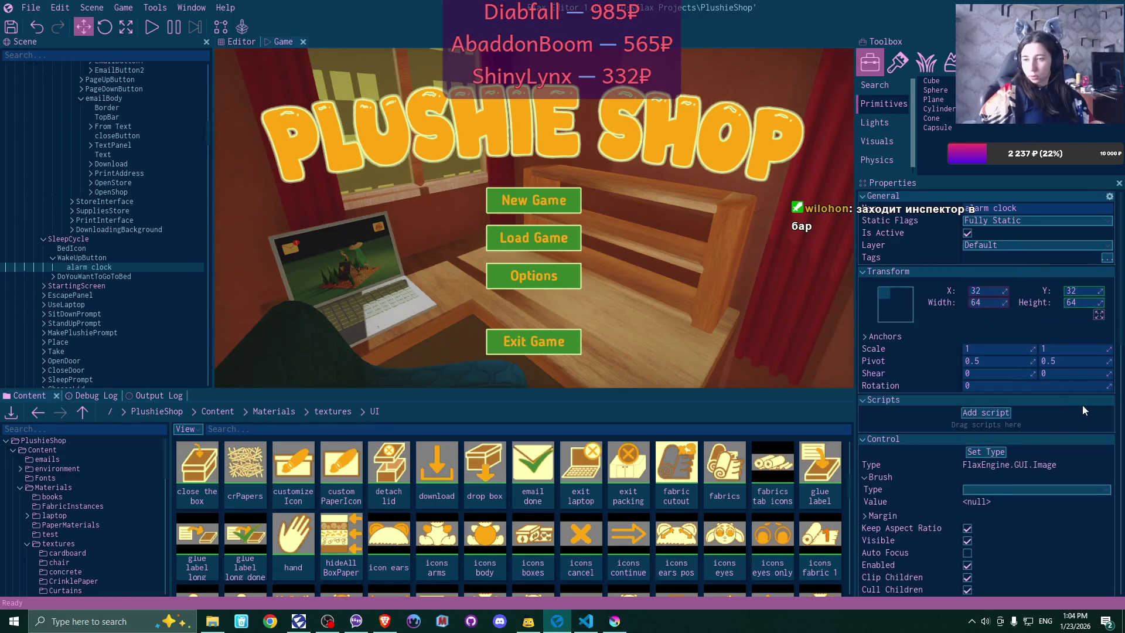
- Anchor the image to stretch across the button, with Right and Bottom set to 0
{"action": "left_click", "coordinate": [909, 312]}
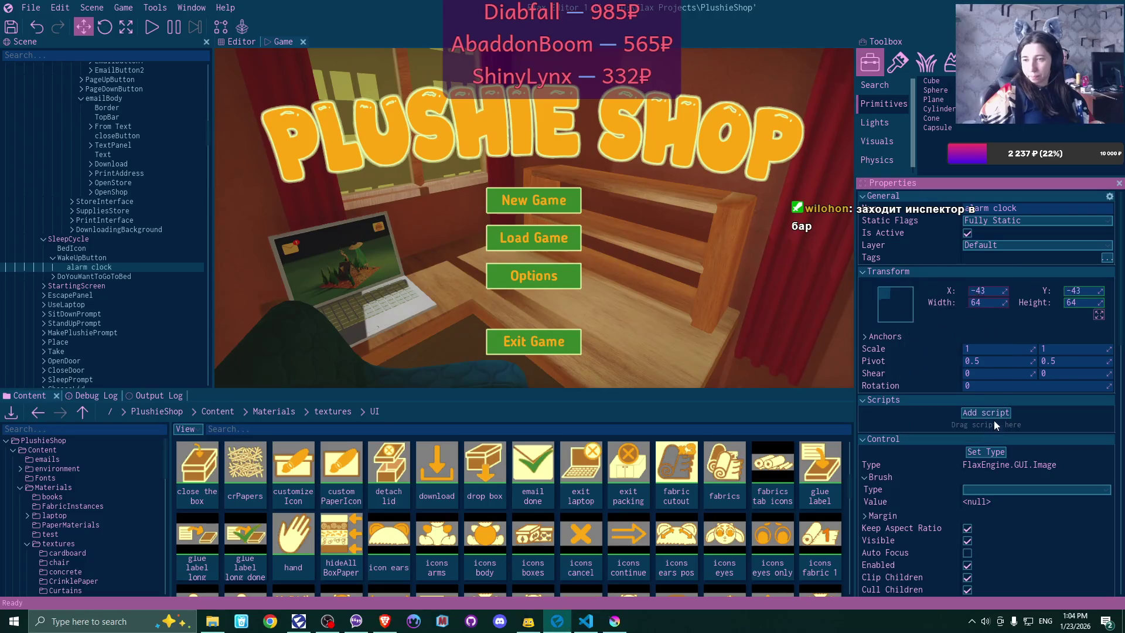
{"action": "left_click", "coordinate": [994, 423]}
{"action": "type", "text": "0"}
{"action": "key", "text": "Tab"}
{"action": "type", "text": "0"}
{"action": "scroll", "coordinate": [962, 421], "scroll_direction": "down", "scroll_amount": 3}
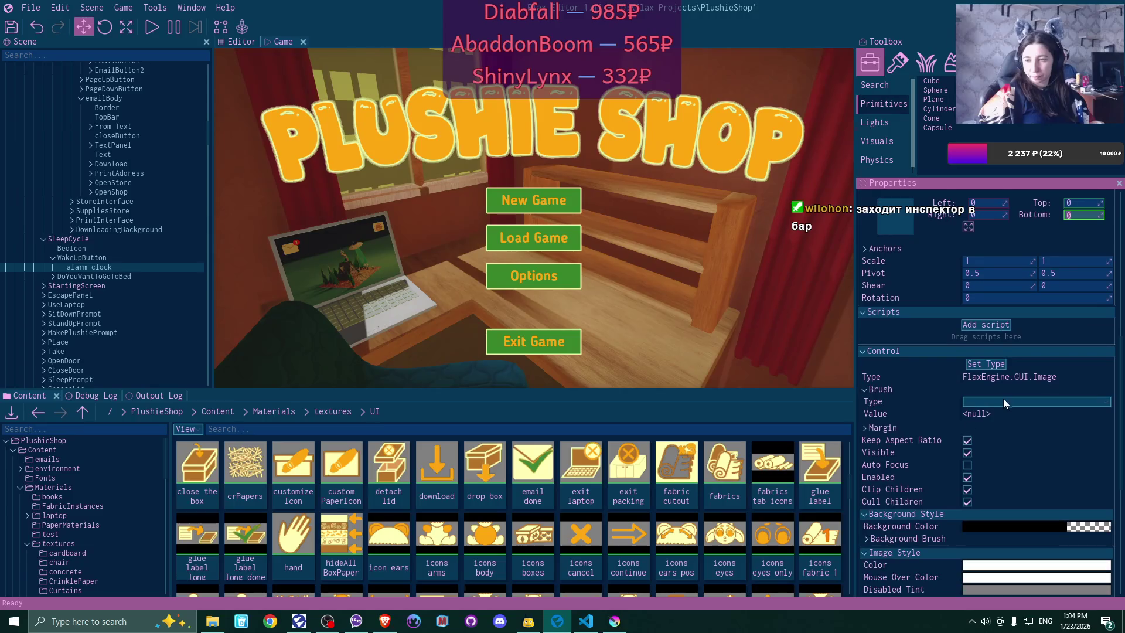
- Set the Brush Type to Texture and assign the alarm clock texture to it
{"action": "left_click", "coordinate": [1013, 402]}
{"action": "left_click", "coordinate": [1017, 428]}
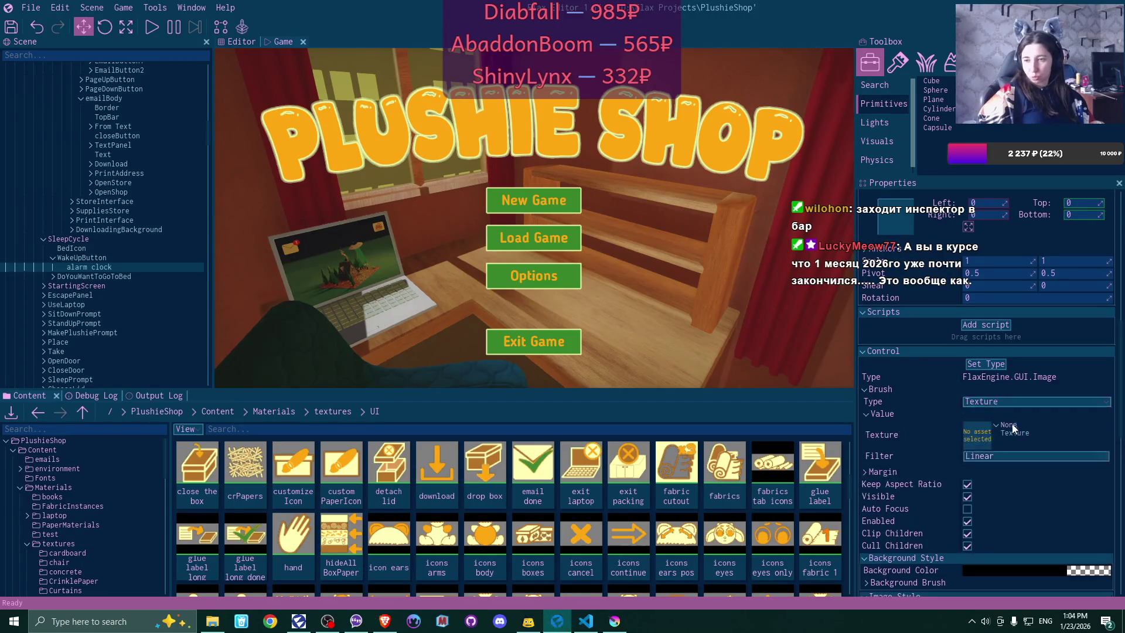
{"action": "scroll", "coordinate": [736, 477], "scroll_direction": "down", "scroll_amount": 2}
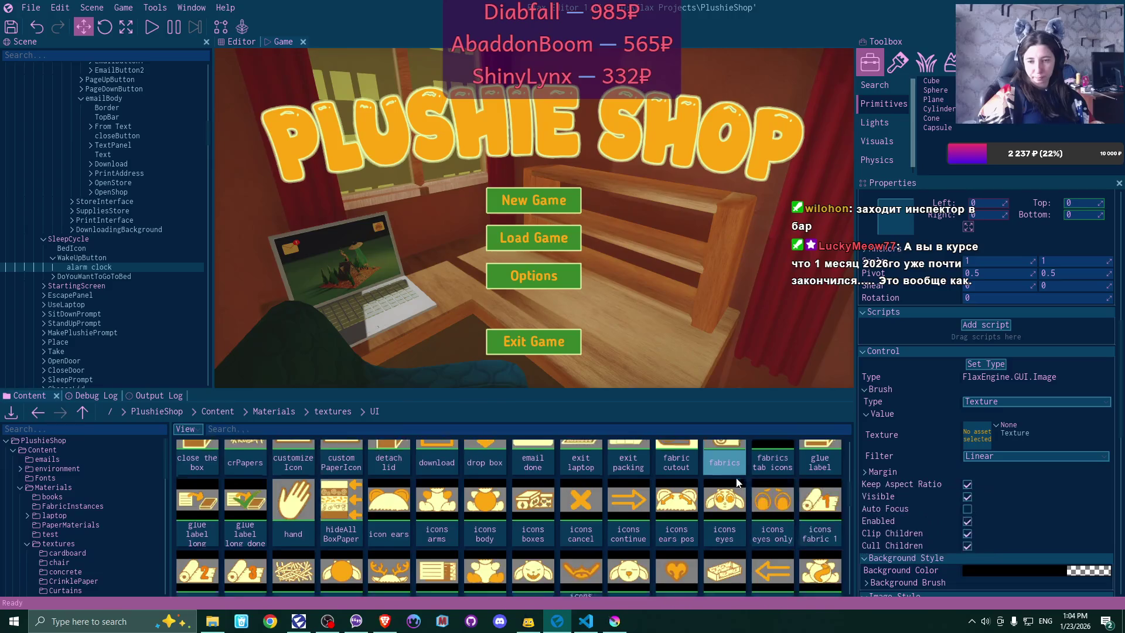
{"action": "scroll", "coordinate": [737, 481], "scroll_direction": "up", "scroll_amount": 5}
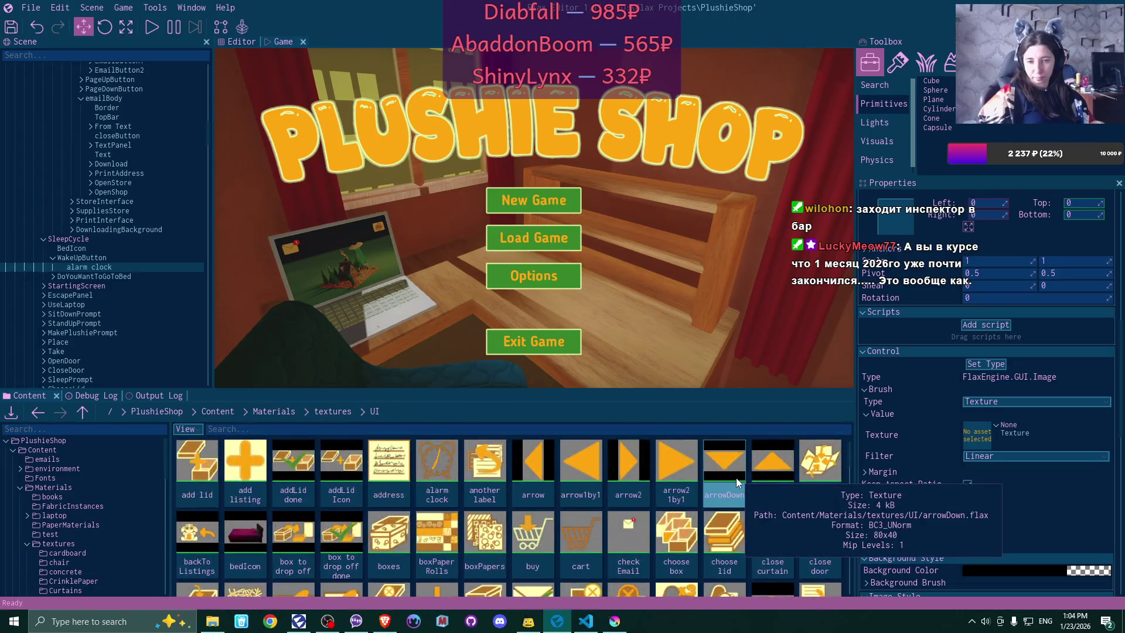
{"action": "mouse_move", "coordinate": [431, 460]}
{"action": "left_mouse_down"}
{"action": "mouse_move", "coordinate": [680, 521]}
{"action": "mouse_move", "coordinate": [1000, 433]}
{"action": "left_mouse_up"}
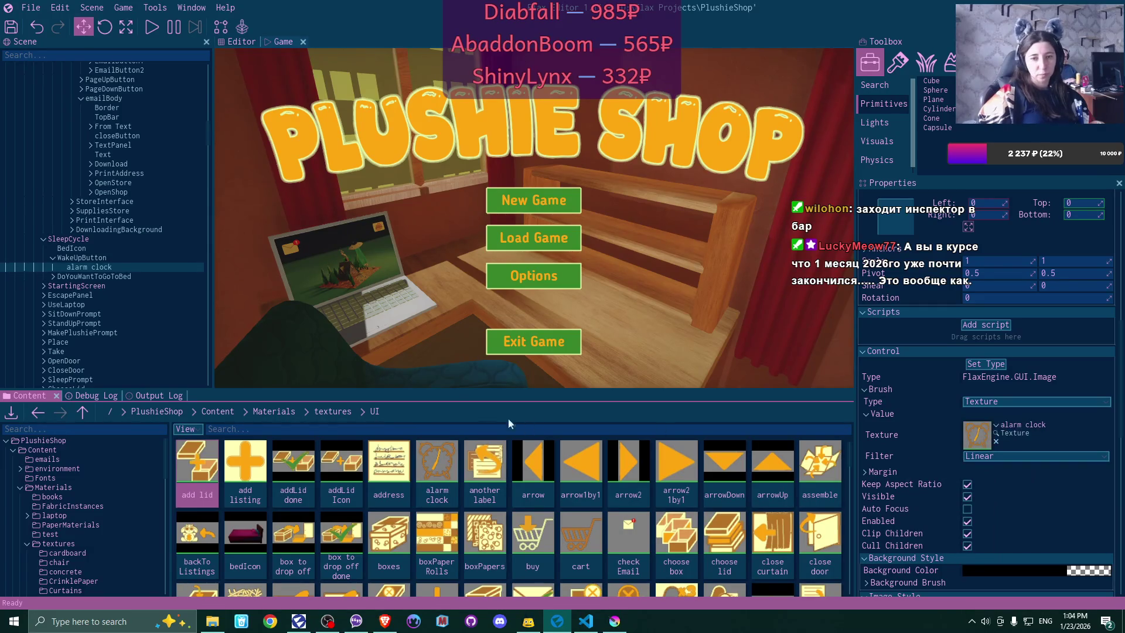
{"action": "left_click", "coordinate": [102, 239]}
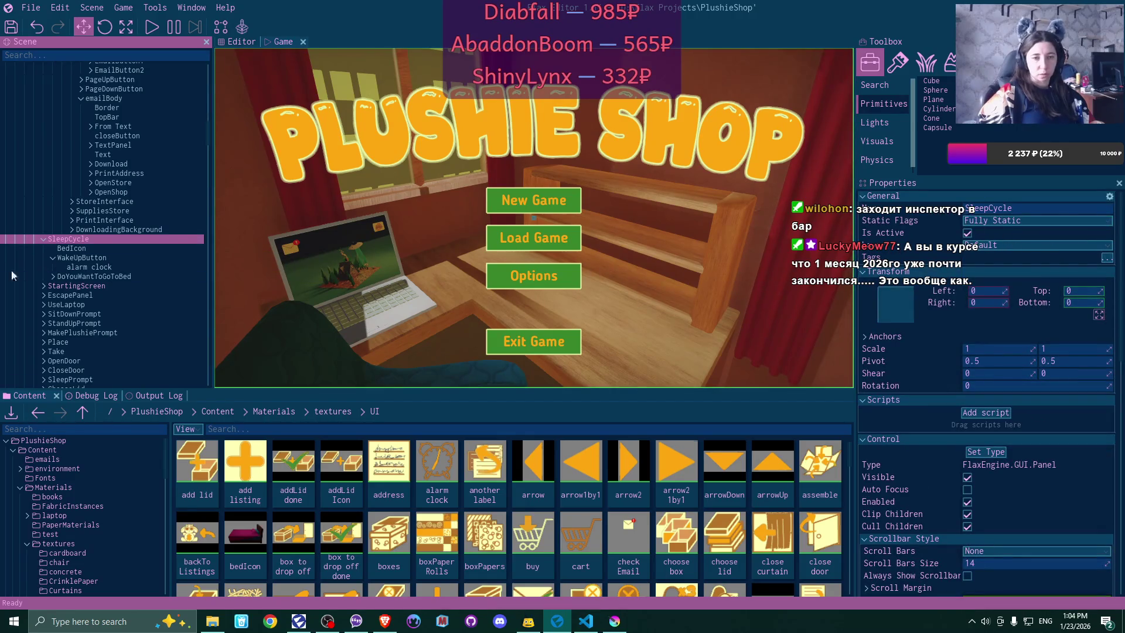
- Tick Is Active on WakeUpButton to preview its alarm clock icon in the game view
{"action": "left_click", "coordinate": [119, 258]}
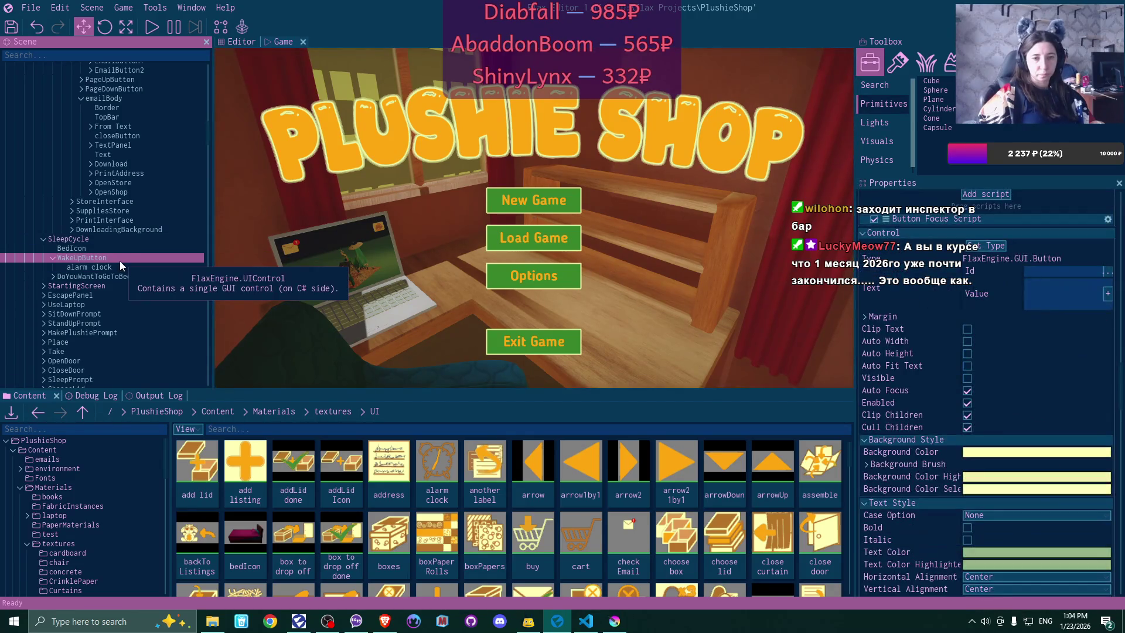
{"action": "scroll", "coordinate": [1040, 293], "scroll_direction": "up", "scroll_amount": 5}
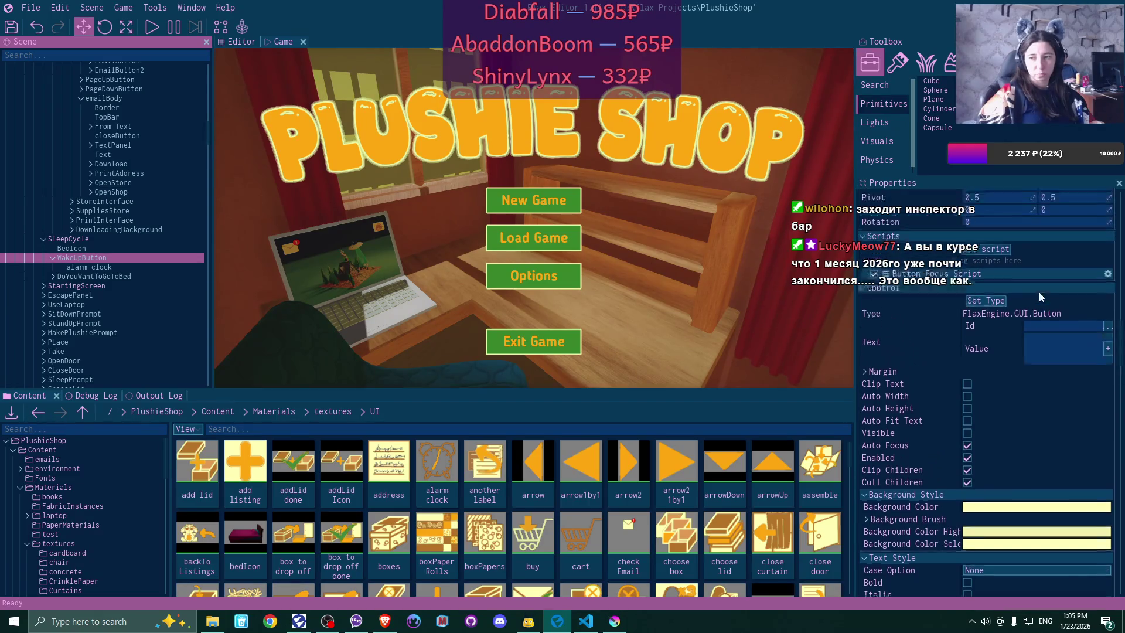
{"action": "scroll", "coordinate": [1040, 296], "scroll_direction": "up", "scroll_amount": 3}
{"action": "left_click", "coordinate": [967, 233]}
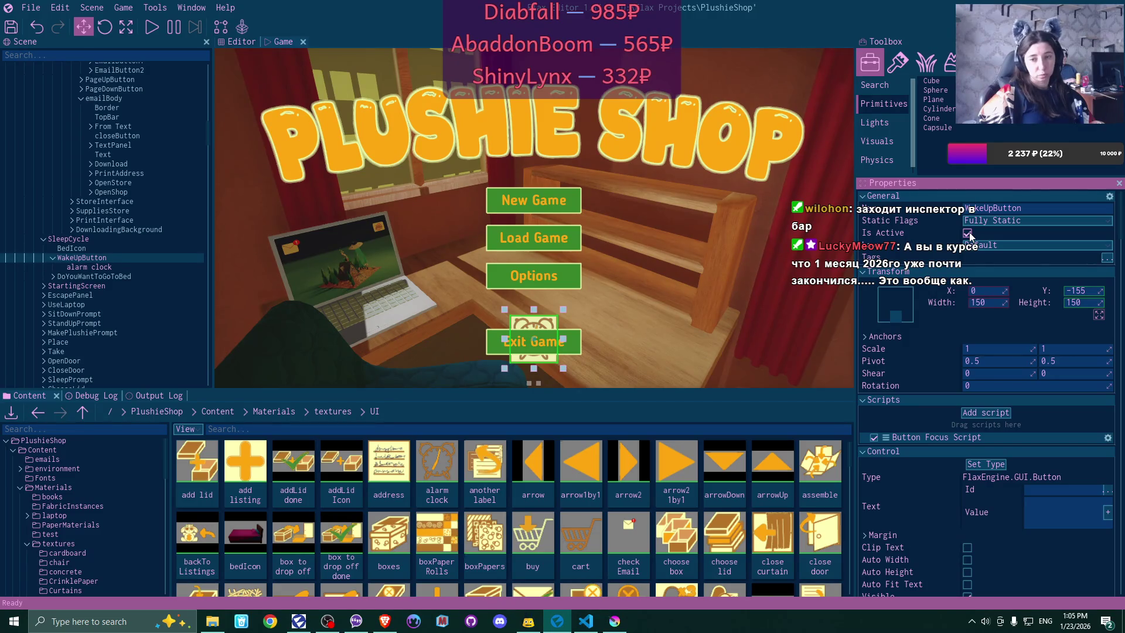
- Untick Is Active on WakeUpButton again and save all project changes
{"action": "left_click", "coordinate": [113, 276]}
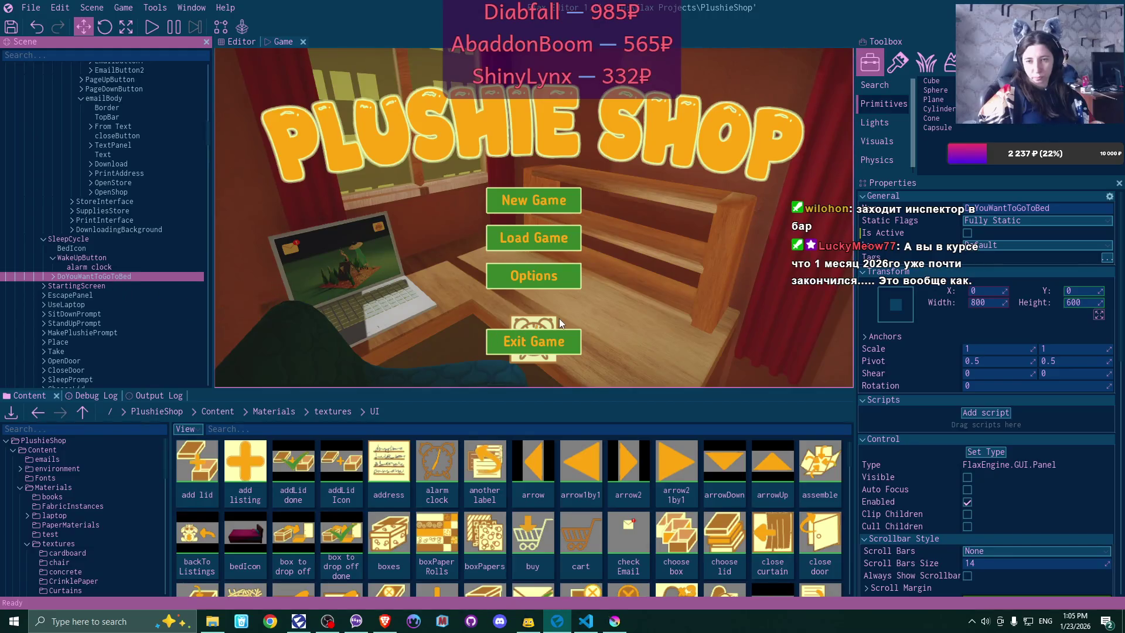
{"action": "left_click", "coordinate": [94, 258]}
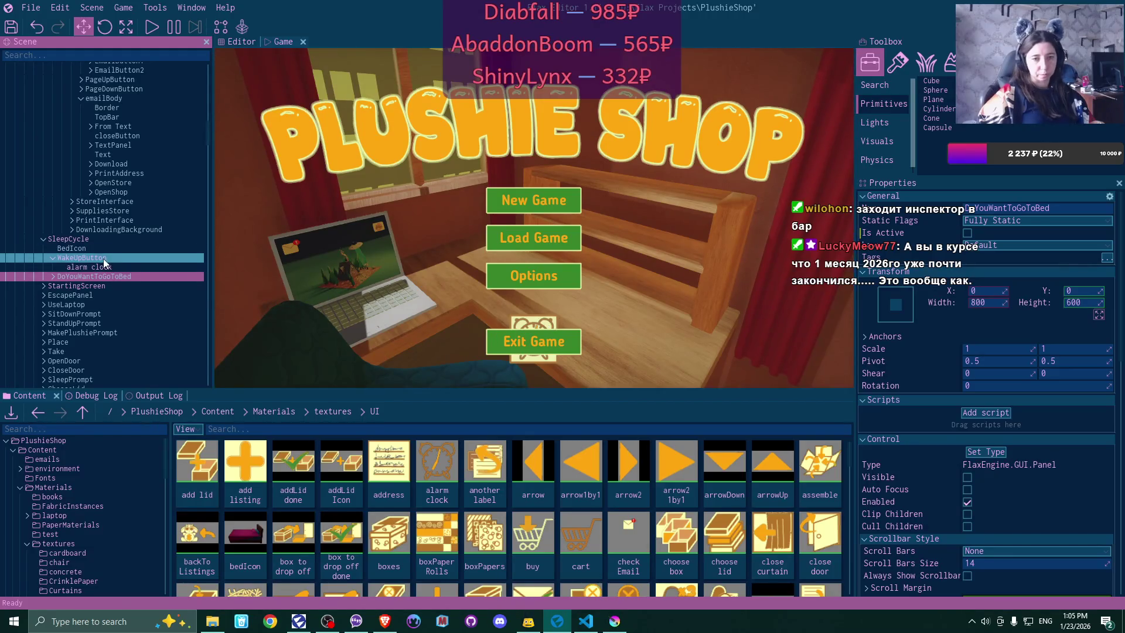
{"action": "left_click", "coordinate": [968, 233]}
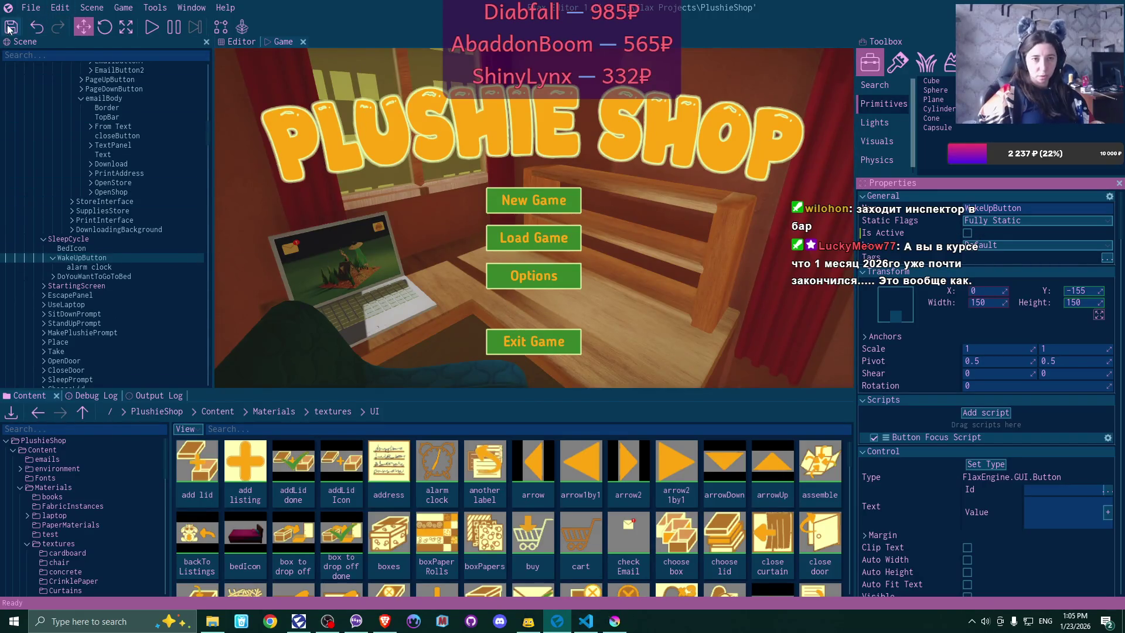
{"action": "left_click", "coordinate": [8, 30]}
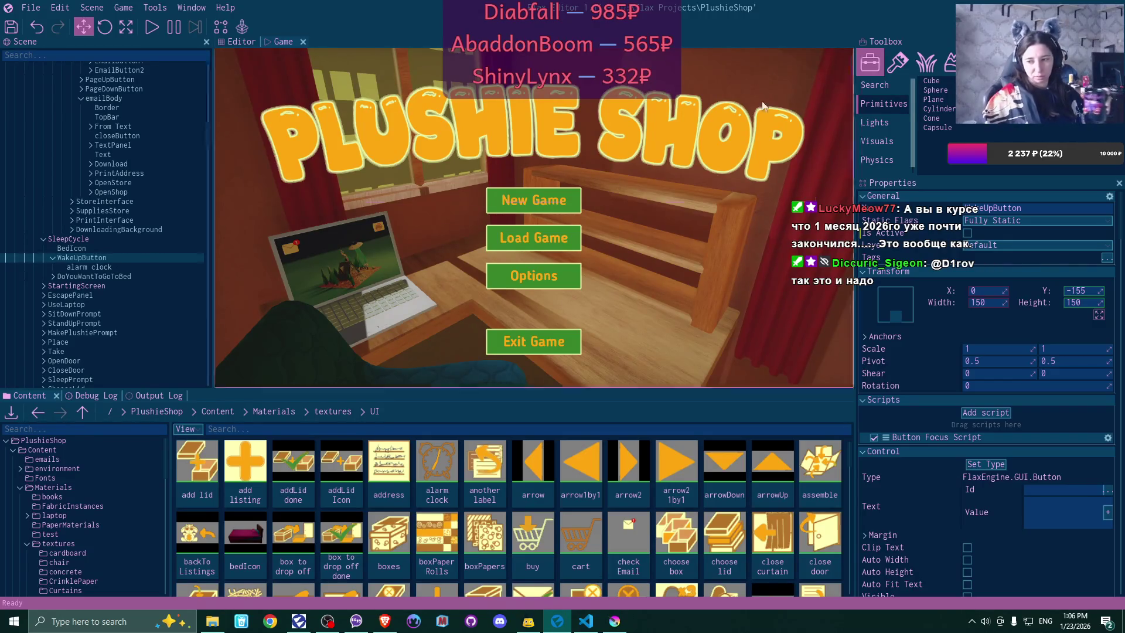
{"action": "left_click", "coordinate": [1075, 621]}
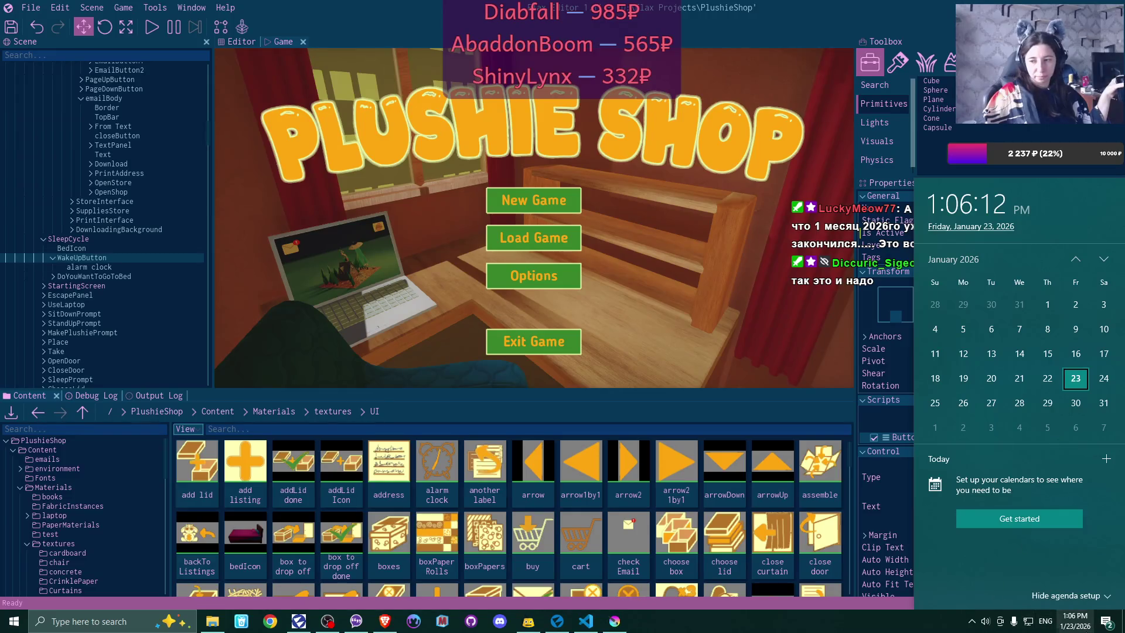
{"action": "left_click", "coordinate": [1090, 628]}
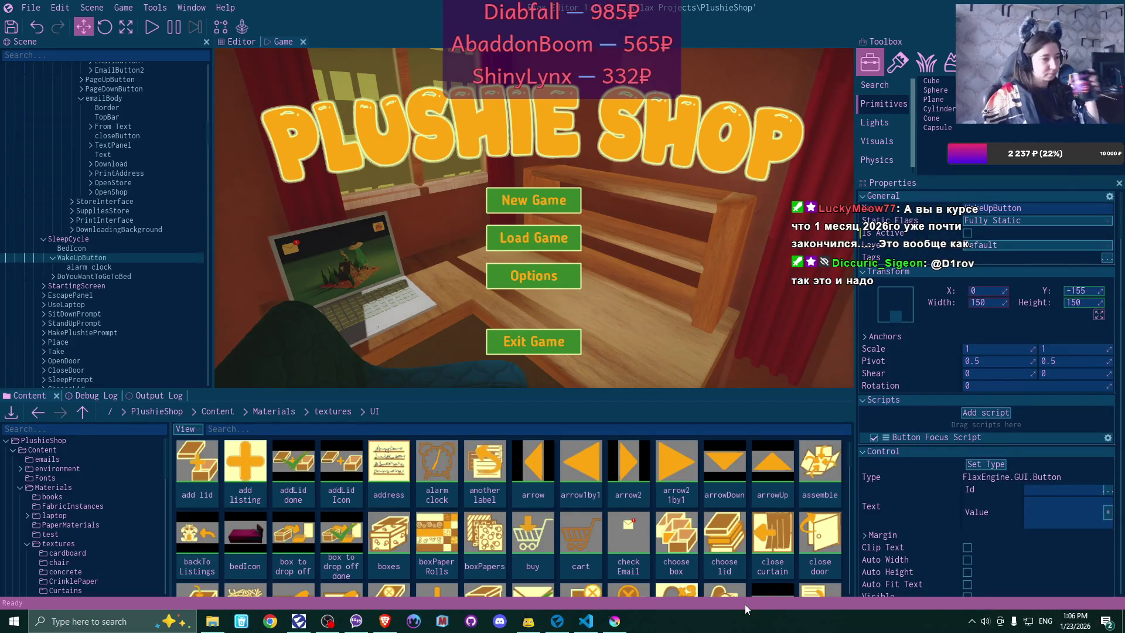
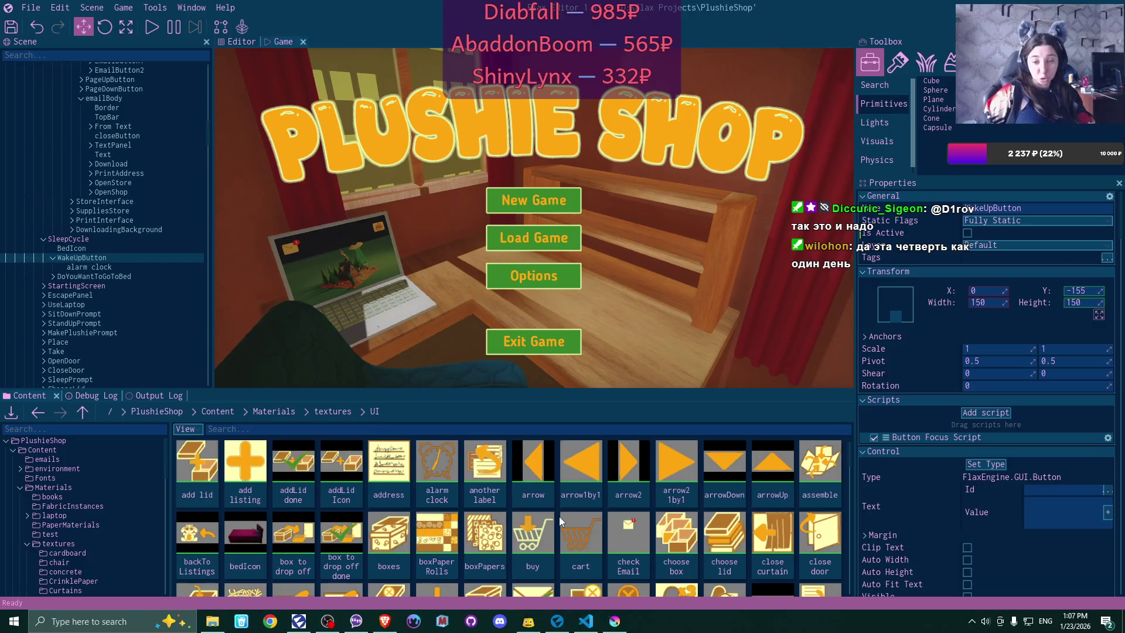
- Switch from the Flax Editor to SetDefaultGameState.cs, open in Visual Studio Code
{"action": "left_click", "coordinate": [585, 621]}
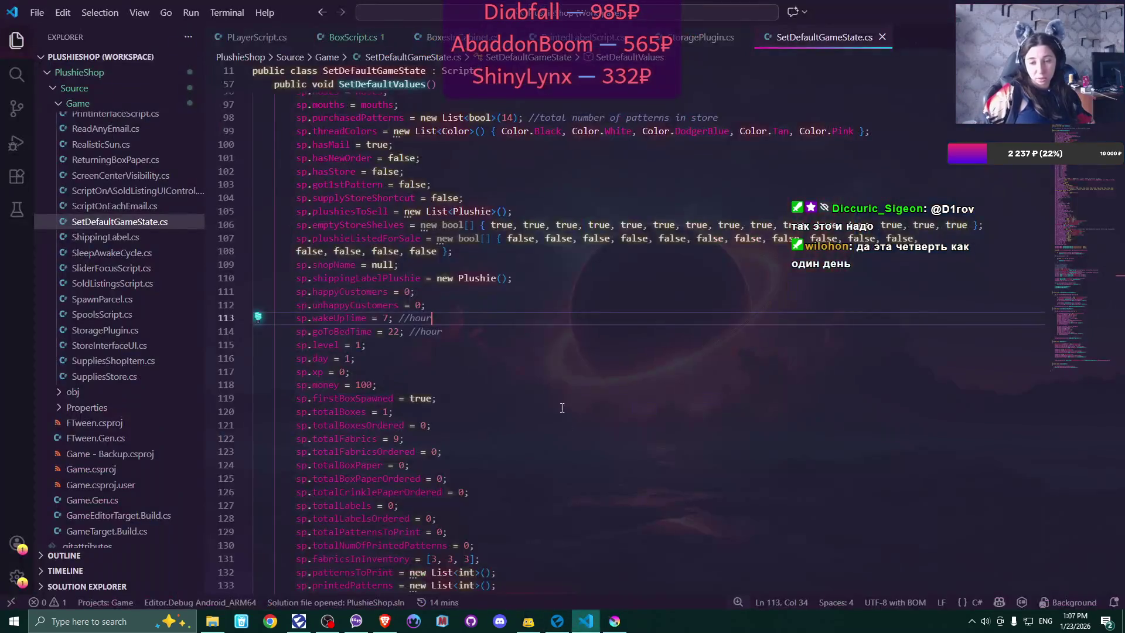
- Close the SetDefaultGameState.cs tab, leaving StoragePlugin.cs in view, and scroll the Explorer list
{"action": "left_click", "coordinate": [882, 37]}
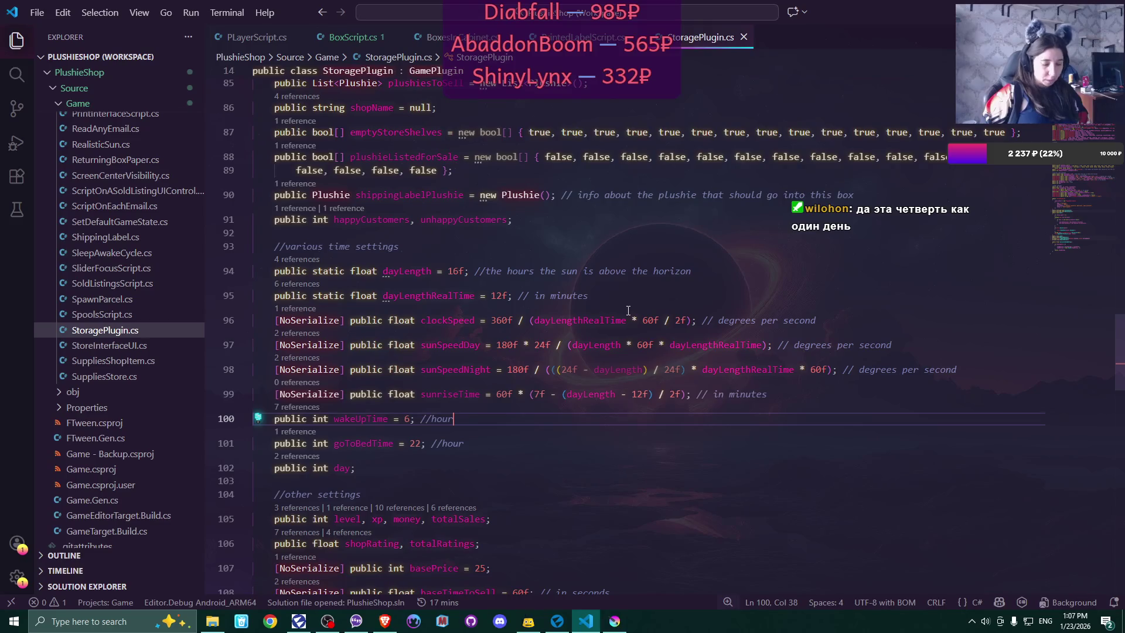
{"action": "scroll", "coordinate": [150, 366], "scroll_direction": "up", "scroll_amount": 2}
{"action": "scroll", "coordinate": [149, 367], "scroll_direction": "up", "scroll_amount": 10}
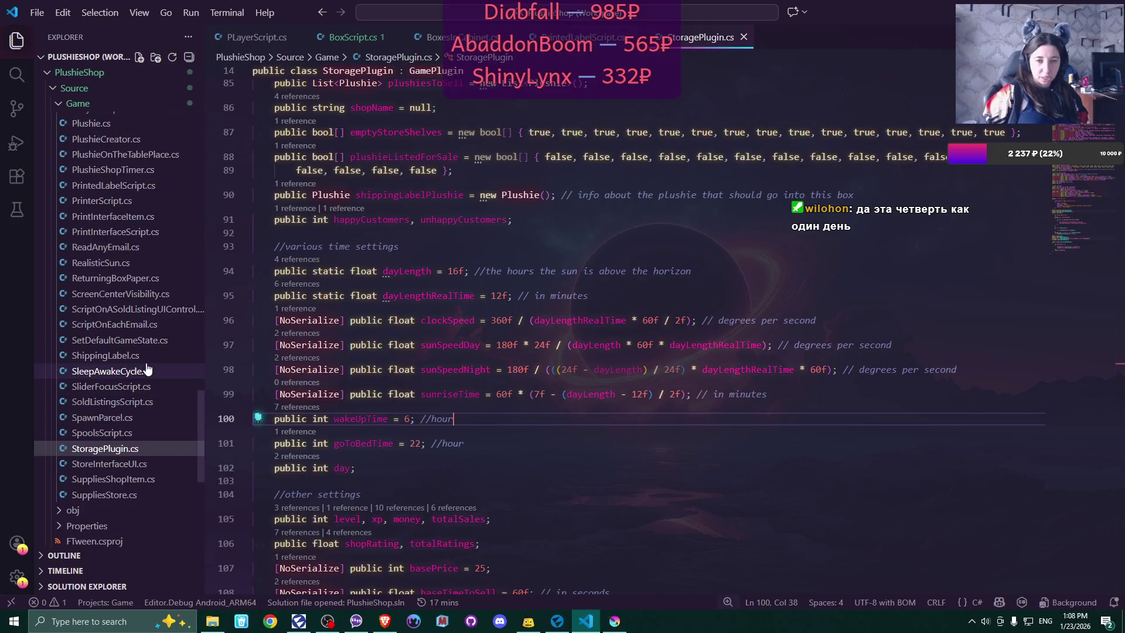
{"action": "scroll", "coordinate": [148, 368], "scroll_direction": "up", "scroll_amount": 2}
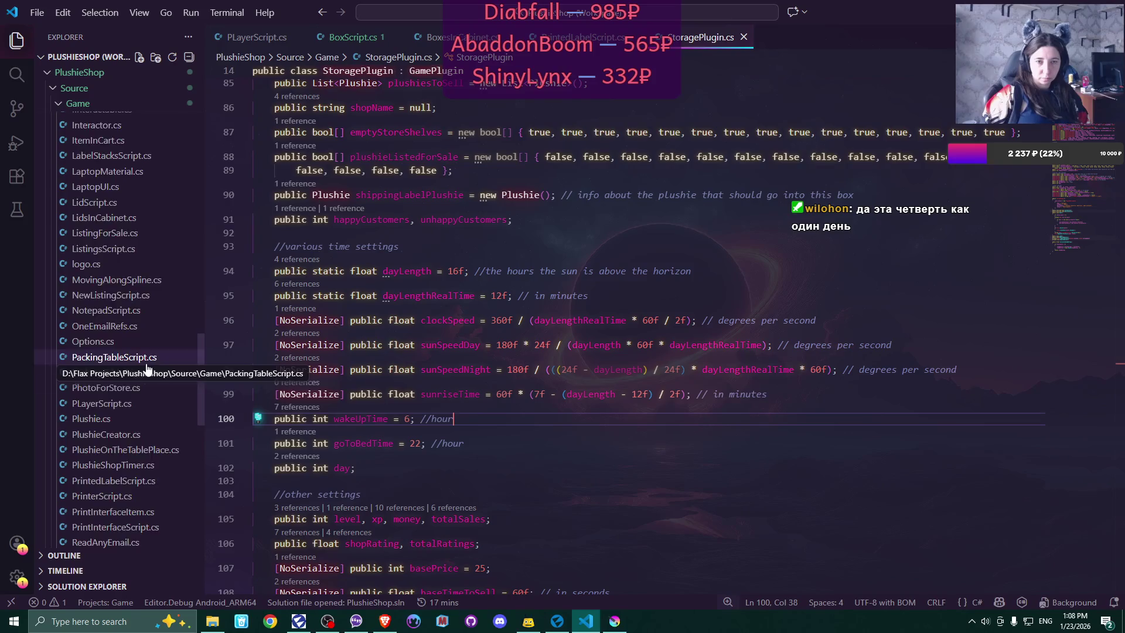
{"action": "scroll", "coordinate": [147, 368], "scroll_direction": "up", "scroll_amount": 14}
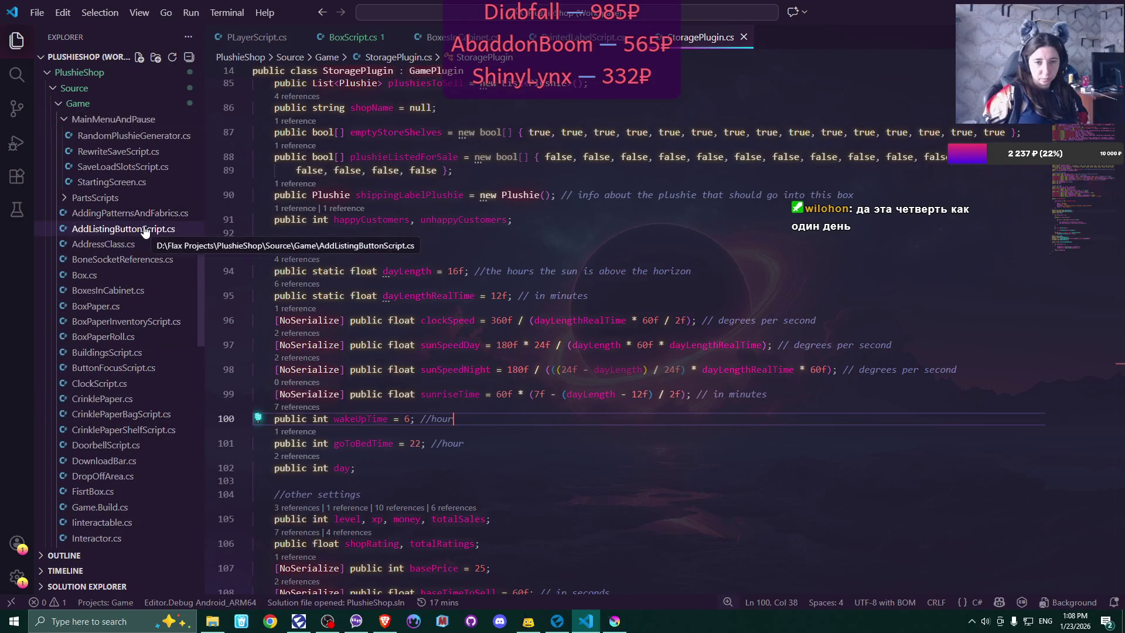
{"action": "scroll", "coordinate": [147, 331], "scroll_direction": "down", "scroll_amount": 1}
{"action": "scroll", "coordinate": [146, 331], "scroll_direction": "down", "scroll_amount": 10}
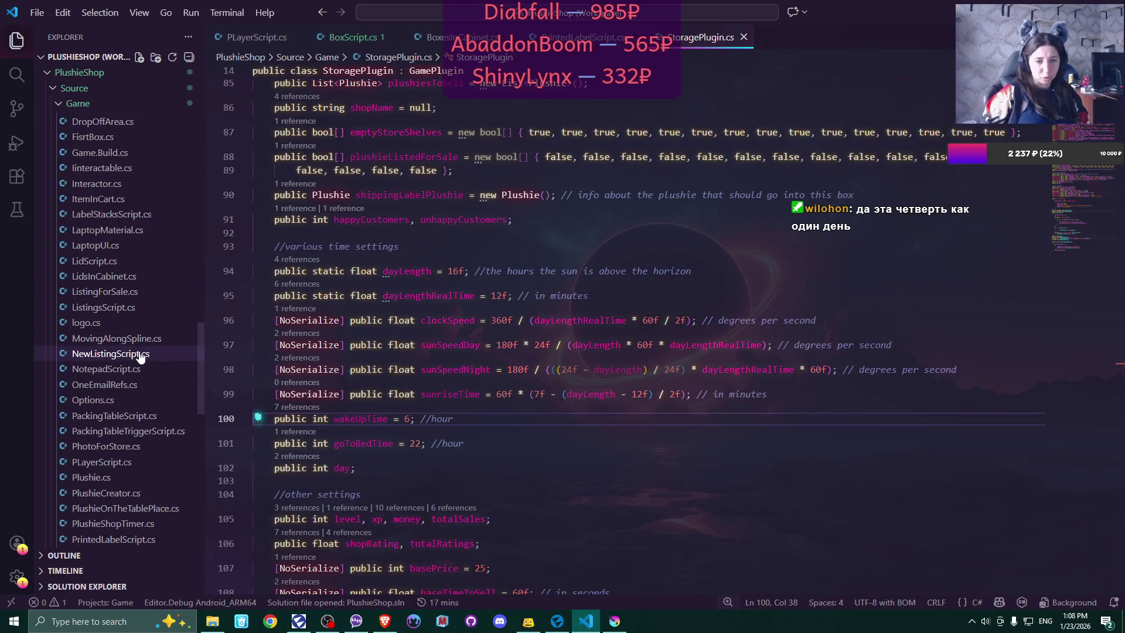
- Open NewListingScript.cs and read through its UpdatePreview and CreateNewListing methods
{"action": "left_click", "coordinate": [141, 354]}
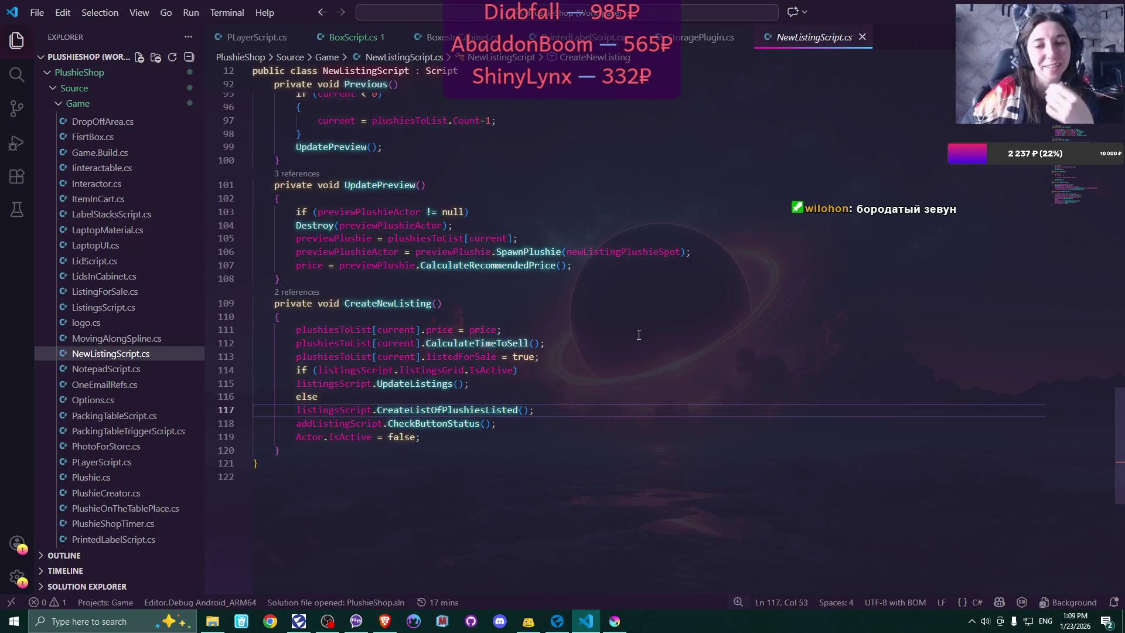
{"action": "scroll", "coordinate": [638, 335], "scroll_direction": "up", "scroll_amount": 2}
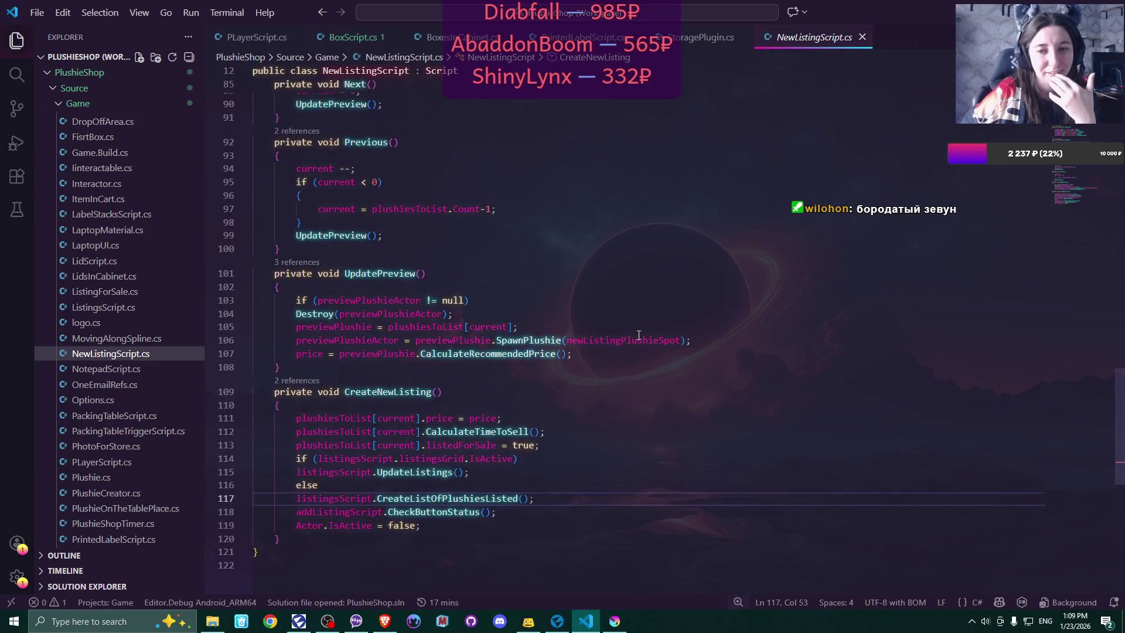
{"action": "scroll", "coordinate": [639, 335], "scroll_direction": "up", "scroll_amount": 1}
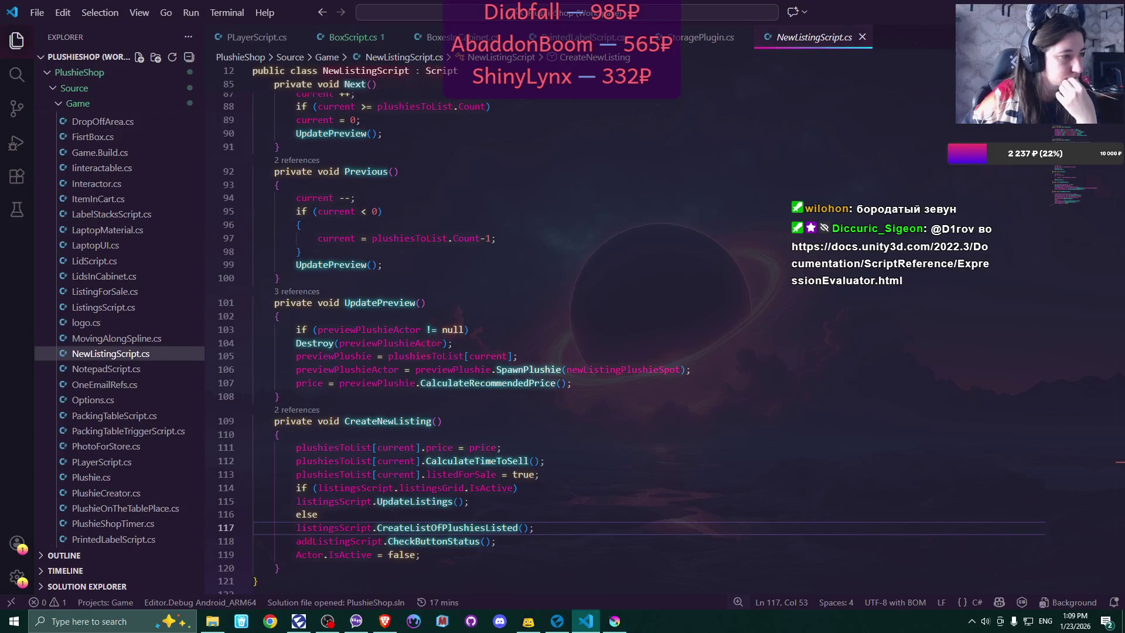
{"action": "key", "text": "alt+Tab"}
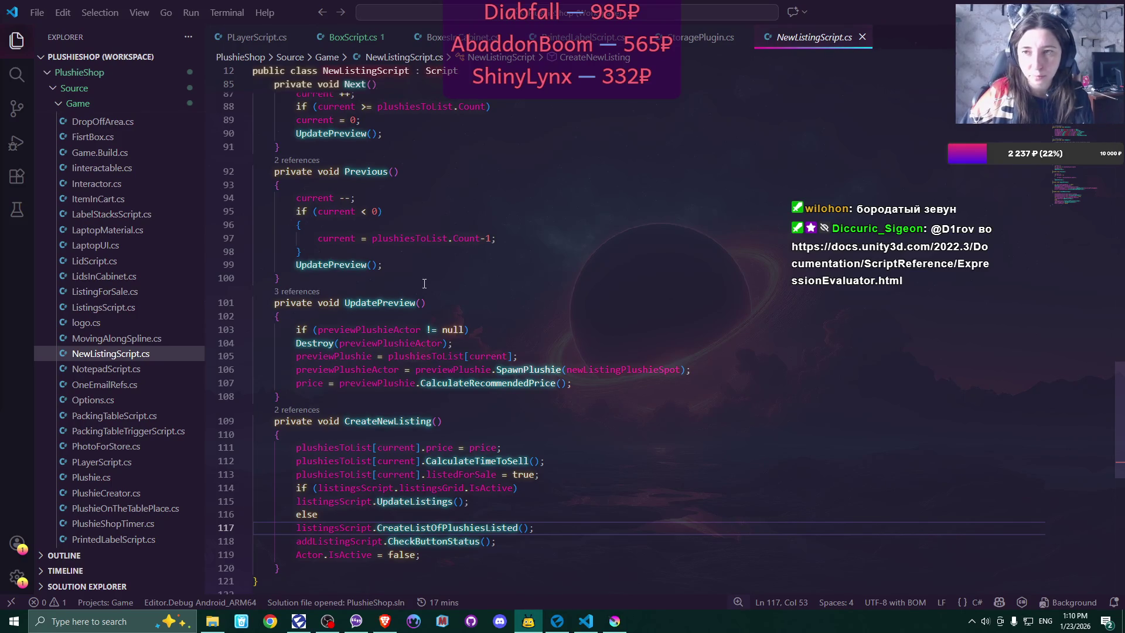
{"action": "scroll", "coordinate": [296, 260], "scroll_direction": "up", "scroll_amount": 5}
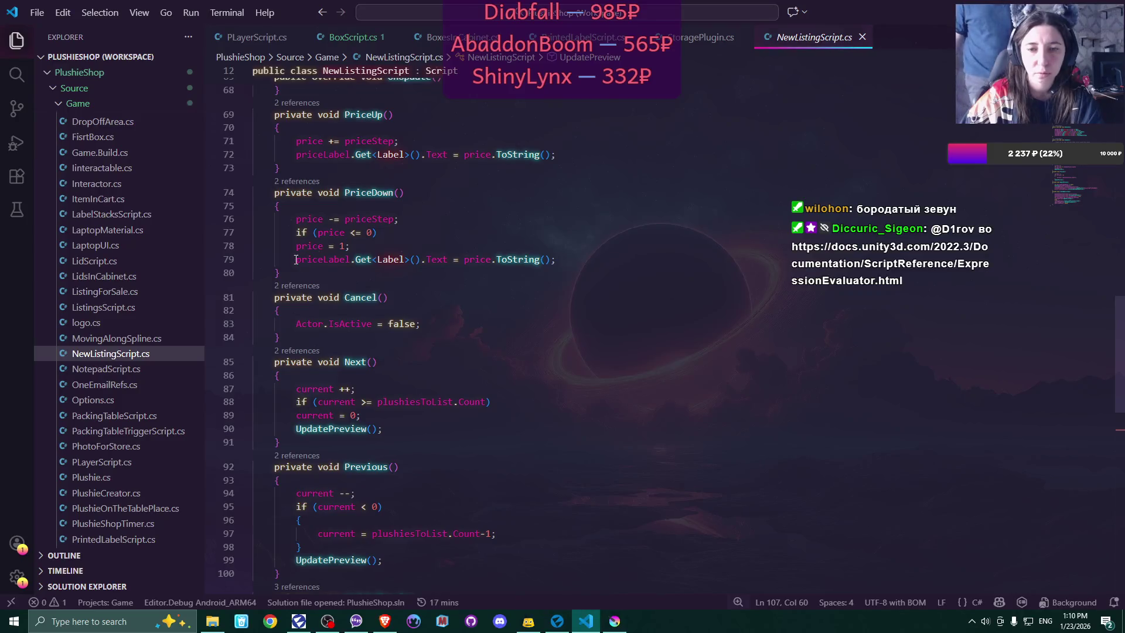
- Select PriceDown's priceLabel.Get<Label>().Text = price.ToString(); statement and place the cursor at line 107's end
{"action": "left_click_drag", "start_coordinate": [295, 260], "coordinate": [560, 260]}
{"action": "key", "text": "ctrl+c"}
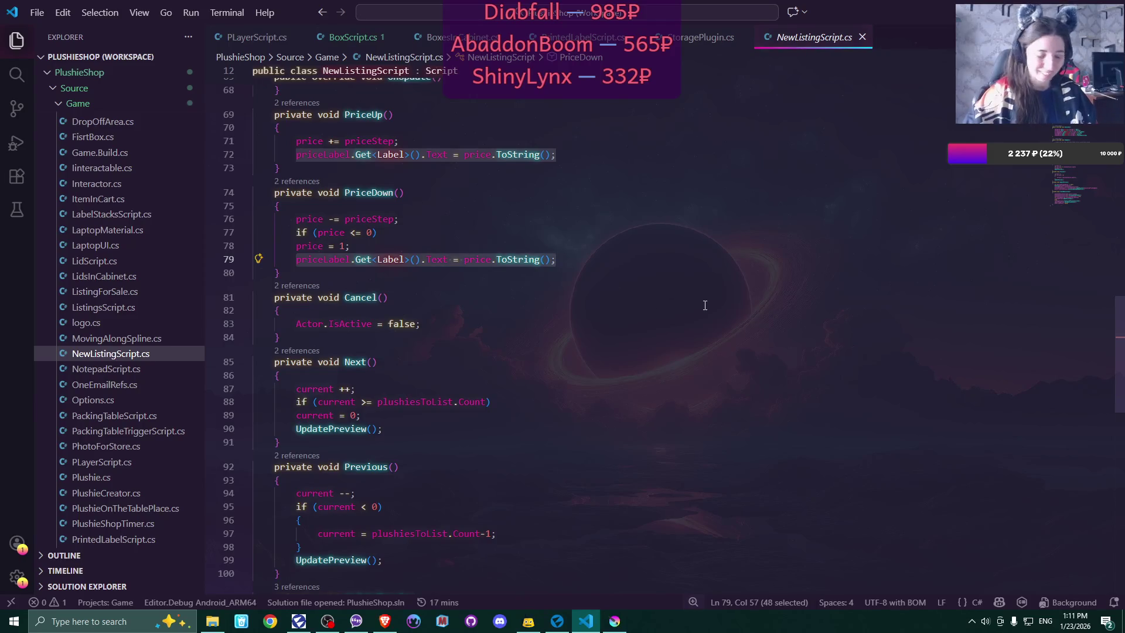
{"action": "scroll", "coordinate": [568, 315], "scroll_direction": "down", "scroll_amount": 6}
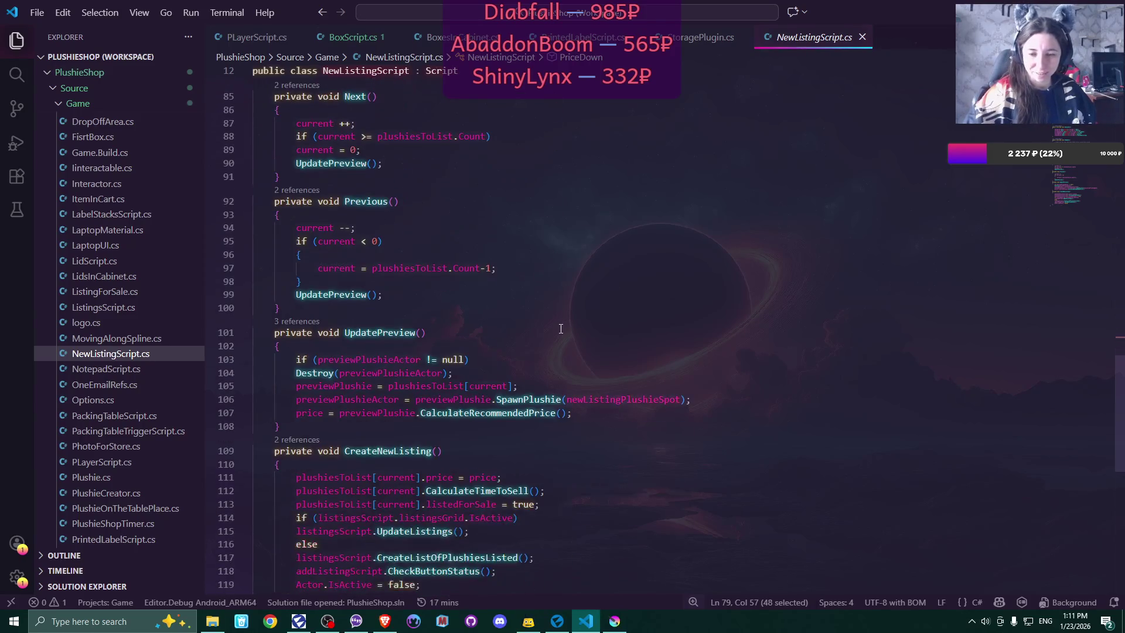
{"action": "left_click", "coordinate": [580, 413]}
- Paste the price label update into UpdatePreview, save NewListingScript.cs, and close it
{"action": "key", "text": "Return"}
{"action": "key", "text": "ctrl+v"}
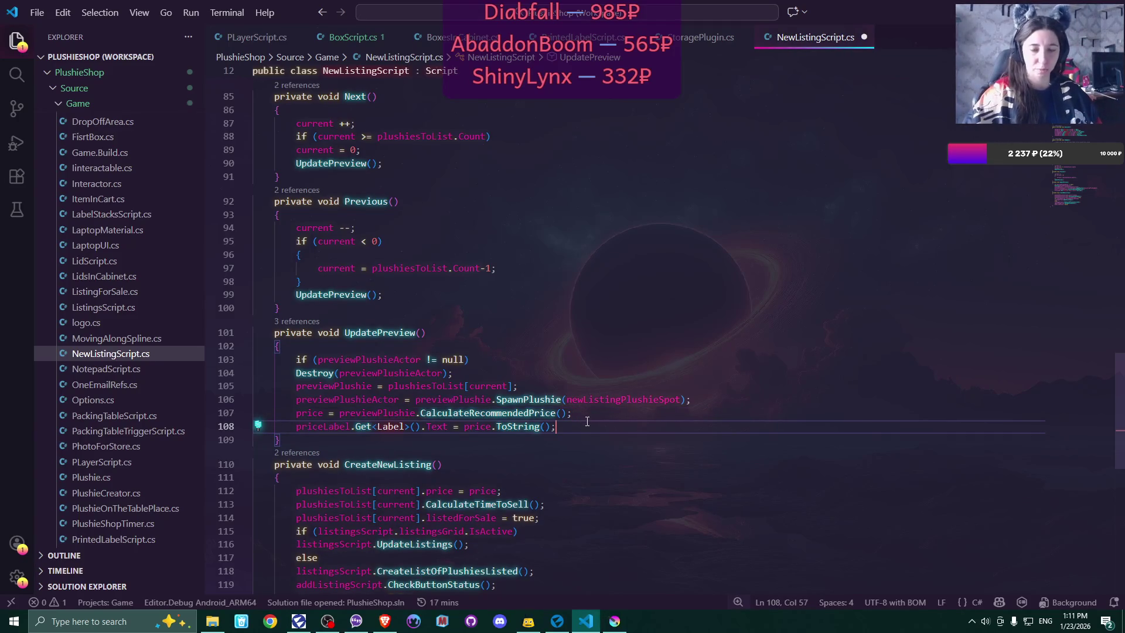
{"action": "scroll", "coordinate": [585, 418], "scroll_direction": "up", "scroll_amount": 6}
{"action": "key", "text": "ctrl+s"}
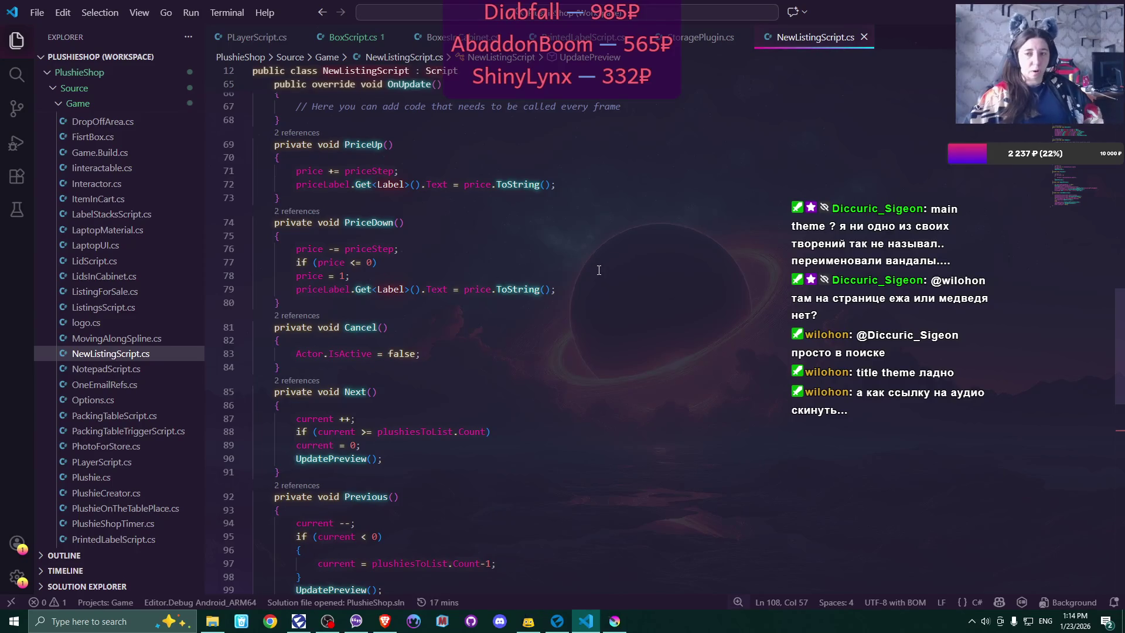
{"action": "left_click", "coordinate": [864, 37]}
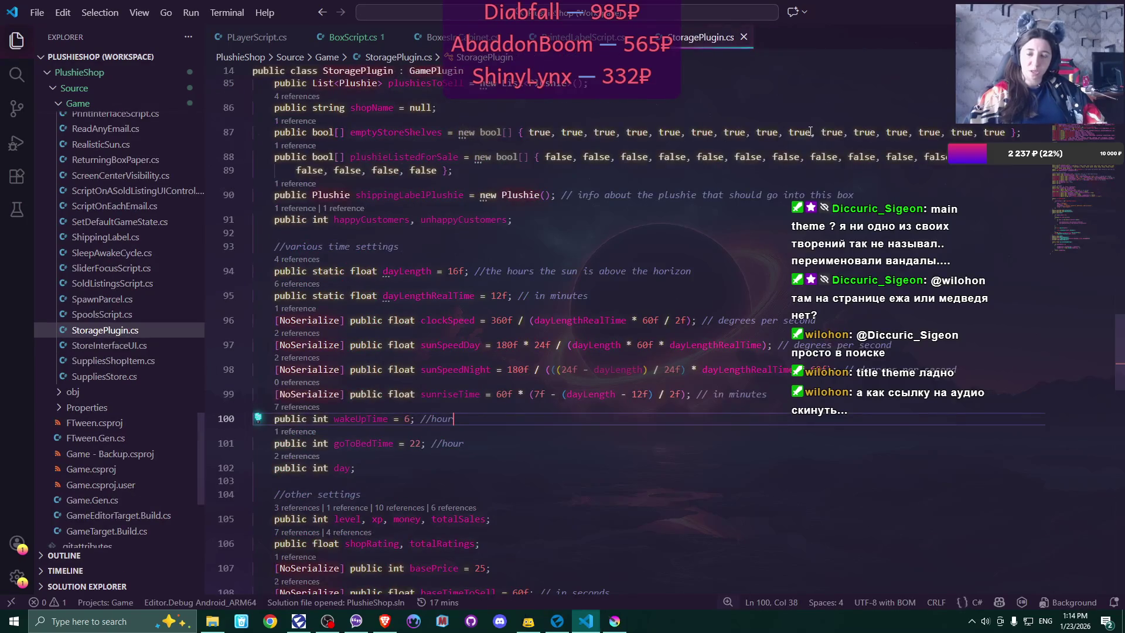
- Close the StoragePlugin.cs, PaintedLabelScript.cs and BoxesInCabinet.cs files
{"action": "left_click", "coordinate": [743, 37]}
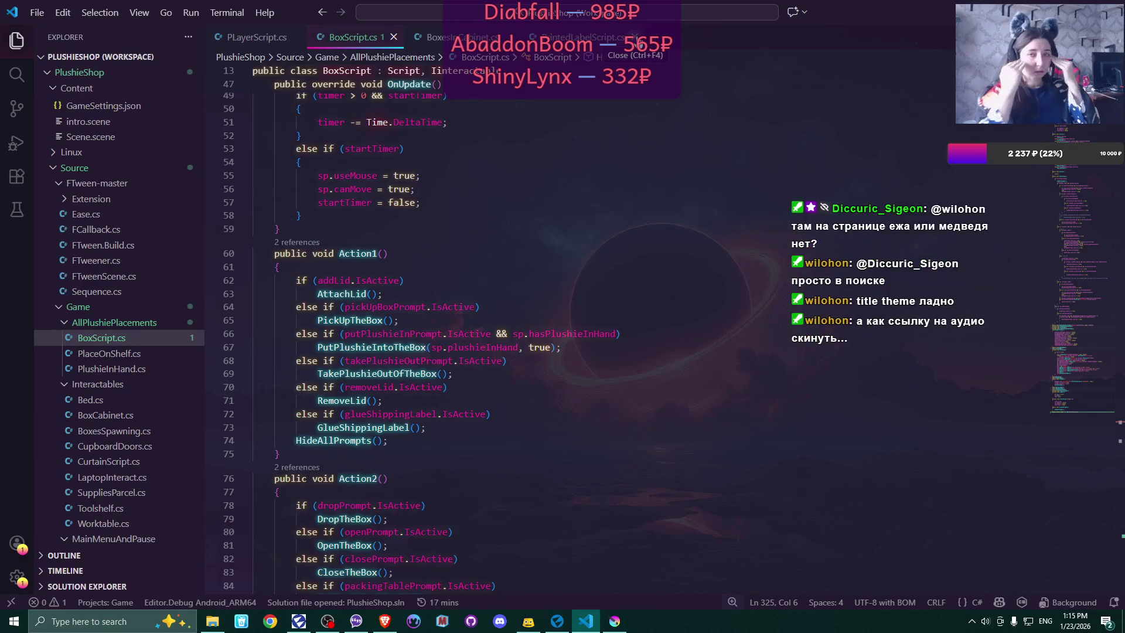
{"action": "left_click", "coordinate": [637, 39]}
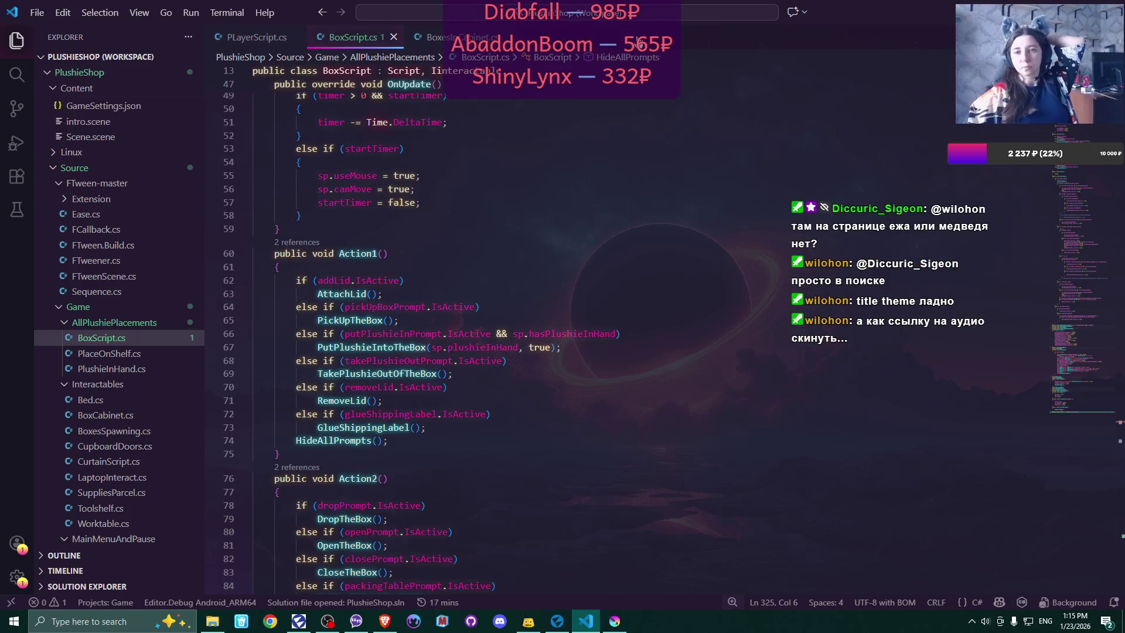
{"action": "left_click", "coordinate": [509, 36]}
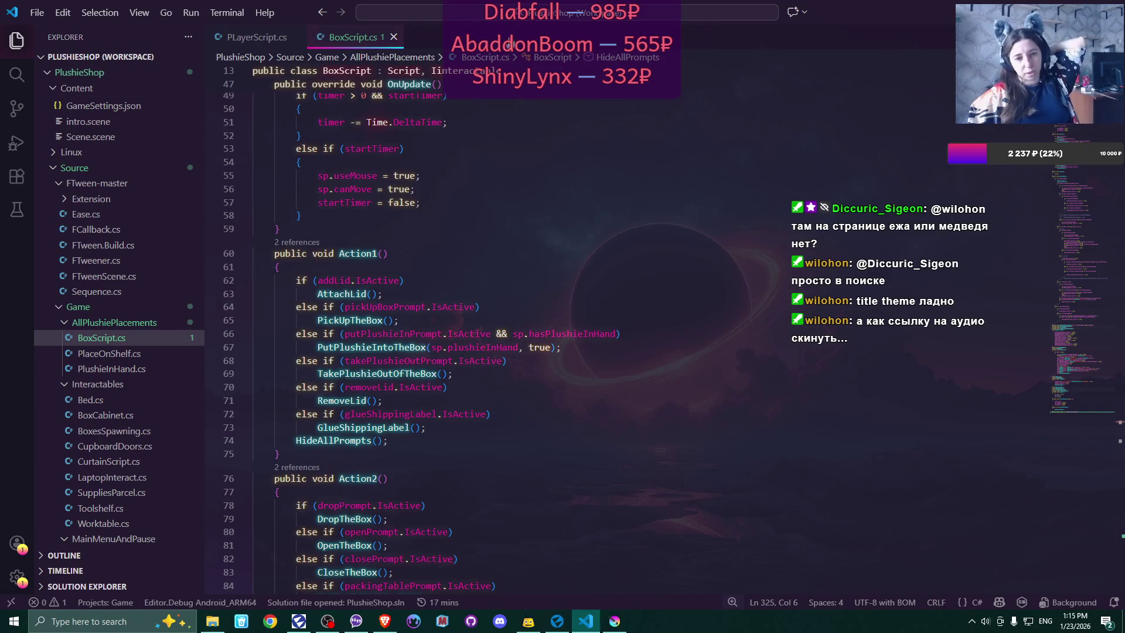
- Open SuppliesStore.cs from the PlushieShop Game folder in the Explorer
{"action": "scroll", "coordinate": [101, 252], "scroll_direction": "down", "scroll_amount": 5}
{"action": "scroll", "coordinate": [101, 253], "scroll_direction": "down", "scroll_amount": 6}
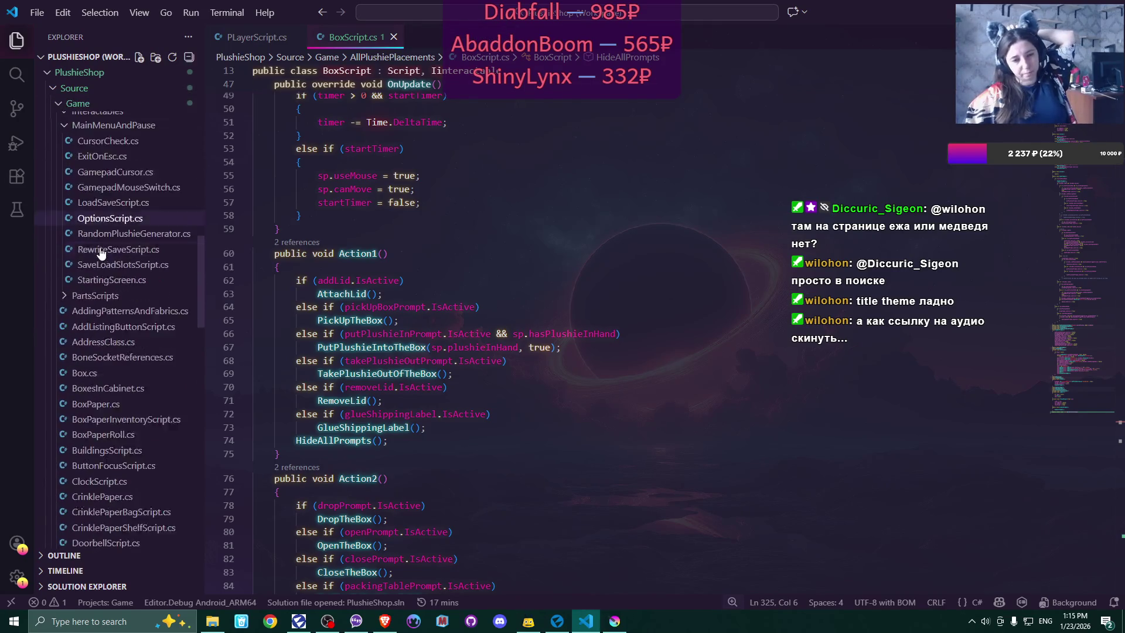
{"action": "scroll", "coordinate": [101, 253], "scroll_direction": "down", "scroll_amount": 8}
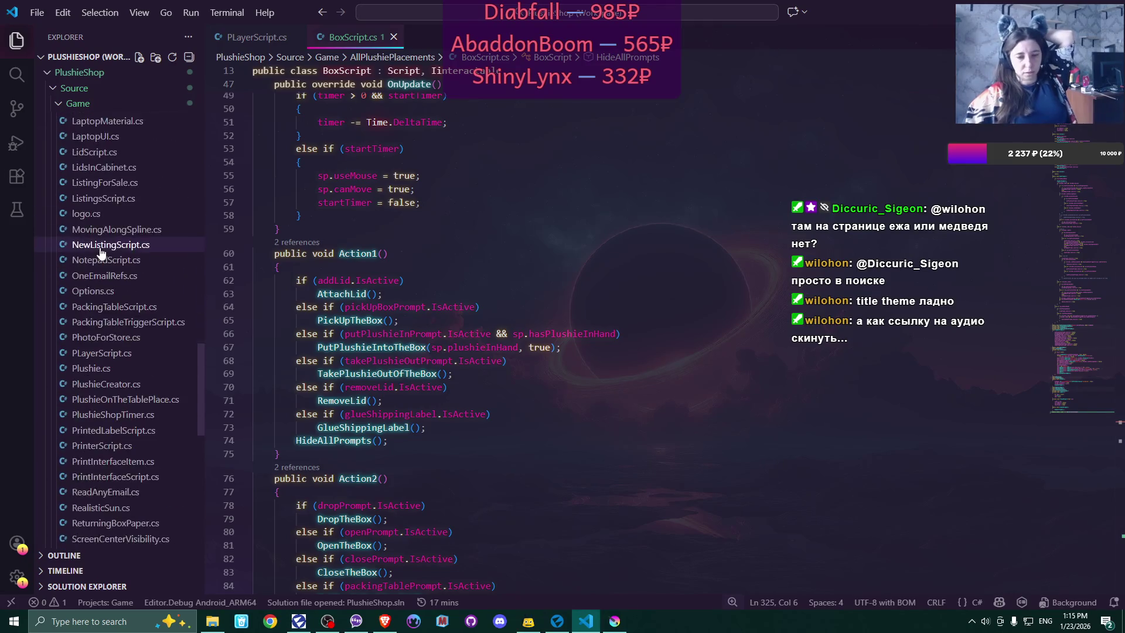
{"action": "left_click", "coordinate": [105, 386]}
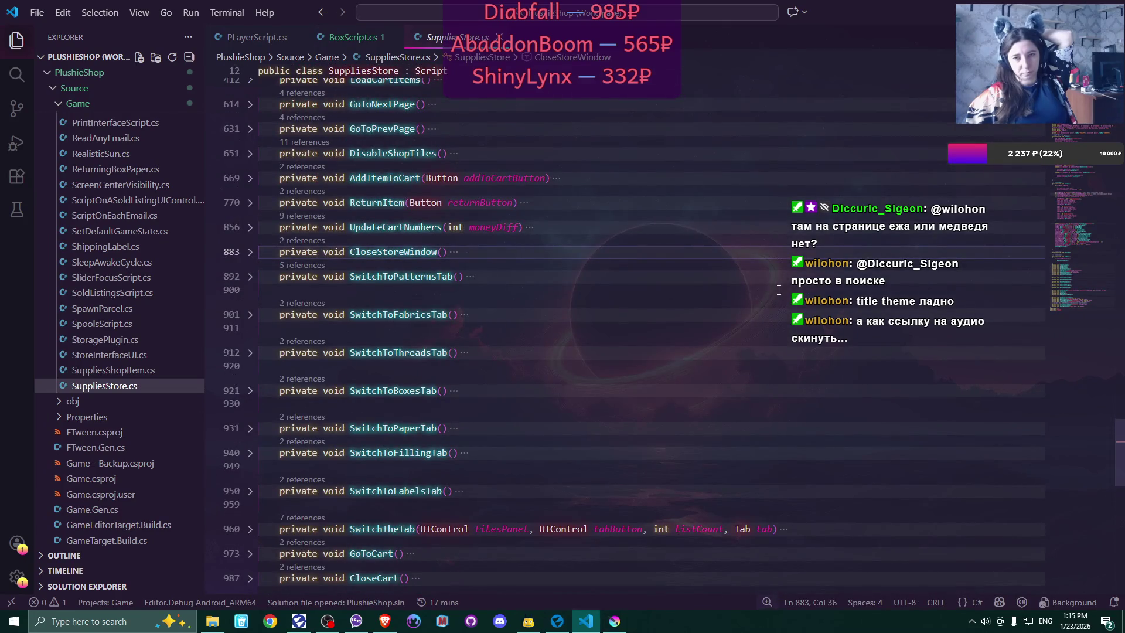
- Expand PlaceOrder at line 993 and read how cart fabrics, threads and boxes become orders
{"action": "scroll", "coordinate": [779, 290], "scroll_direction": "down", "scroll_amount": 10}
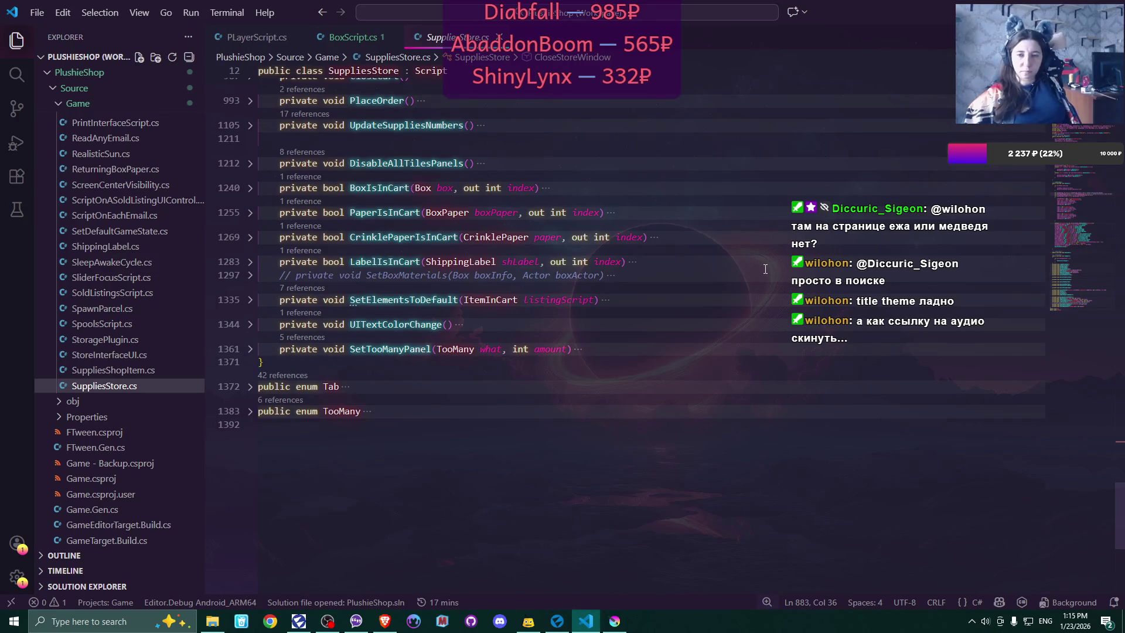
{"action": "scroll", "coordinate": [765, 269], "scroll_direction": "up", "scroll_amount": 2}
{"action": "scroll", "coordinate": [765, 269], "scroll_direction": "up", "scroll_amount": 2}
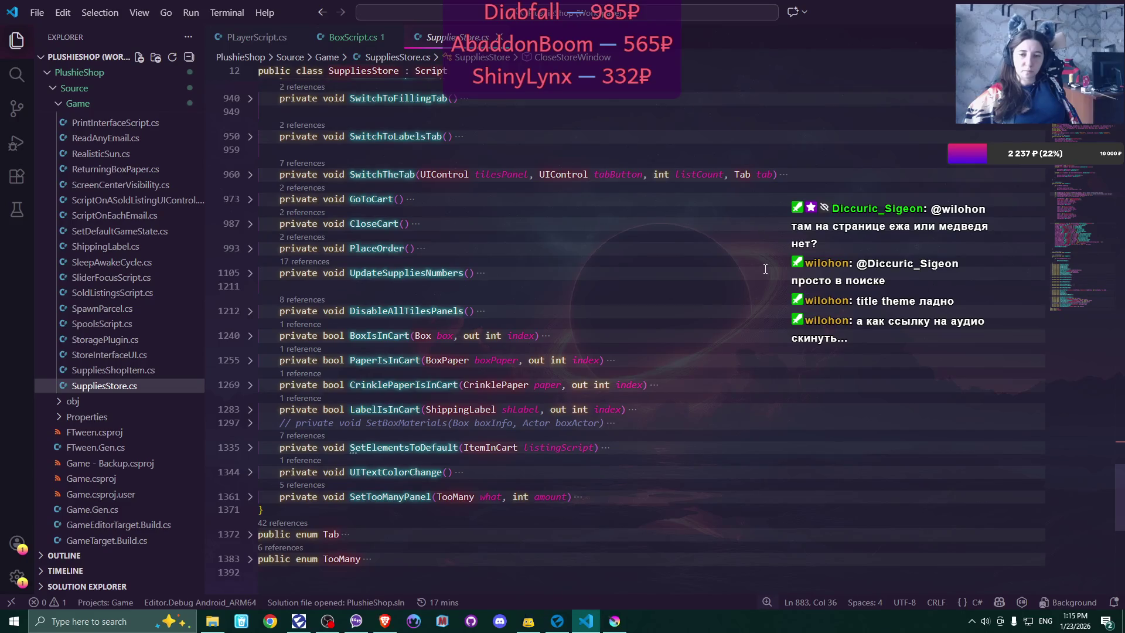
{"action": "left_click", "coordinate": [250, 249]}
{"action": "scroll", "coordinate": [675, 271], "scroll_direction": "down", "scroll_amount": 5}
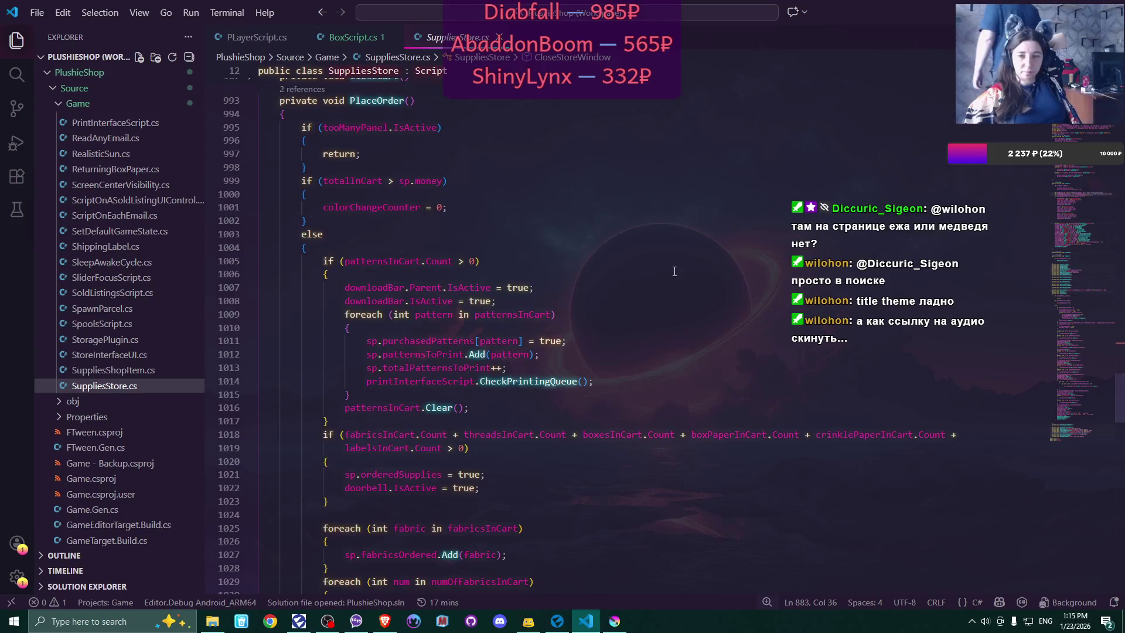
{"action": "scroll", "coordinate": [674, 271], "scroll_direction": "down", "scroll_amount": 3}
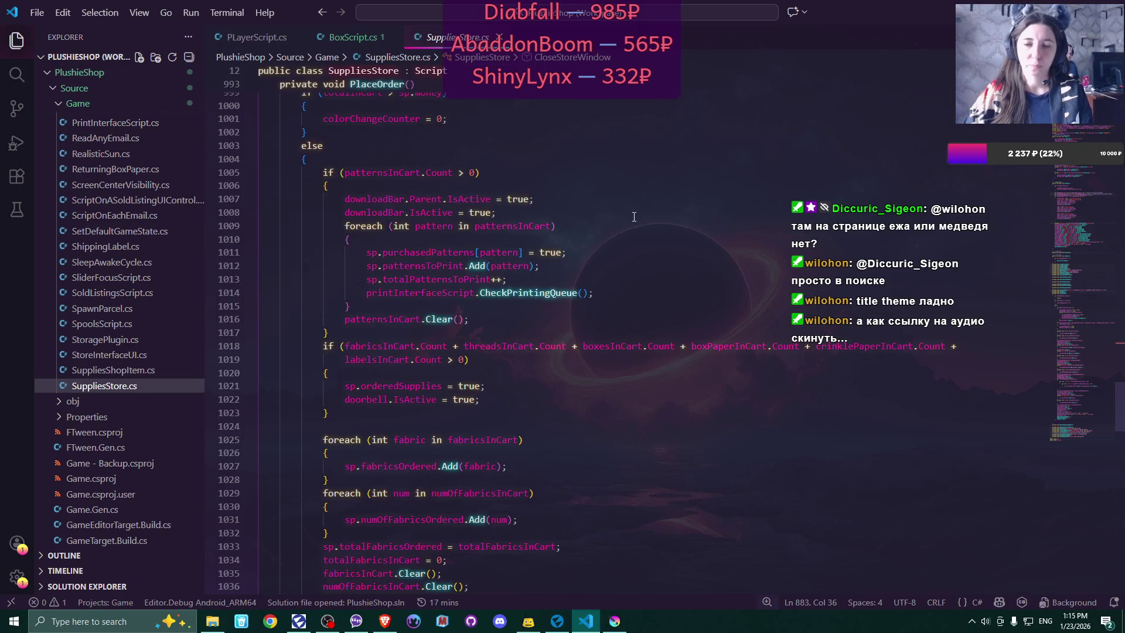
{"action": "scroll", "coordinate": [658, 256], "scroll_direction": "down", "scroll_amount": 2}
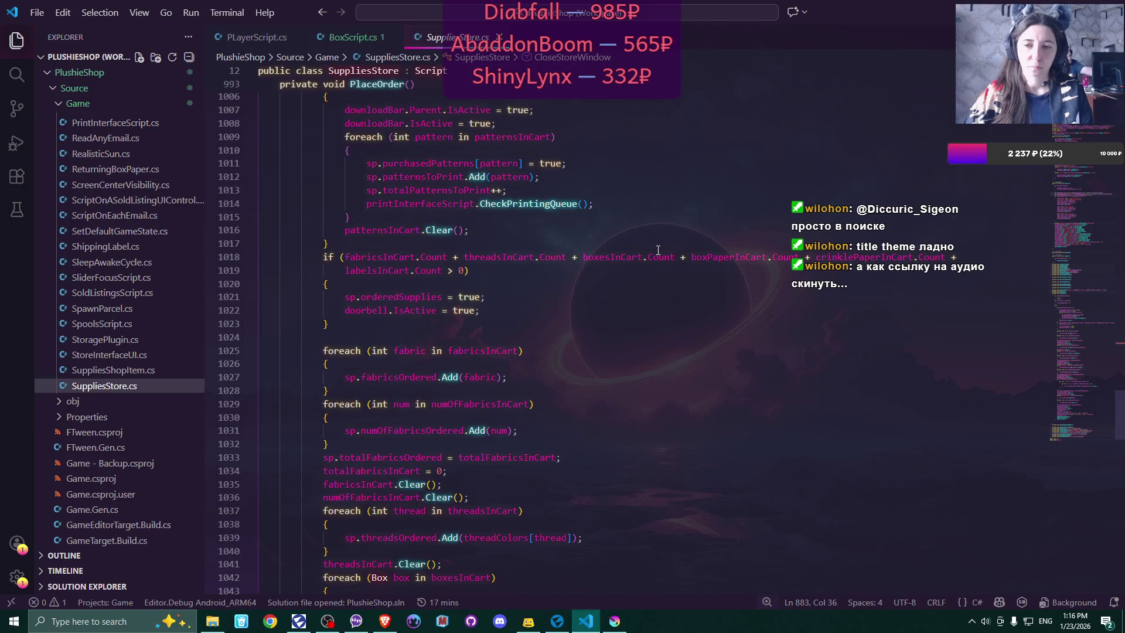
{"action": "scroll", "coordinate": [658, 251], "scroll_direction": "down", "scroll_amount": 2}
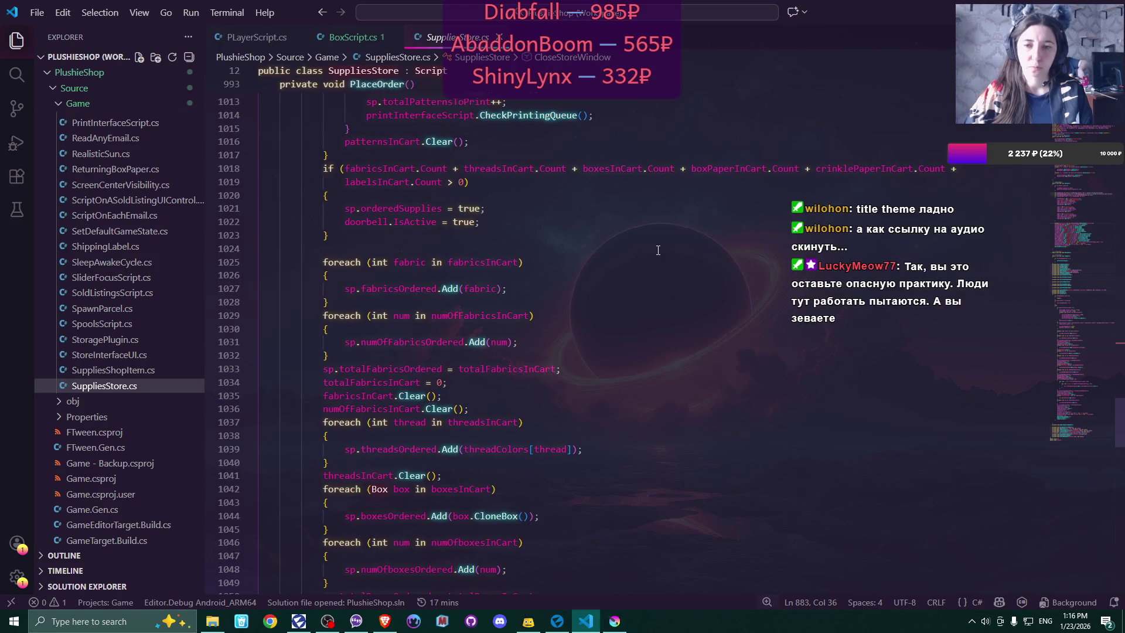
{"action": "scroll", "coordinate": [659, 251], "scroll_direction": "down", "scroll_amount": 2}
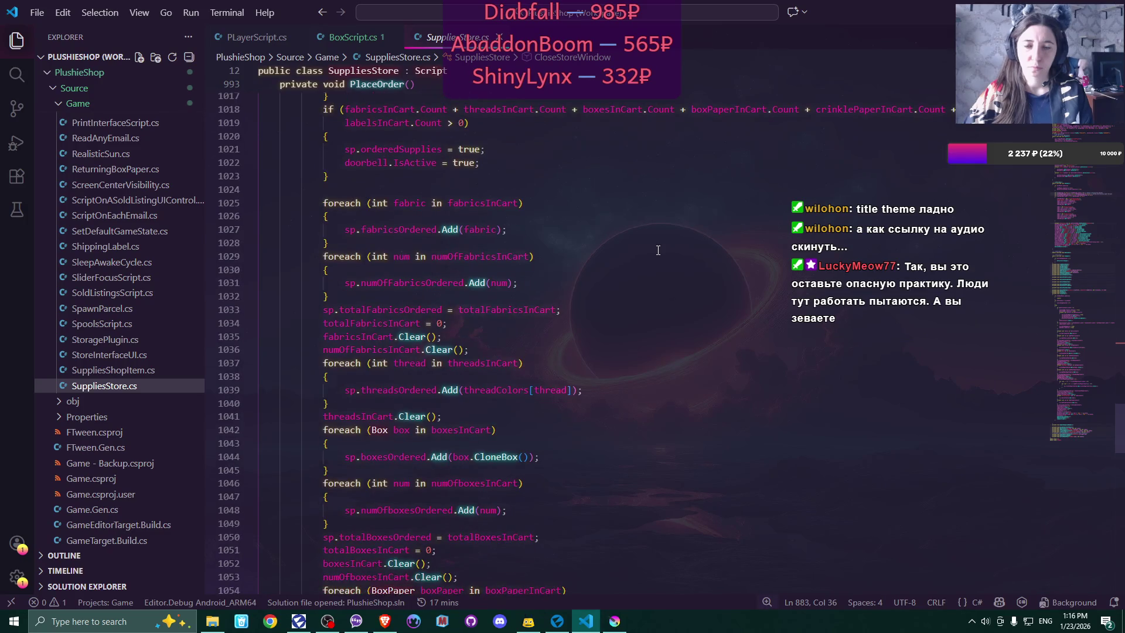
{"action": "scroll", "coordinate": [658, 251], "scroll_direction": "down", "scroll_amount": 2}
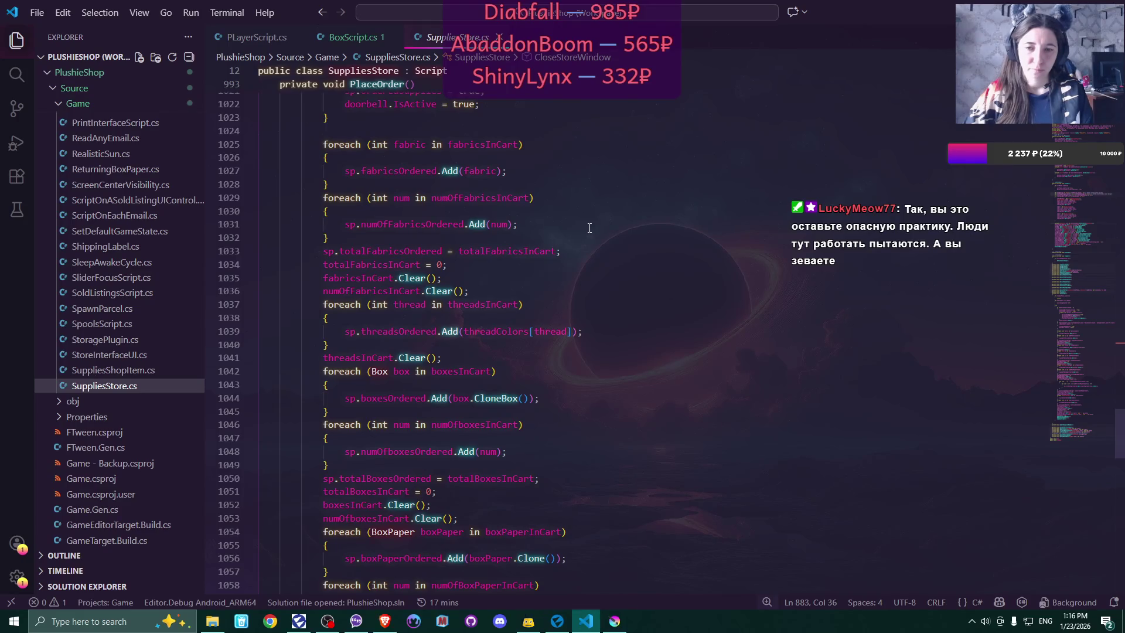
{"action": "scroll", "coordinate": [590, 228], "scroll_direction": "down", "scroll_amount": 1}
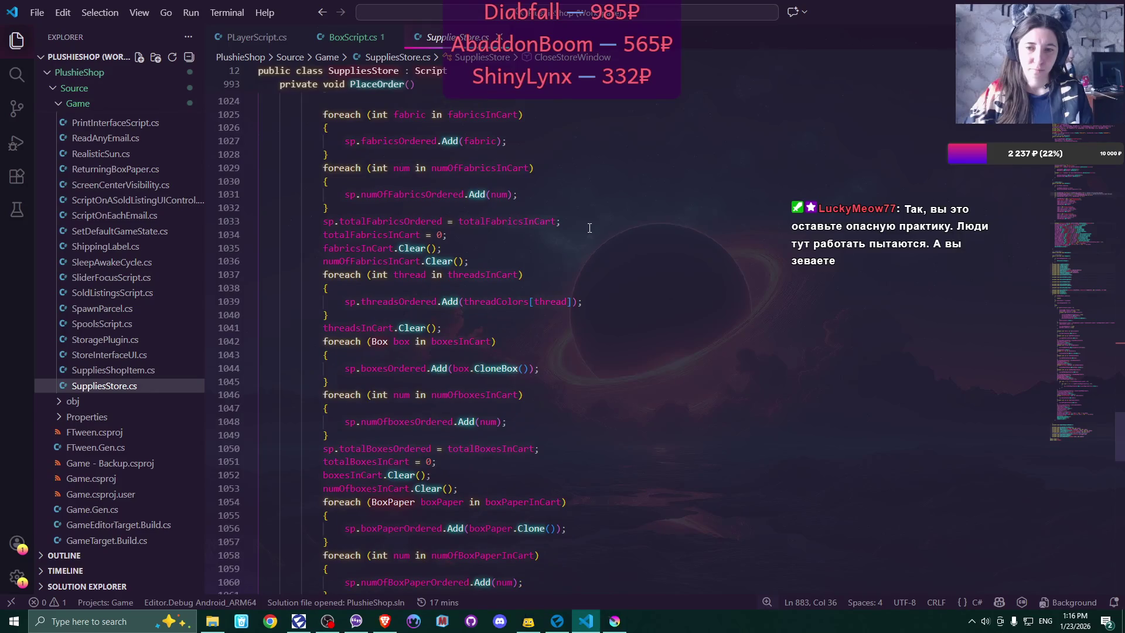
{"action": "left_click", "coordinate": [545, 220]}
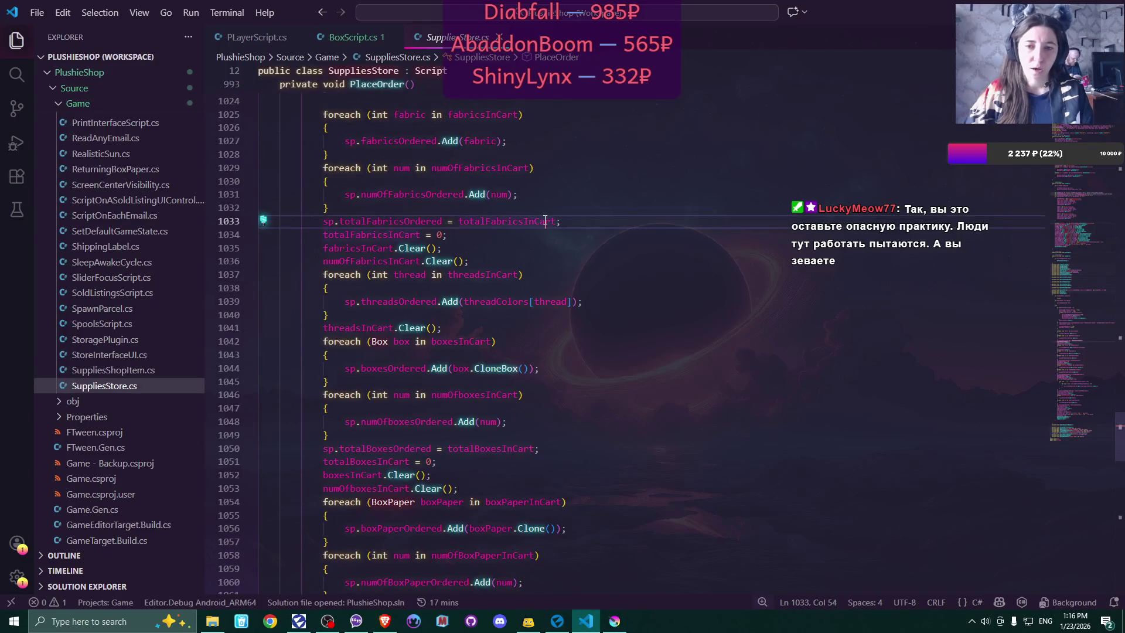
{"action": "left_click", "coordinate": [443, 221]}
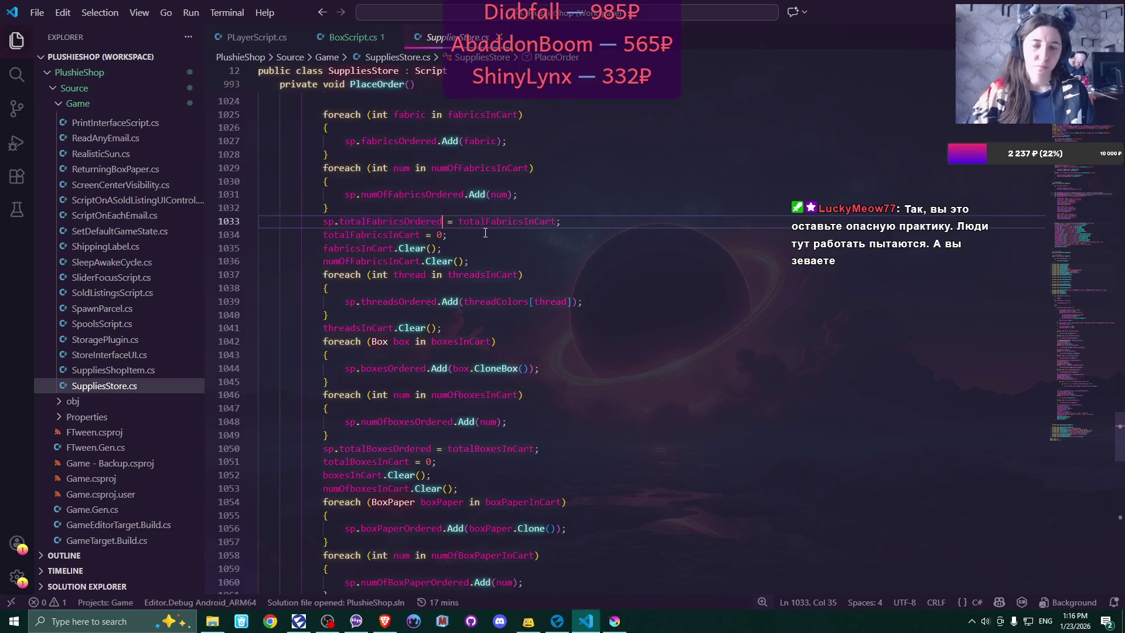
{"action": "key", "text": "Right"}
{"action": "type", "text": "+"}
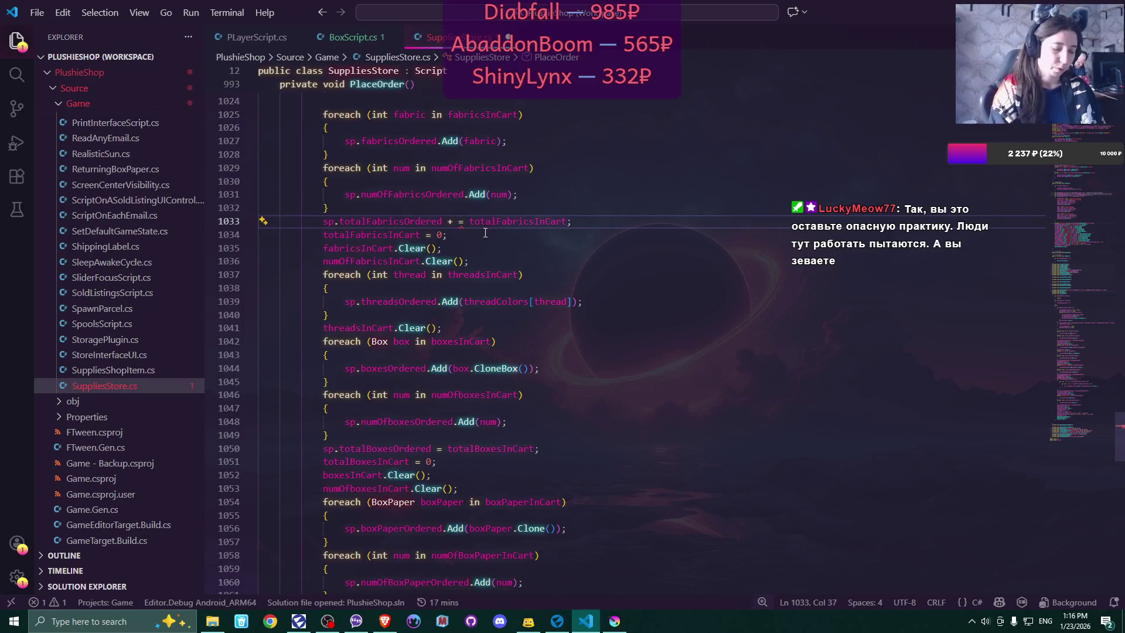
{"action": "left_click", "coordinate": [485, 233]}
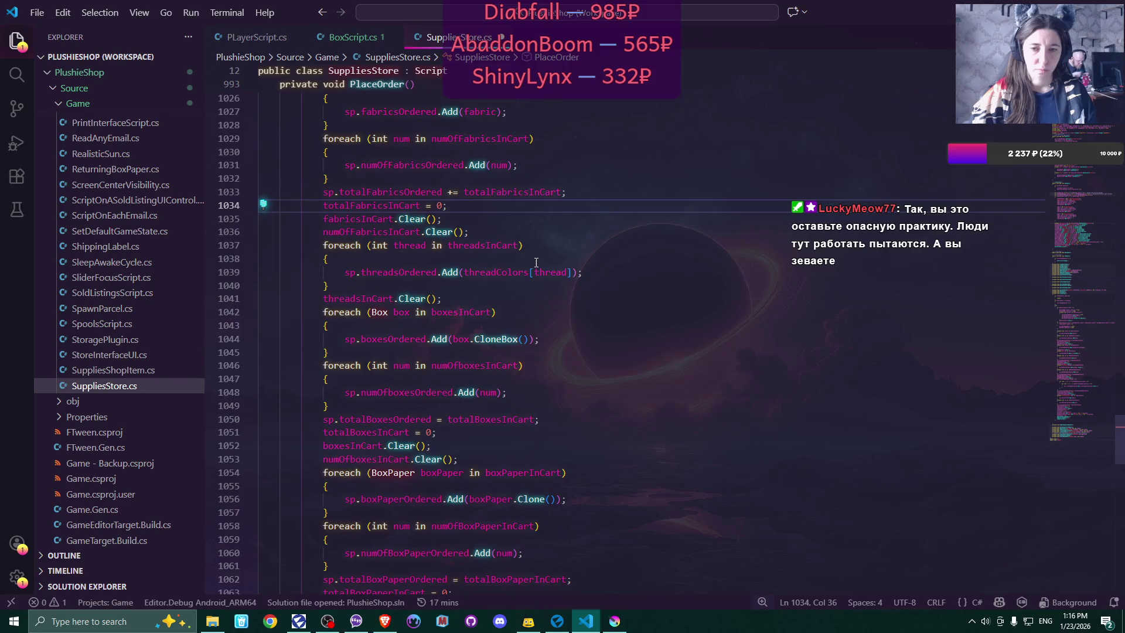
{"action": "scroll", "coordinate": [536, 262], "scroll_direction": "down", "scroll_amount": 2}
{"action": "scroll", "coordinate": [536, 262], "scroll_direction": "down", "scroll_amount": 2}
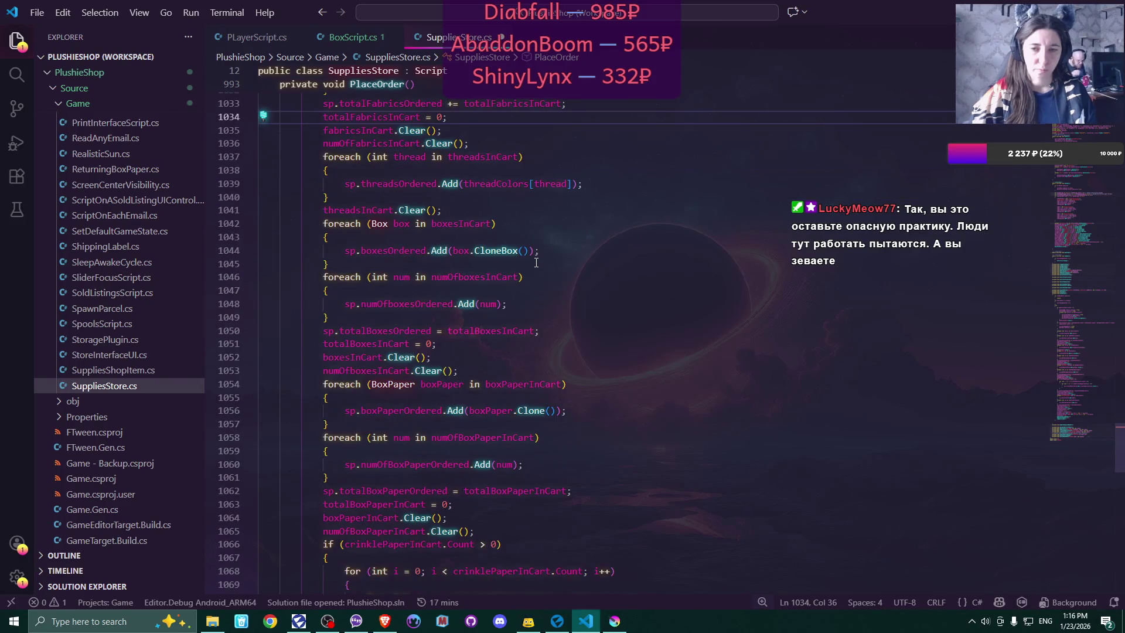
{"action": "scroll", "coordinate": [536, 263], "scroll_direction": "up", "scroll_amount": 5}
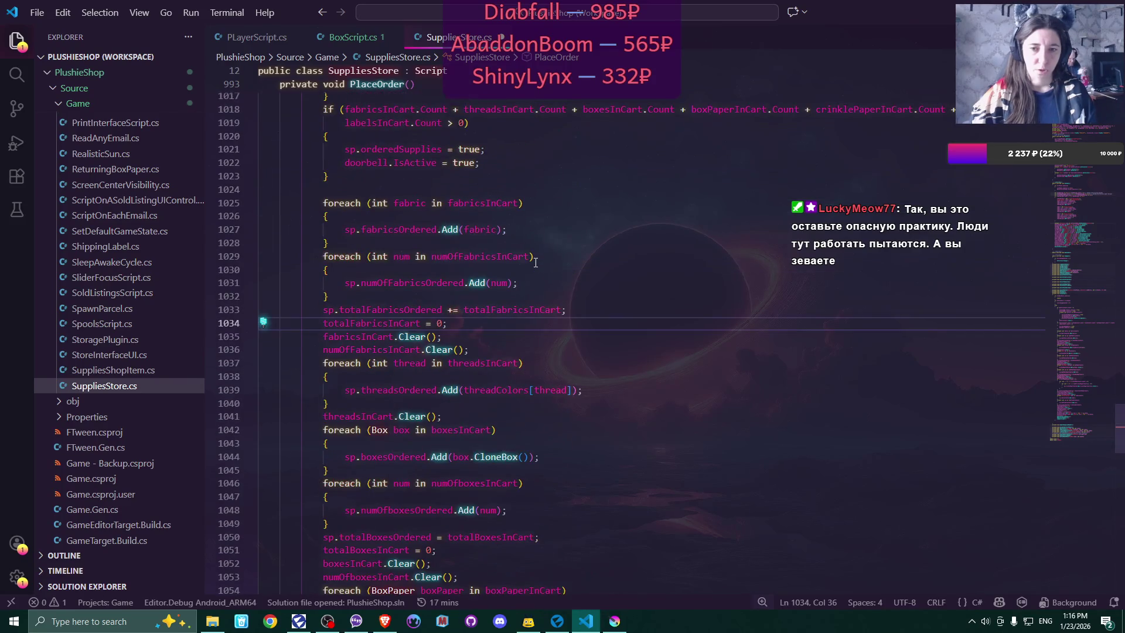
{"action": "scroll", "coordinate": [536, 263], "scroll_direction": "up", "scroll_amount": 5}
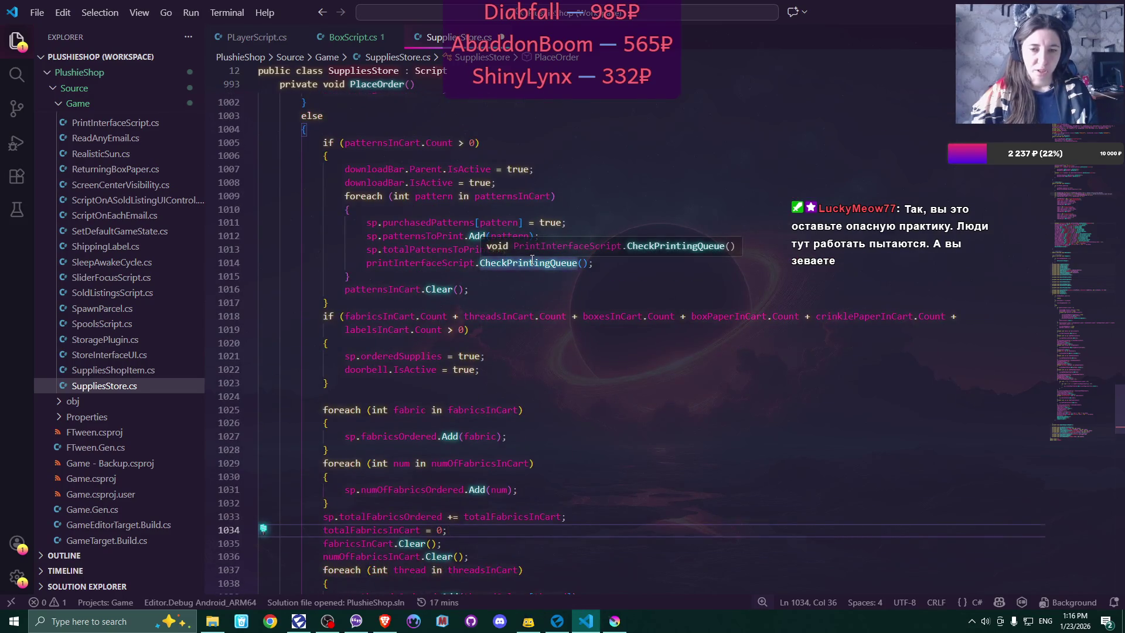
{"action": "scroll", "coordinate": [532, 259], "scroll_direction": "up", "scroll_amount": 4}
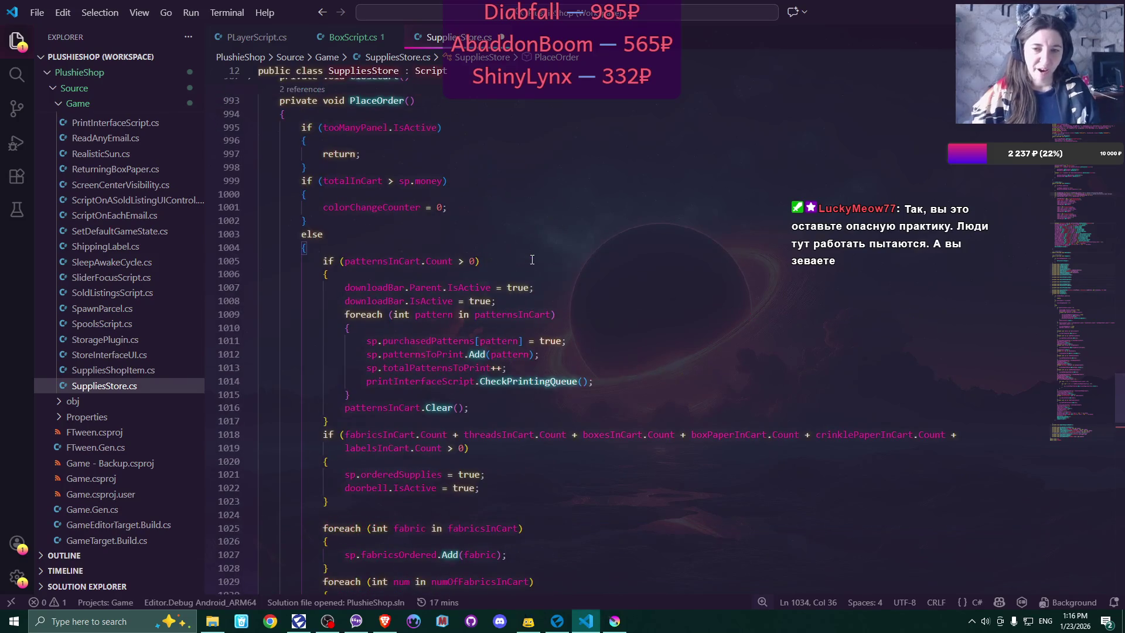
{"action": "scroll", "coordinate": [532, 259], "scroll_direction": "down", "scroll_amount": 8}
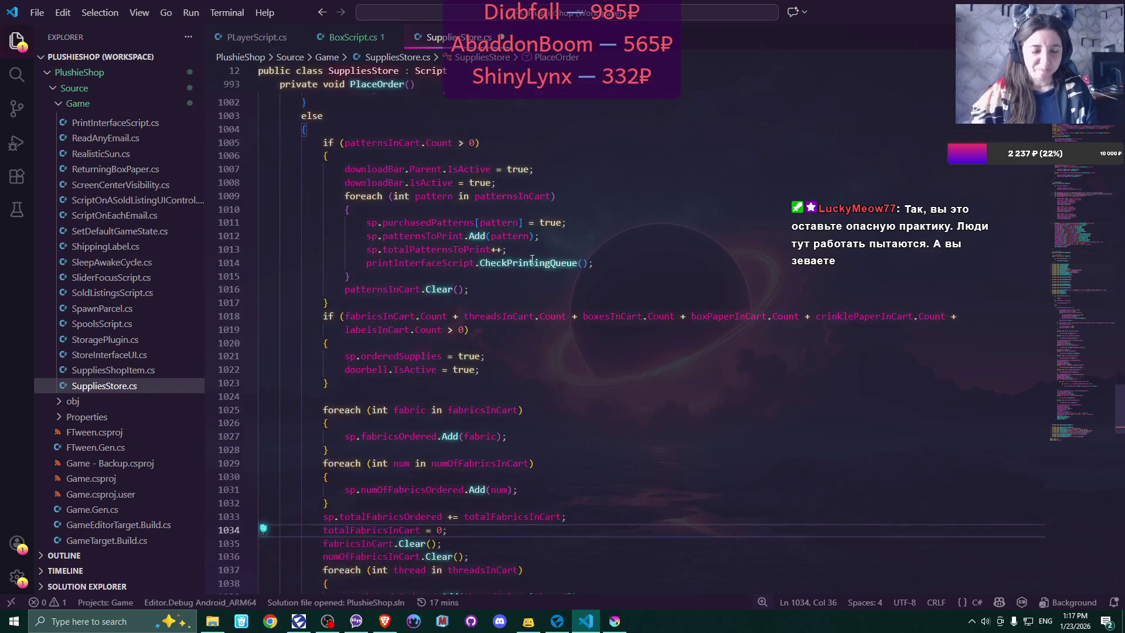
{"action": "scroll", "coordinate": [532, 260], "scroll_direction": "down", "scroll_amount": 3}
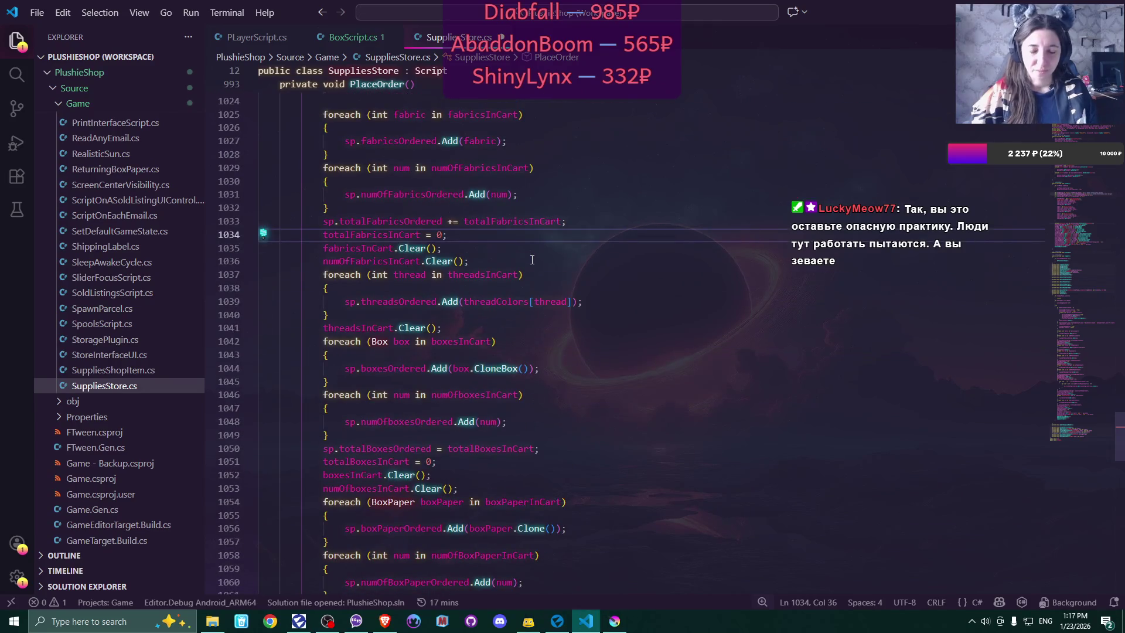
{"action": "scroll", "coordinate": [532, 260], "scroll_direction": "down", "scroll_amount": 4}
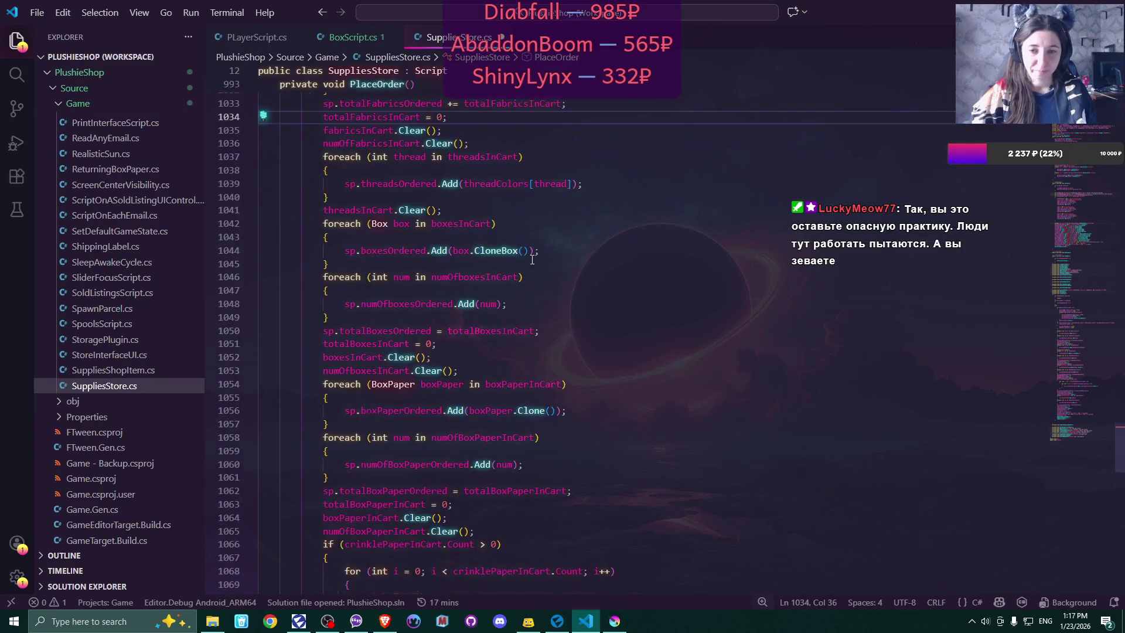
{"action": "scroll", "coordinate": [532, 260], "scroll_direction": "down", "scroll_amount": 1}
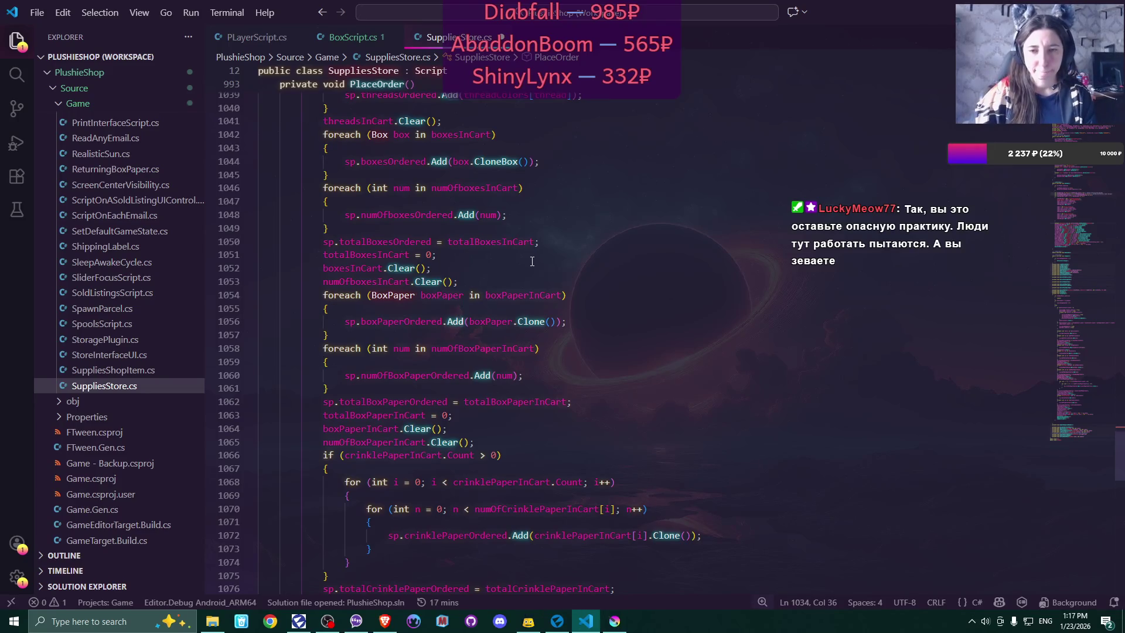
- Change the totalBoxesOrdered and totalBoxPaperOrdered assignments from = to +=
{"action": "left_click", "coordinate": [431, 242]}
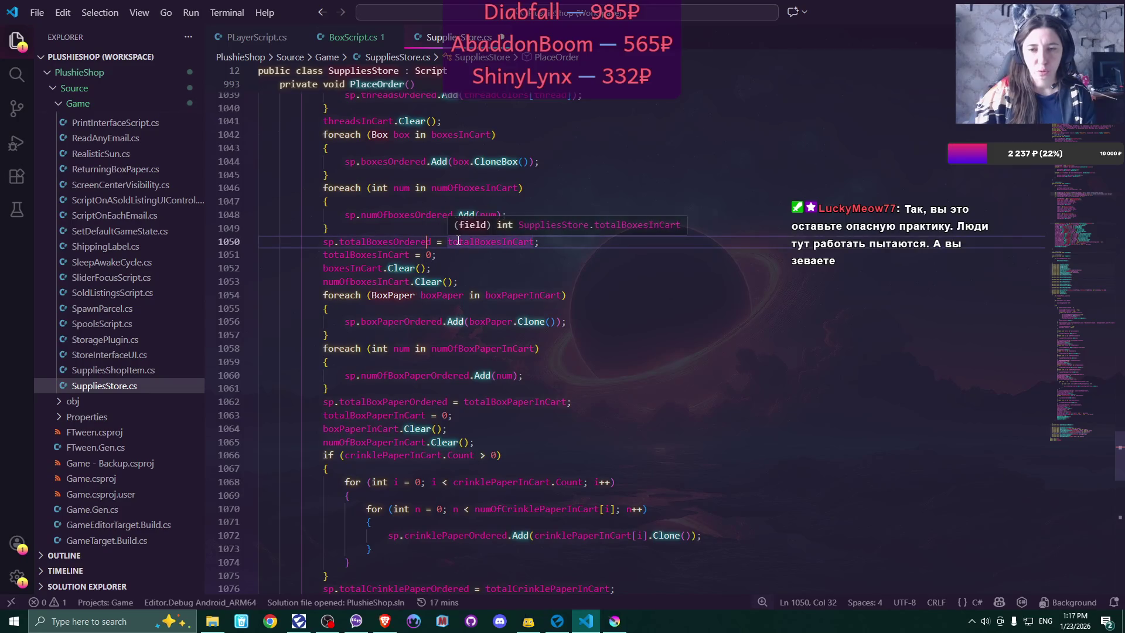
{"action": "left_click", "coordinate": [441, 242]}
{"action": "type", "text": "+"}
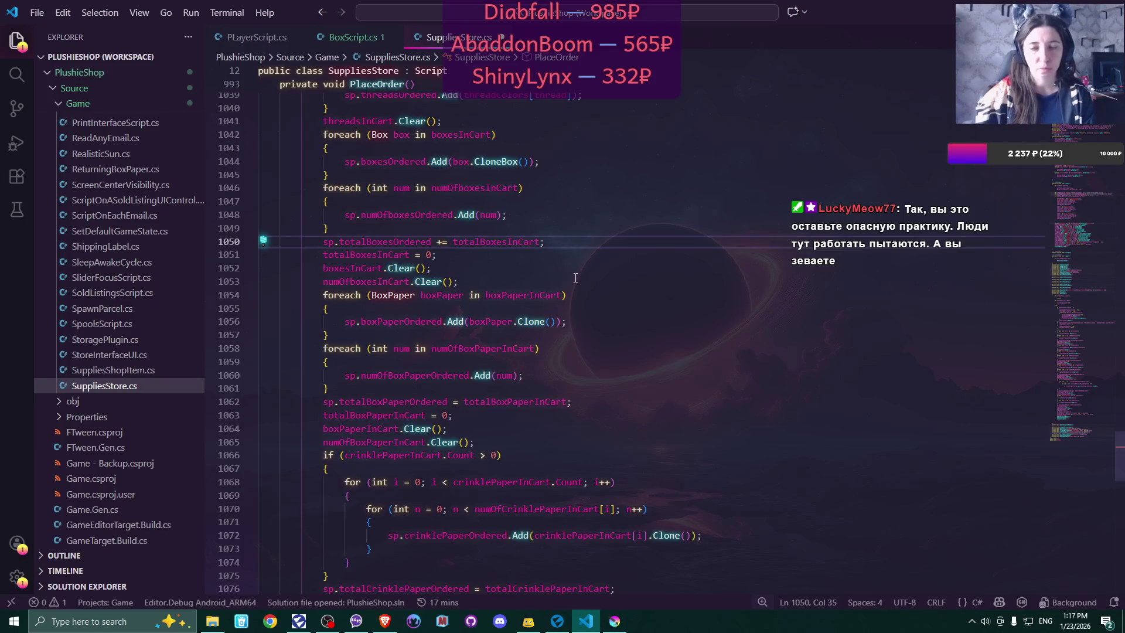
{"action": "scroll", "coordinate": [615, 285], "scroll_direction": "down", "scroll_amount": 2}
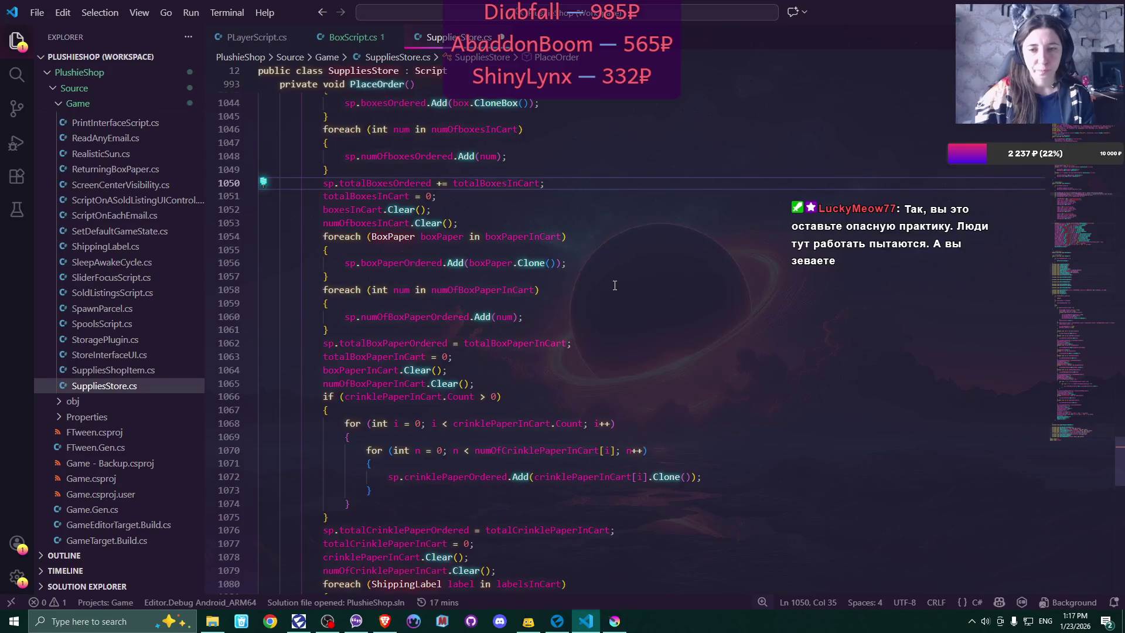
{"action": "scroll", "coordinate": [615, 286], "scroll_direction": "down", "scroll_amount": 2}
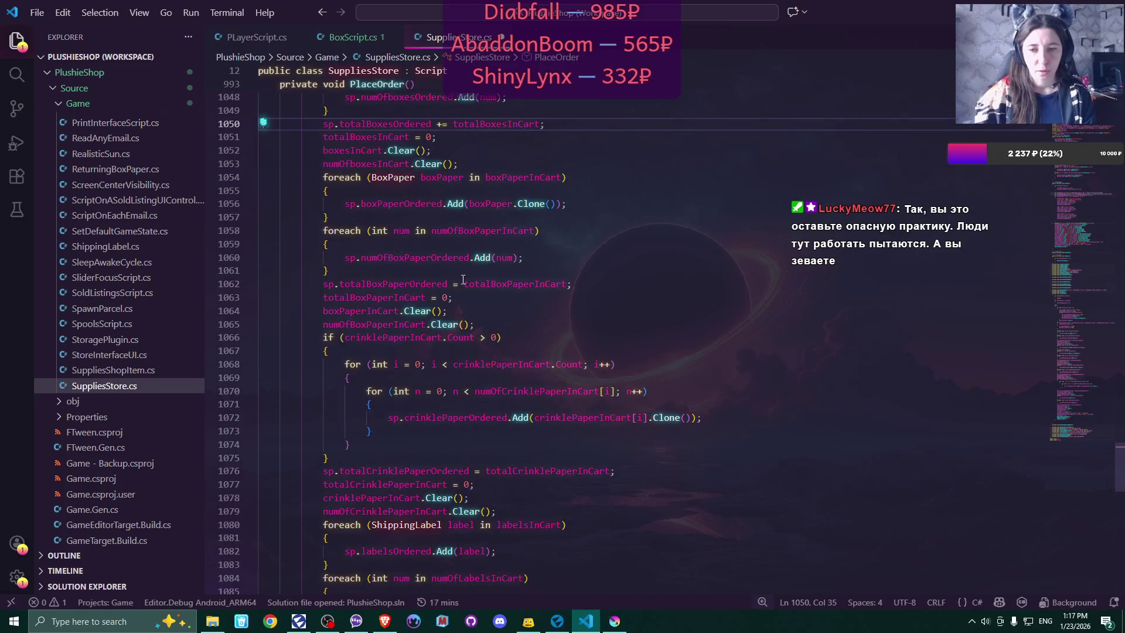
{"action": "left_click", "coordinate": [453, 285]}
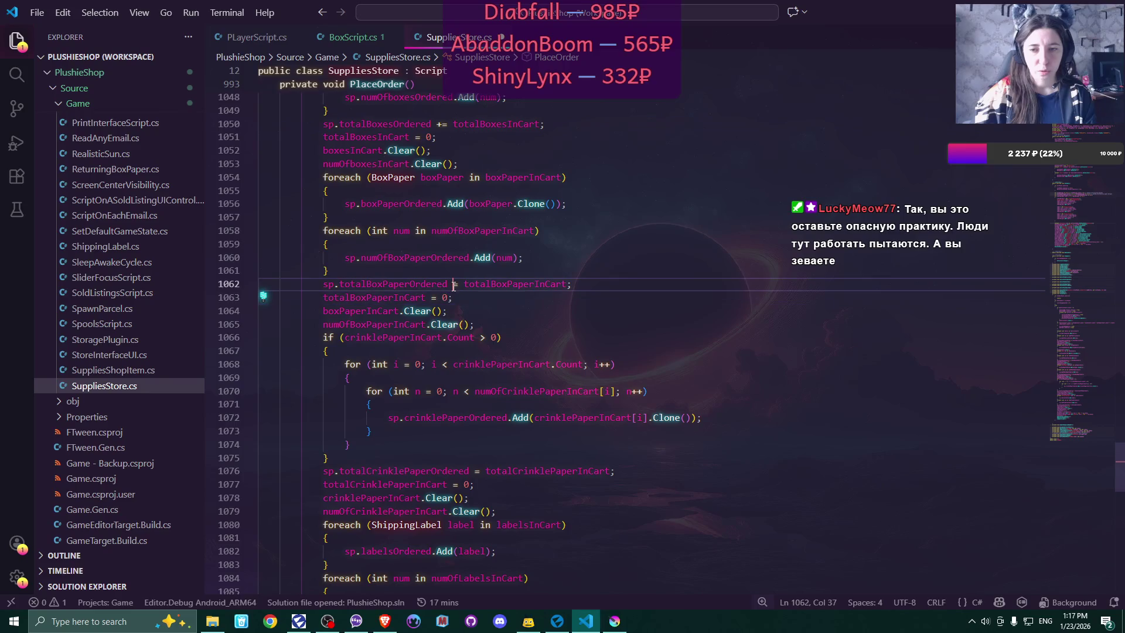
{"action": "type", "text": "+"}
{"action": "left_click", "coordinate": [460, 298]}
- Make totalCrinklePaperOrdered and totalLabelsOrdered use += as well, then save SuppliesStore.cs
{"action": "scroll", "coordinate": [565, 337], "scroll_direction": "down", "scroll_amount": 4}
{"action": "scroll", "coordinate": [565, 337], "scroll_direction": "down", "scroll_amount": 2}
{"action": "left_click", "coordinate": [475, 296]}
{"action": "type", "text": "+"}
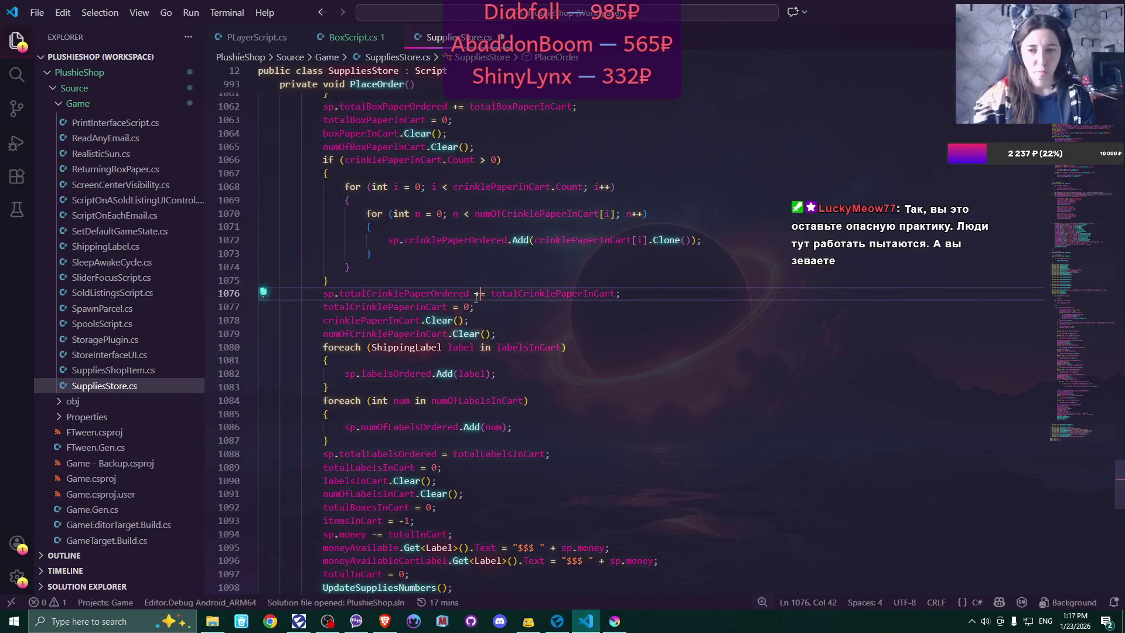
{"action": "left_click", "coordinate": [490, 309]}
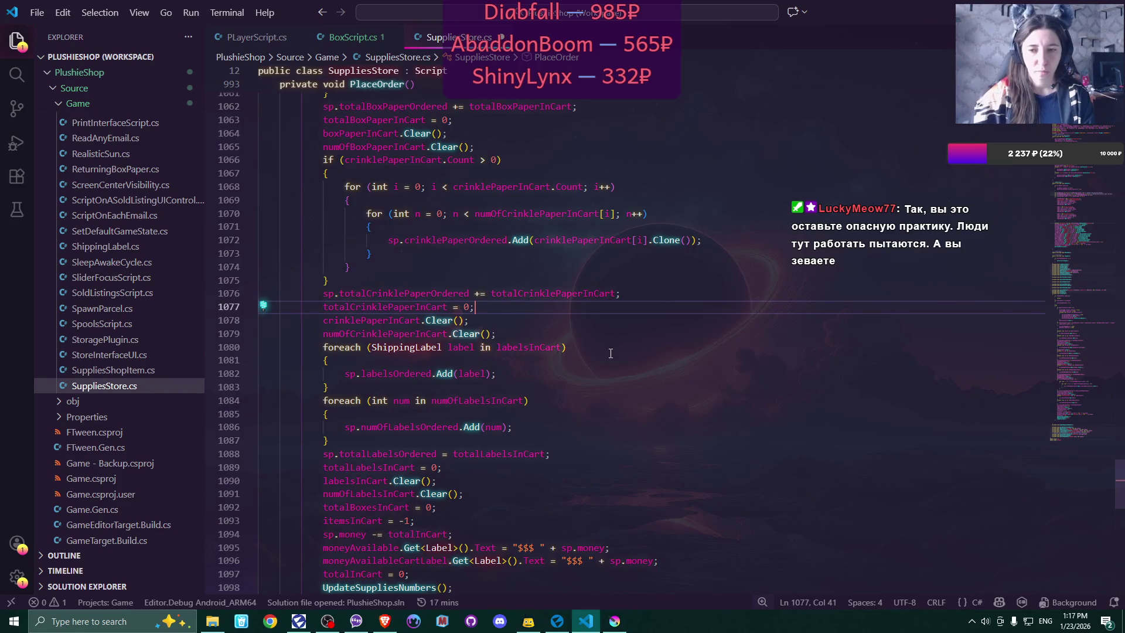
{"action": "scroll", "coordinate": [611, 353], "scroll_direction": "down", "scroll_amount": 4}
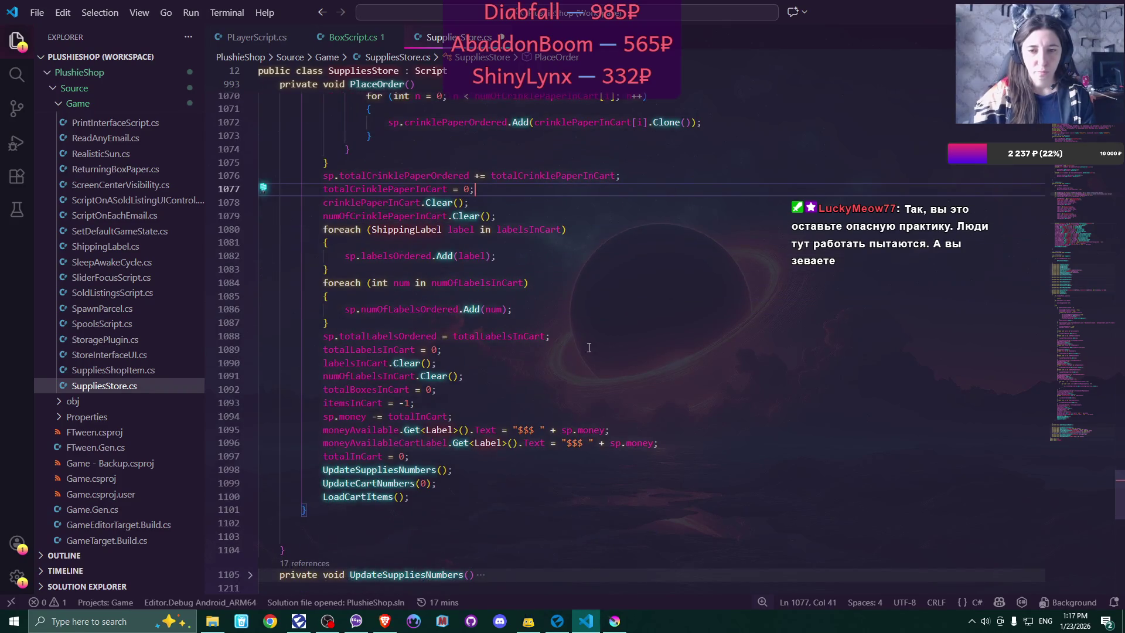
{"action": "left_click", "coordinate": [444, 337]}
{"action": "type", "text": "+"}
{"action": "left_click", "coordinate": [566, 372]}
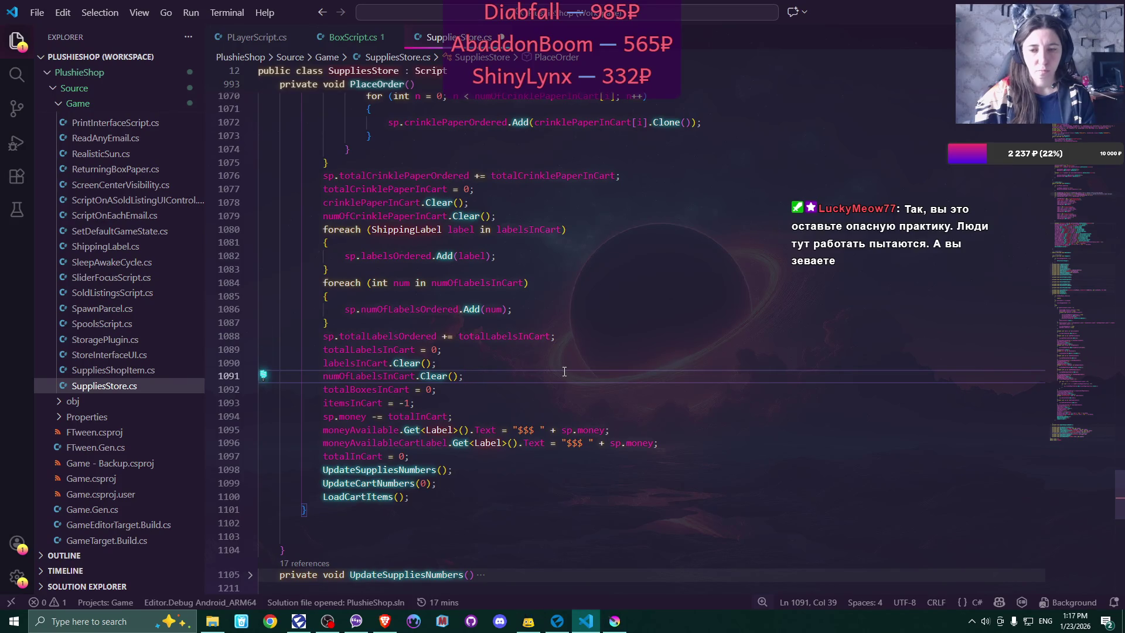
{"action": "scroll", "coordinate": [565, 372], "scroll_direction": "down", "scroll_amount": 3}
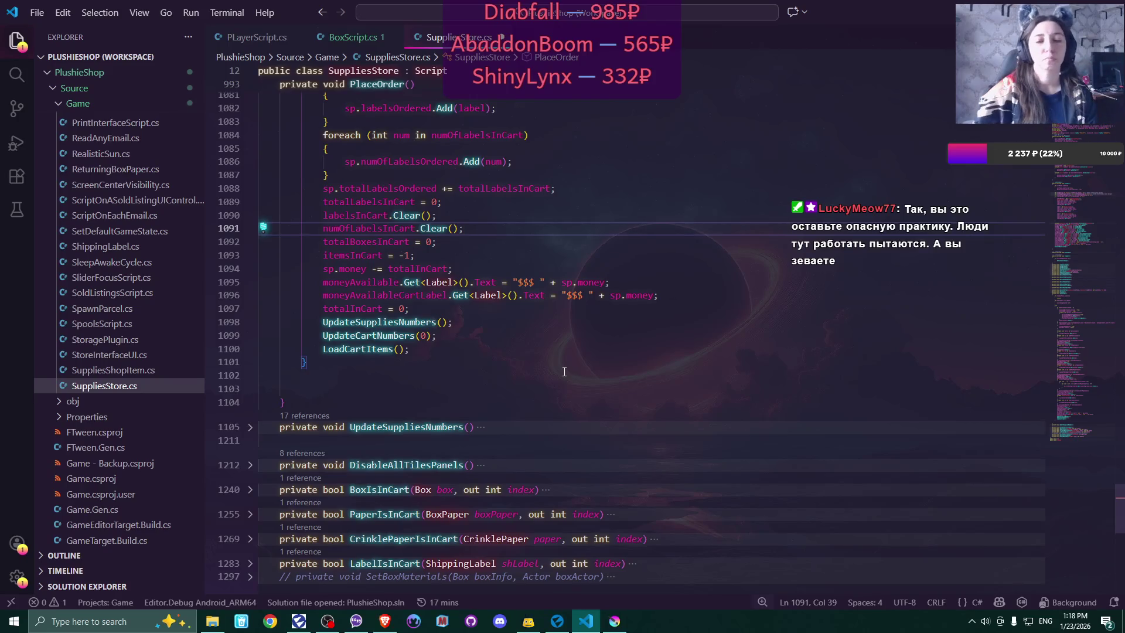
{"action": "scroll", "coordinate": [564, 372], "scroll_direction": "down", "scroll_amount": 2}
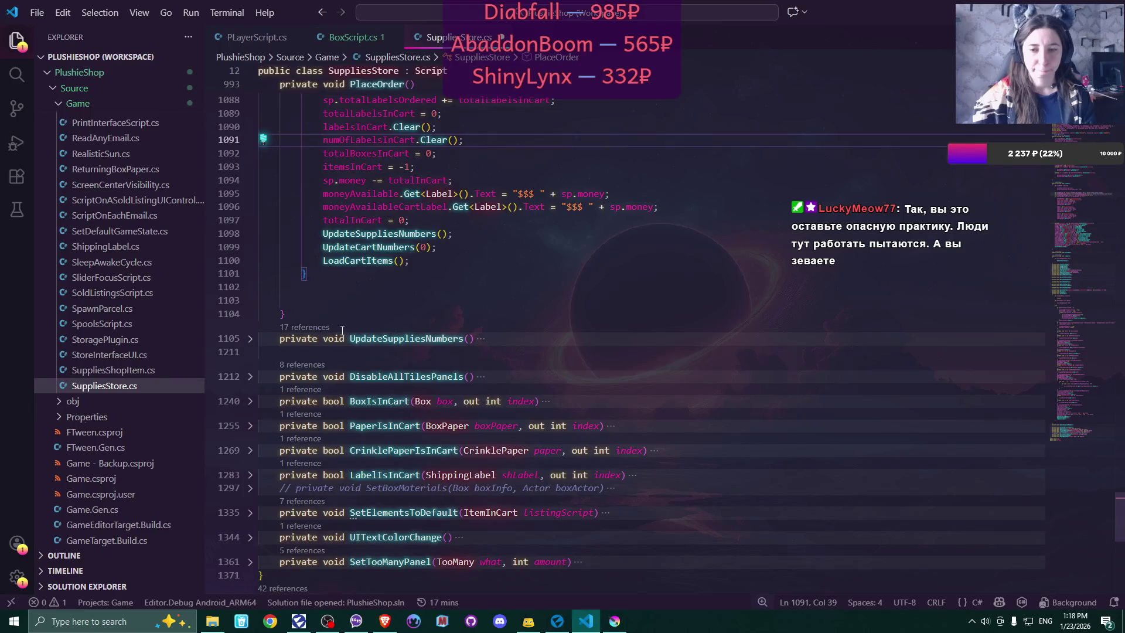
{"action": "key", "text": "ctrl+s"}
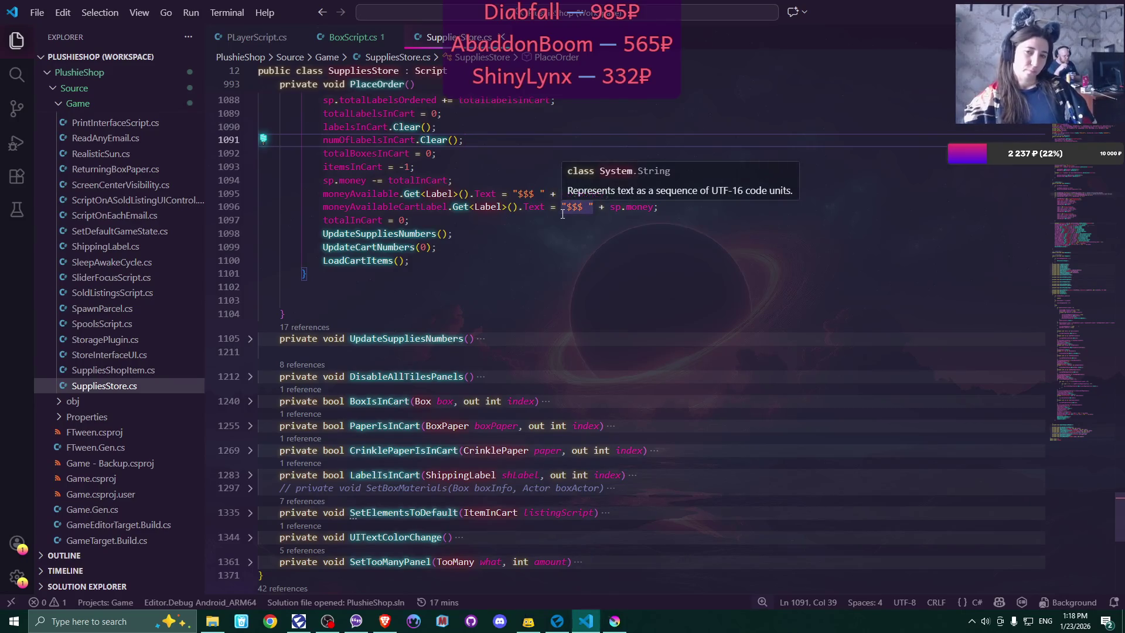
- Review PlaceOrder's cart handling and highlight every occurrence of threadsInCart from line 1018
{"action": "scroll", "coordinate": [563, 214], "scroll_direction": "up", "scroll_amount": 5}
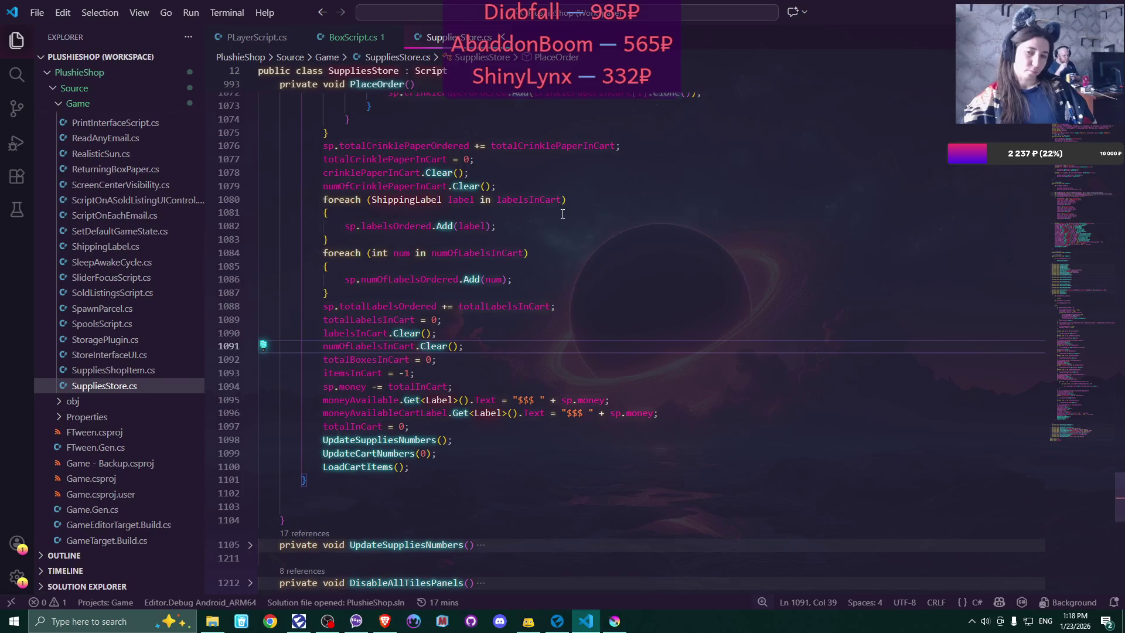
{"action": "scroll", "coordinate": [563, 214], "scroll_direction": "down", "scroll_amount": 6}
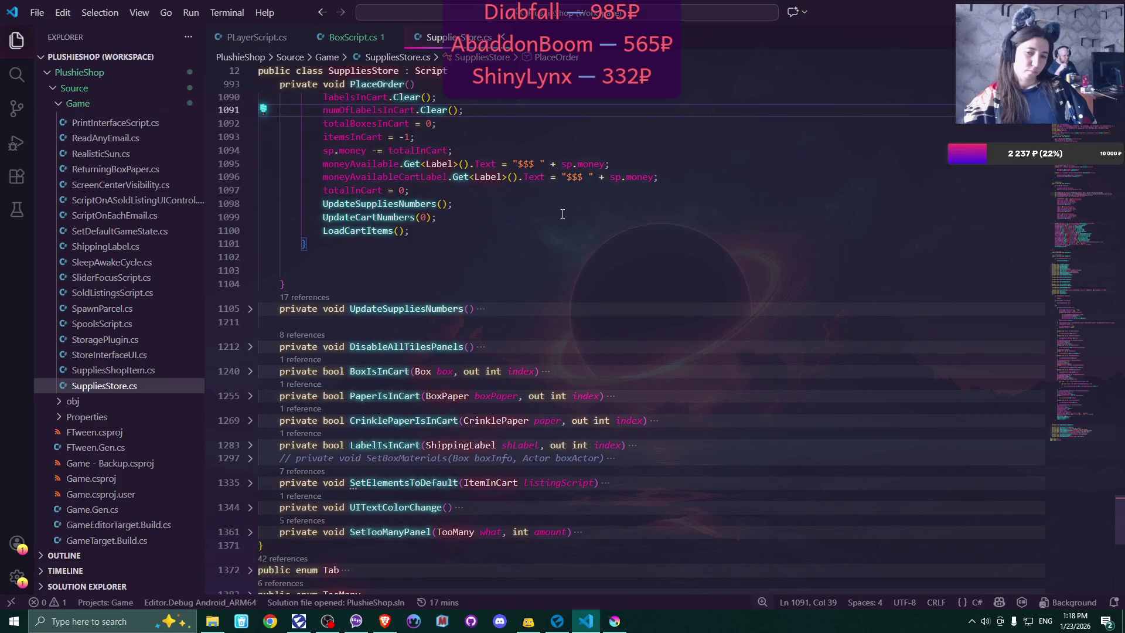
{"action": "scroll", "coordinate": [562, 214], "scroll_direction": "up", "scroll_amount": 17}
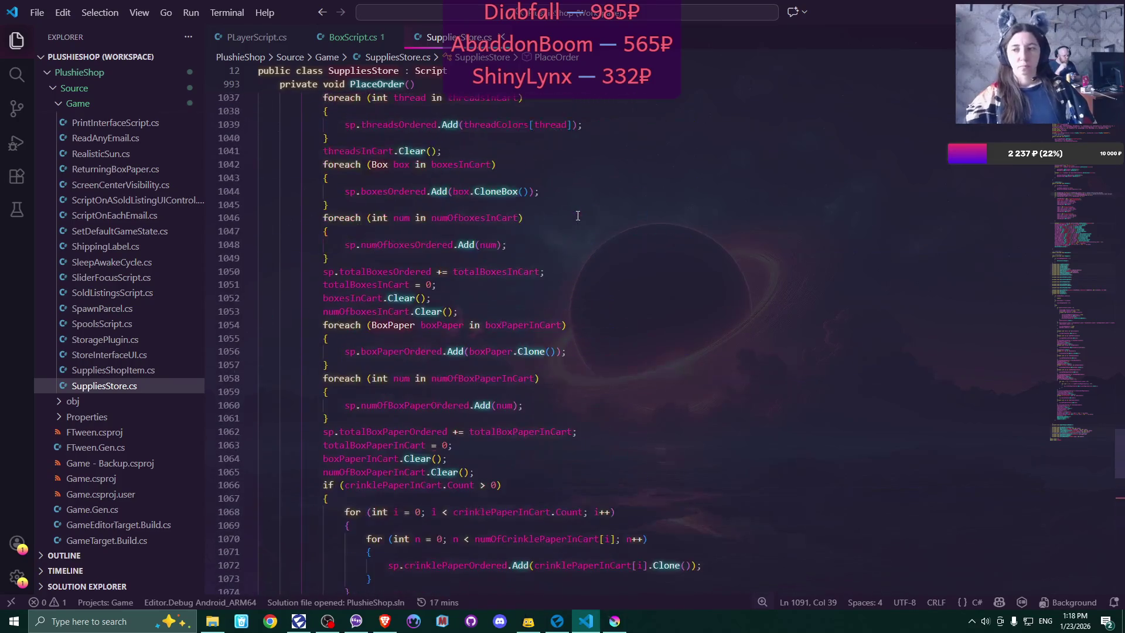
{"action": "scroll", "coordinate": [578, 216], "scroll_direction": "down", "scroll_amount": 5}
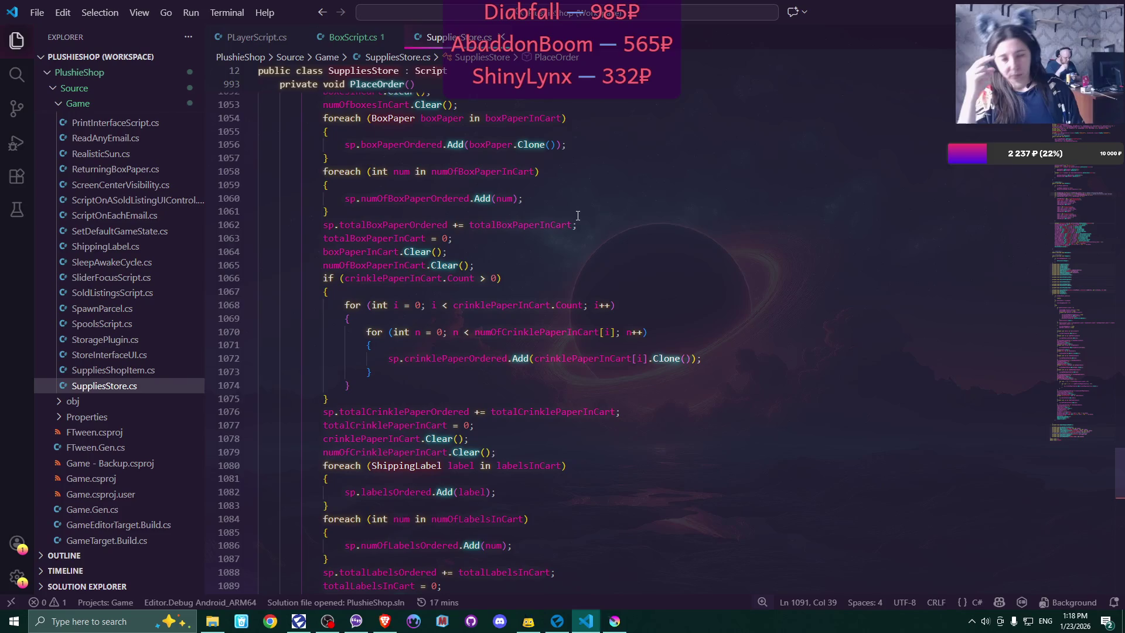
{"action": "scroll", "coordinate": [587, 248], "scroll_direction": "down", "scroll_amount": 3}
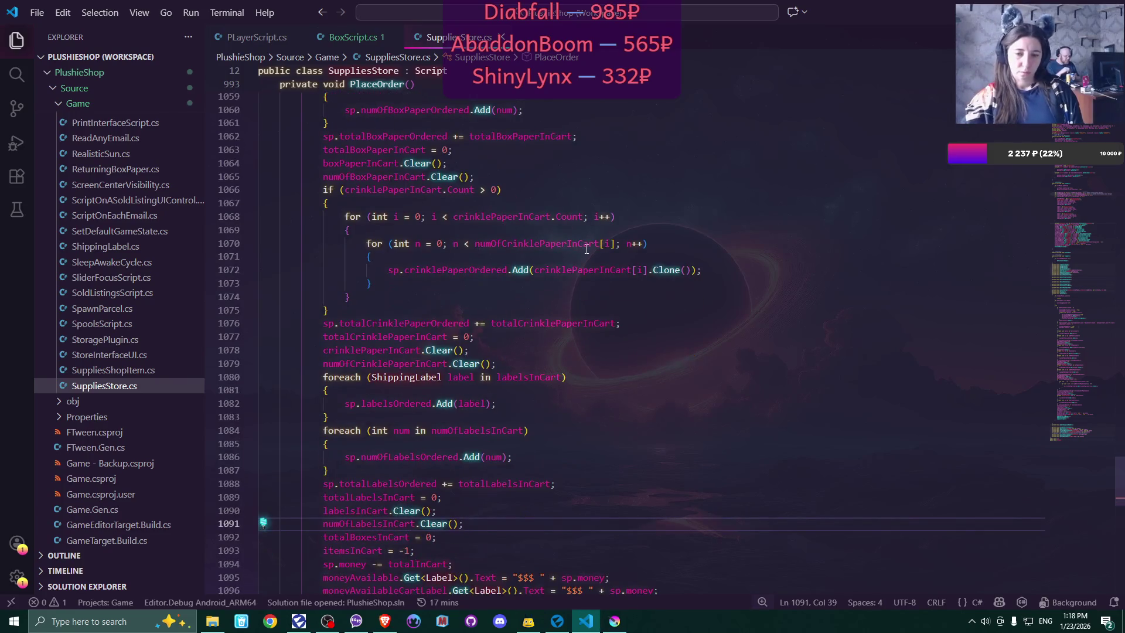
{"action": "scroll", "coordinate": [586, 249], "scroll_direction": "up", "scroll_amount": 9}
{"action": "scroll", "coordinate": [587, 249], "scroll_direction": "up", "scroll_amount": 5}
{"action": "scroll", "coordinate": [586, 249], "scroll_direction": "up", "scroll_amount": 3}
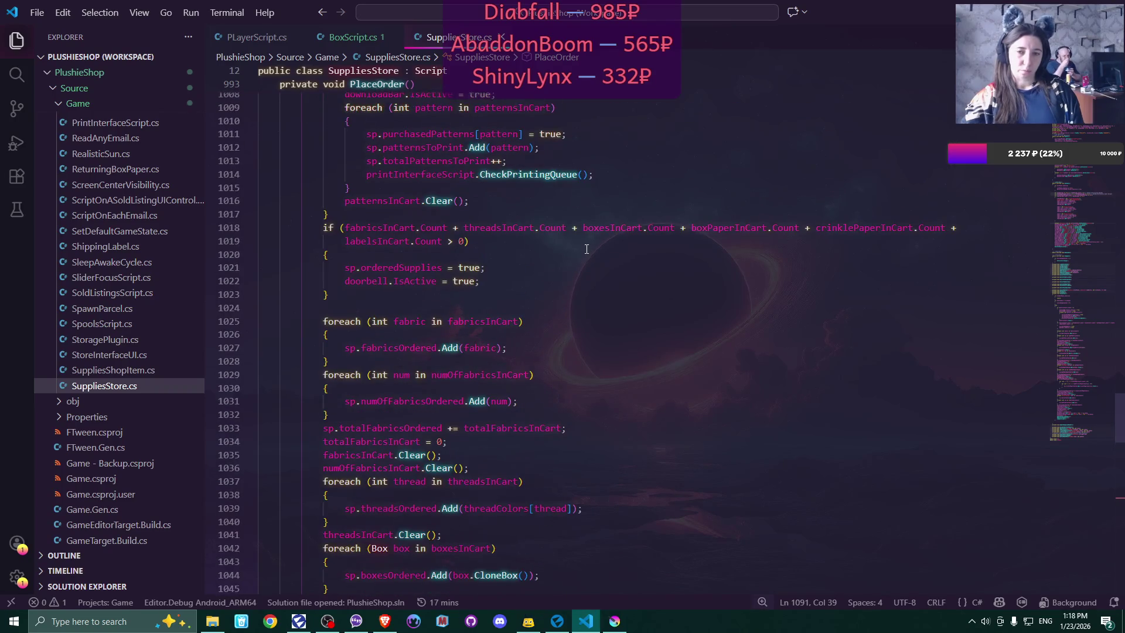
{"action": "scroll", "coordinate": [586, 249], "scroll_direction": "up", "scroll_amount": 7}
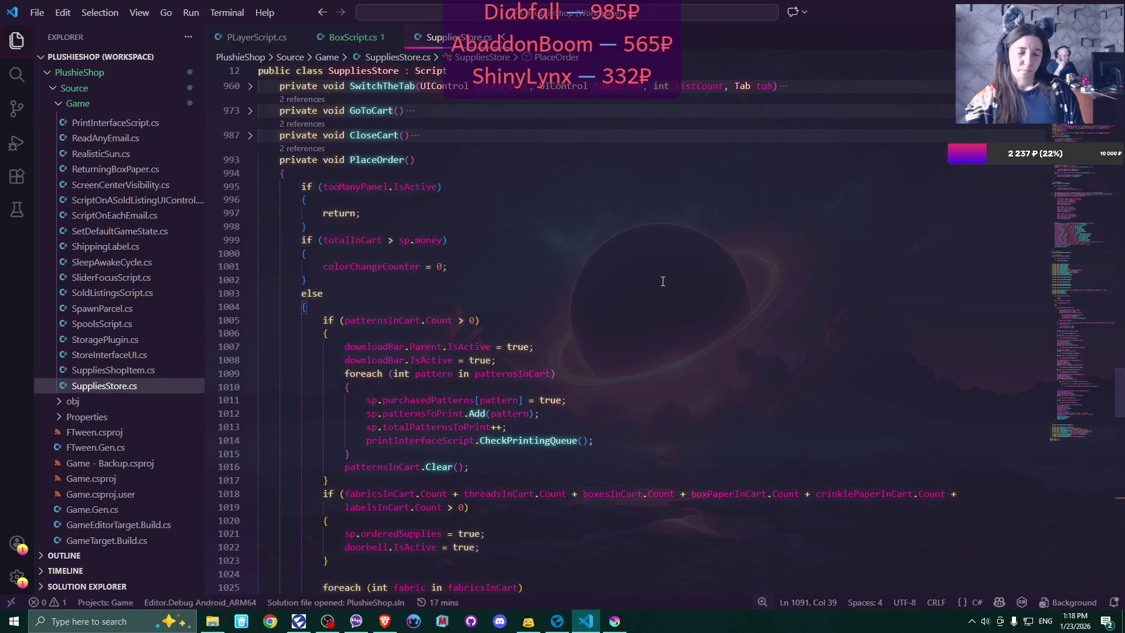
{"action": "scroll", "coordinate": [663, 282], "scroll_direction": "down", "scroll_amount": 4}
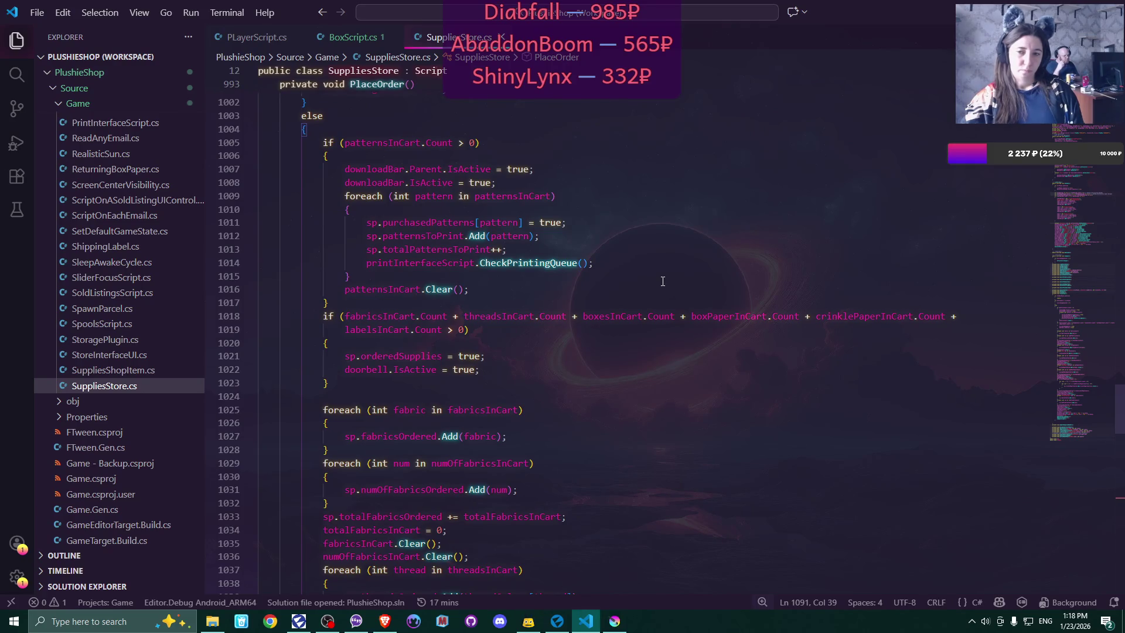
{"action": "scroll", "coordinate": [663, 281], "scroll_direction": "down", "scroll_amount": 2}
{"action": "double_click", "coordinate": [498, 227]}
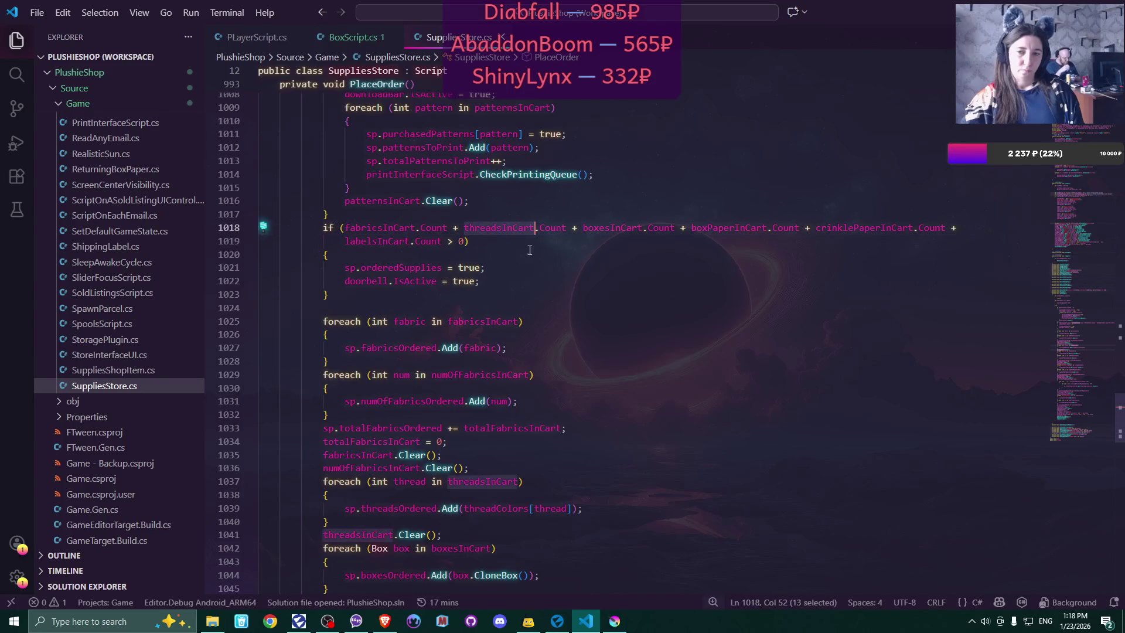
- Remove the stray whitespace following threadsInCart.Clear() on line 1041 and save the file
{"action": "scroll", "coordinate": [715, 299], "scroll_direction": "down", "scroll_amount": 2}
{"action": "scroll", "coordinate": [715, 298], "scroll_direction": "down", "scroll_amount": 3}
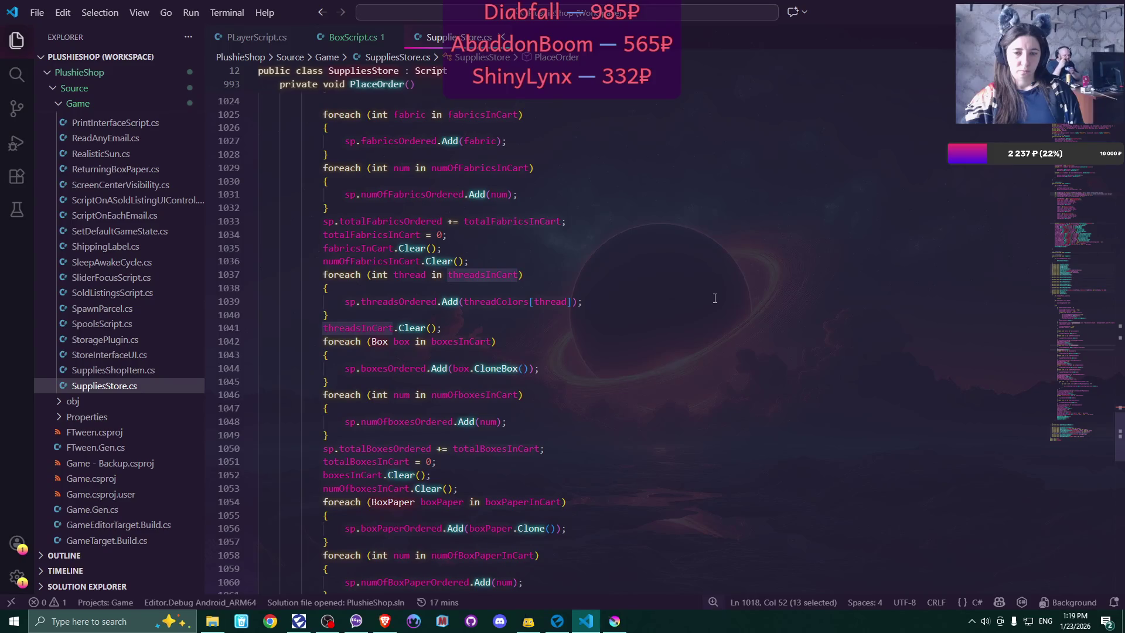
{"action": "left_click", "coordinate": [480, 327]}
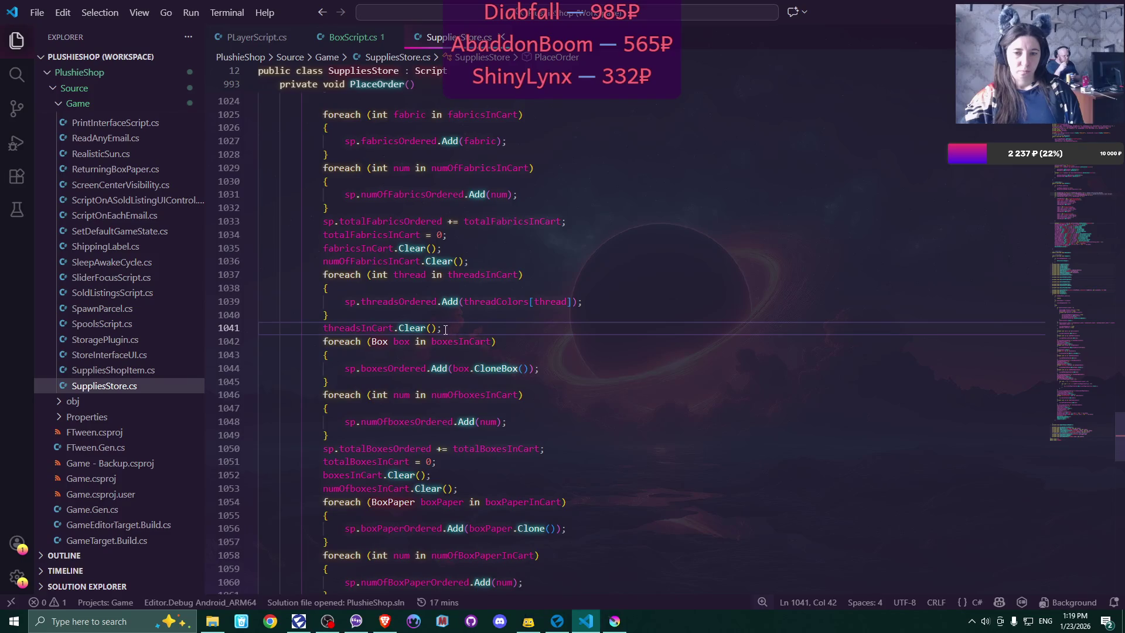
{"action": "mouse_move", "coordinate": [497, 300]}
{"action": "mouse_move", "coordinate": [514, 272]}
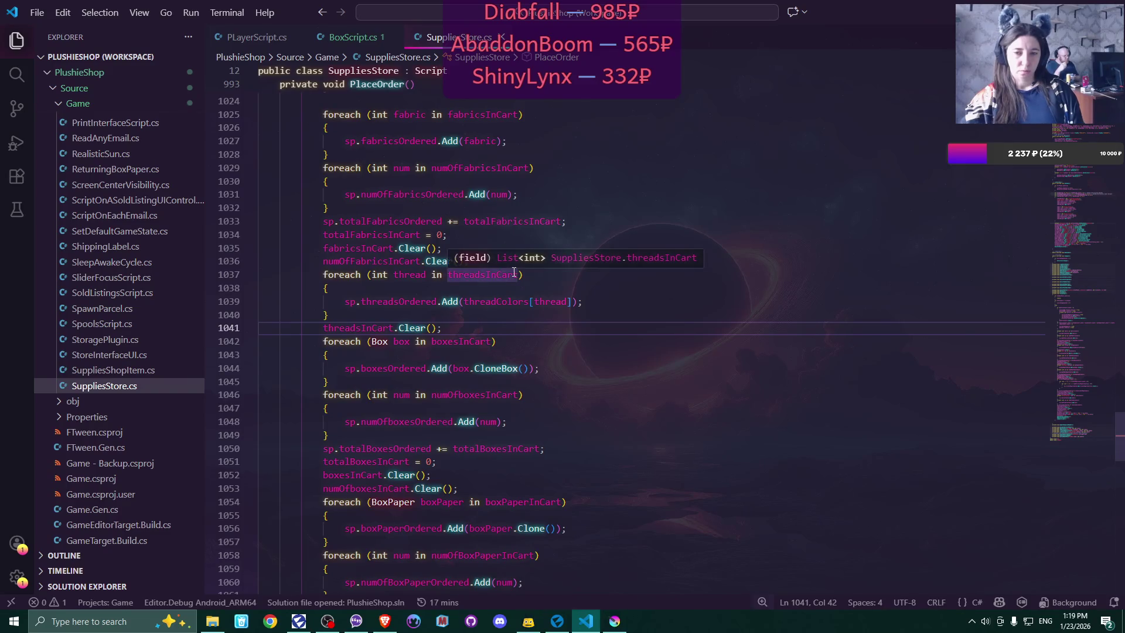
{"action": "double_click", "coordinate": [565, 330]}
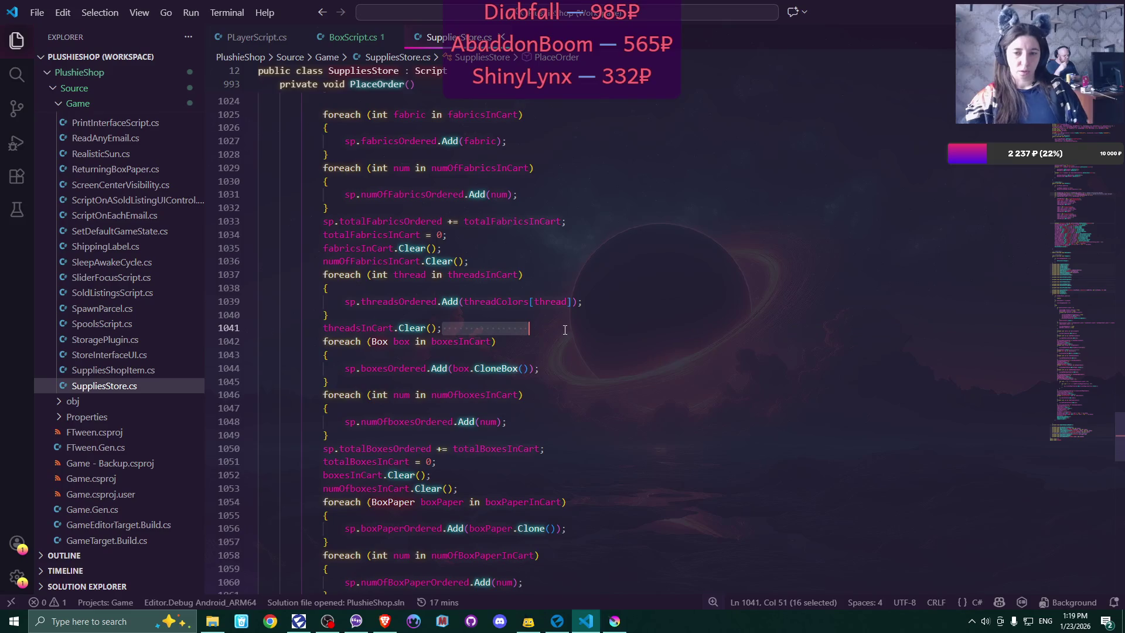
{"action": "key", "text": "BackSpace"}
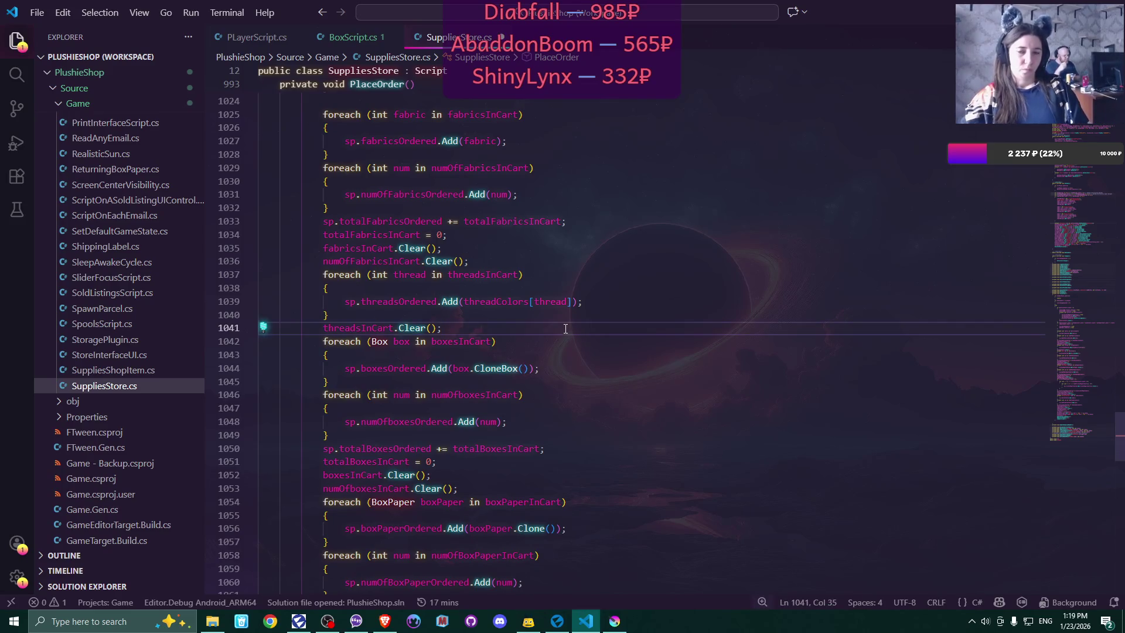
{"action": "key", "text": "ctrl+s"}
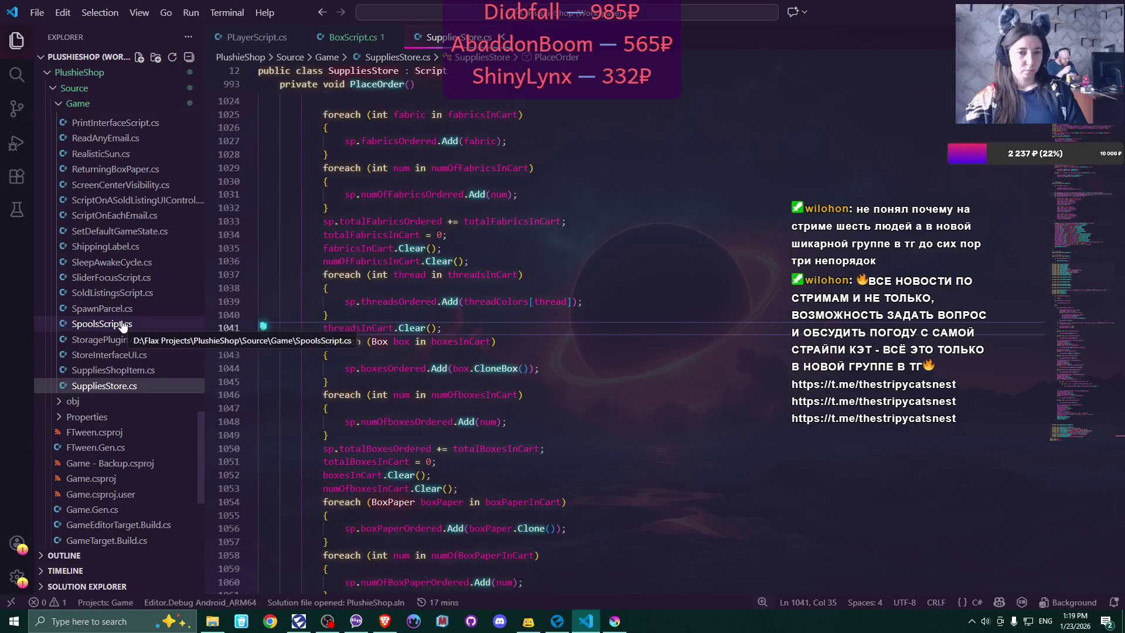
- Open SuppliesParcel.cs from the Interactables folder to view its GetParcel method
{"action": "scroll", "coordinate": [123, 324], "scroll_direction": "up", "scroll_amount": 10}
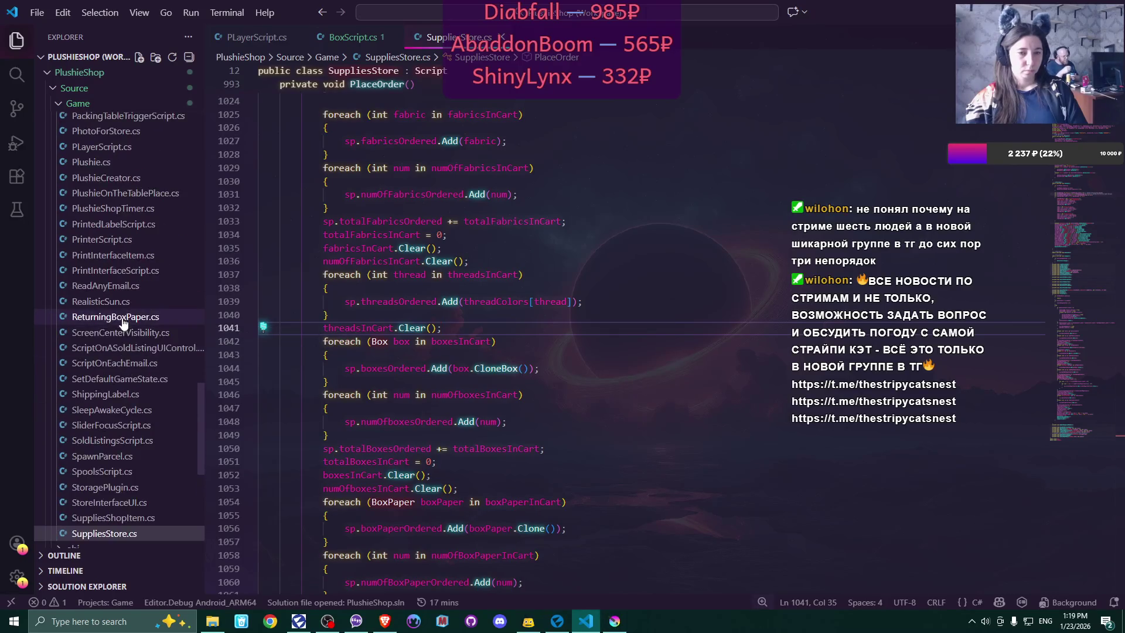
{"action": "scroll", "coordinate": [123, 324], "scroll_direction": "up", "scroll_amount": 15}
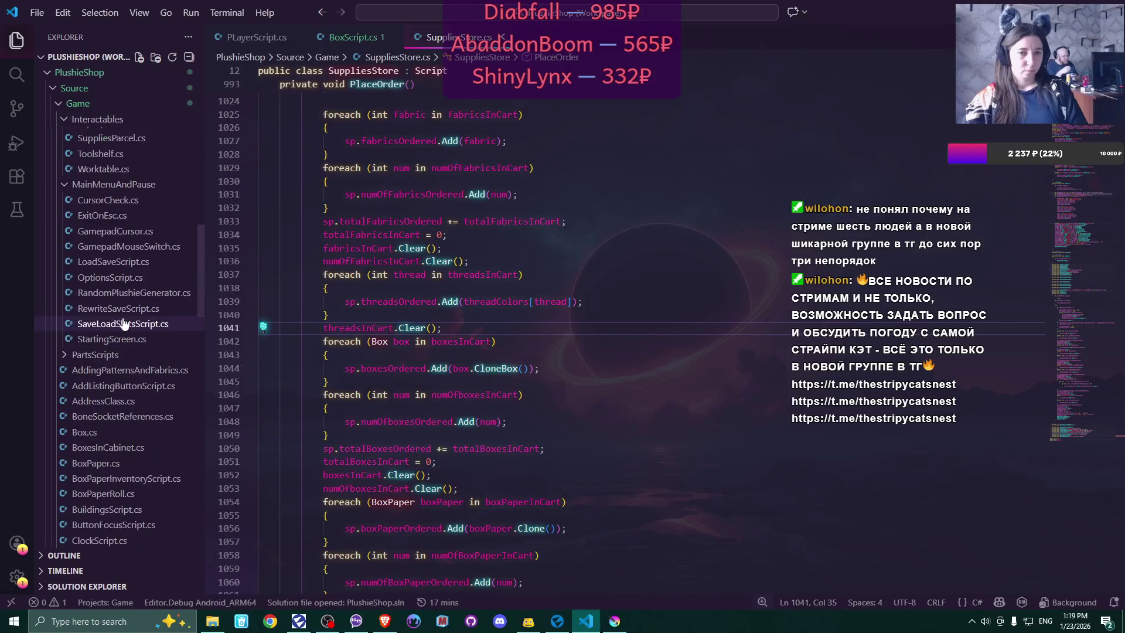
{"action": "left_click", "coordinate": [132, 257]}
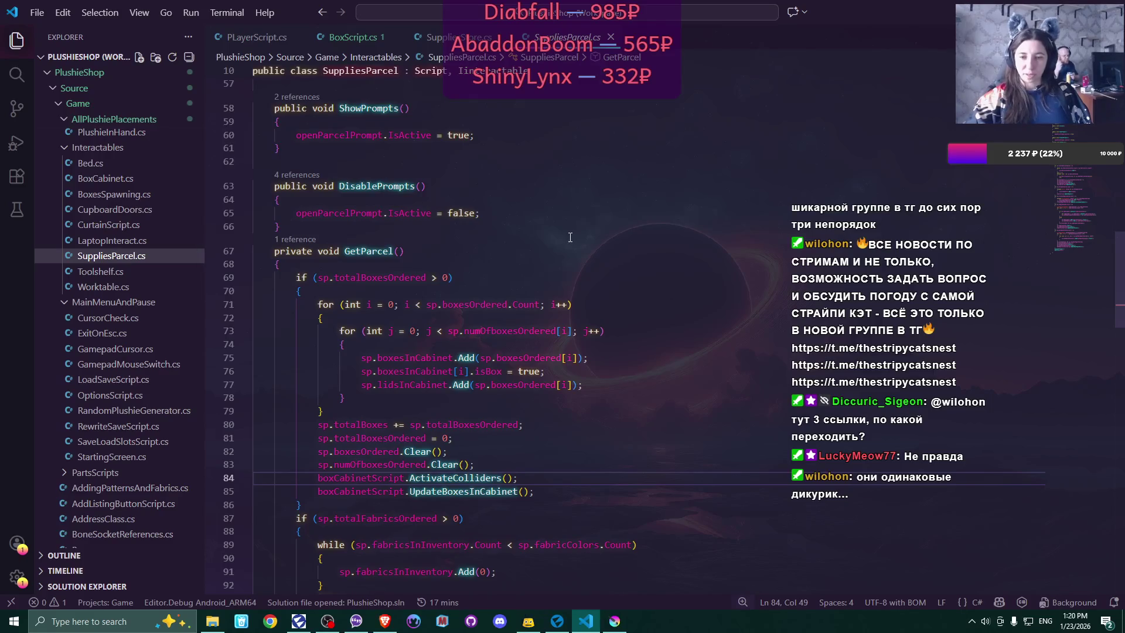
- Scroll GetParcel to the threadsOrdered block near line 105 and place the caret after the UpdateSpools call
{"action": "scroll", "coordinate": [570, 237], "scroll_direction": "up", "scroll_amount": 5}
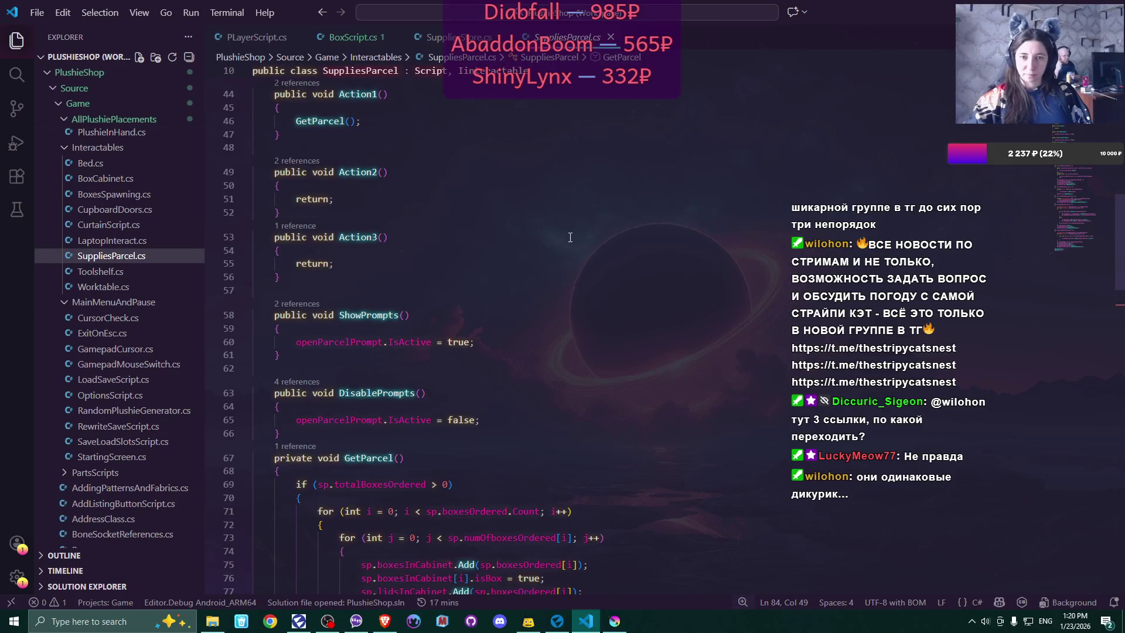
{"action": "scroll", "coordinate": [571, 237], "scroll_direction": "down", "scroll_amount": 6}
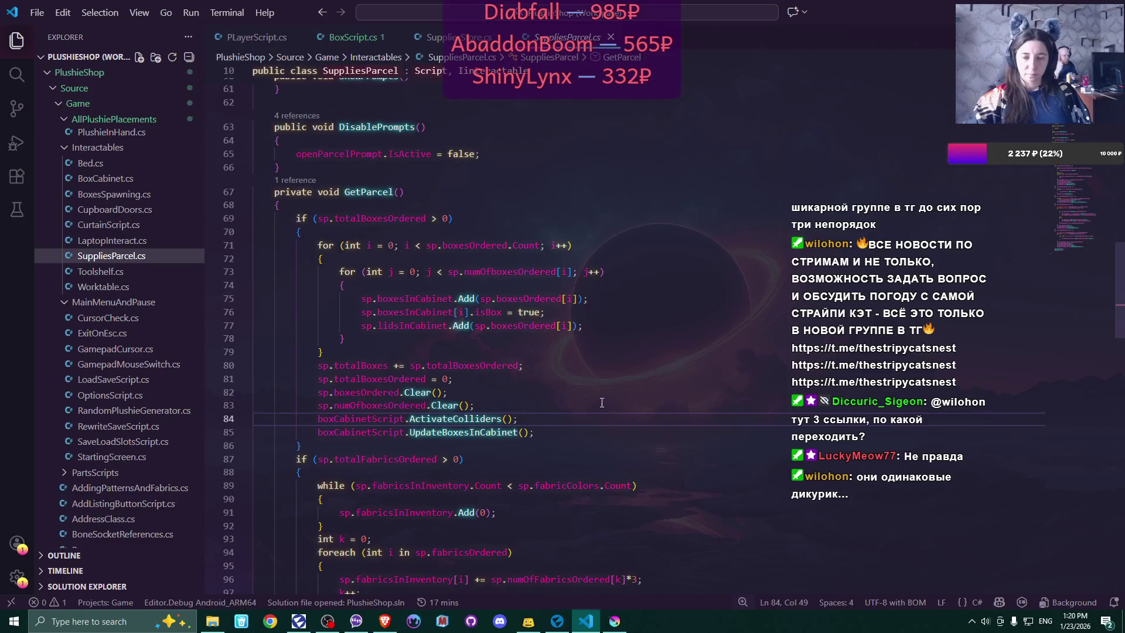
{"action": "scroll", "coordinate": [603, 399], "scroll_direction": "down", "scroll_amount": 2}
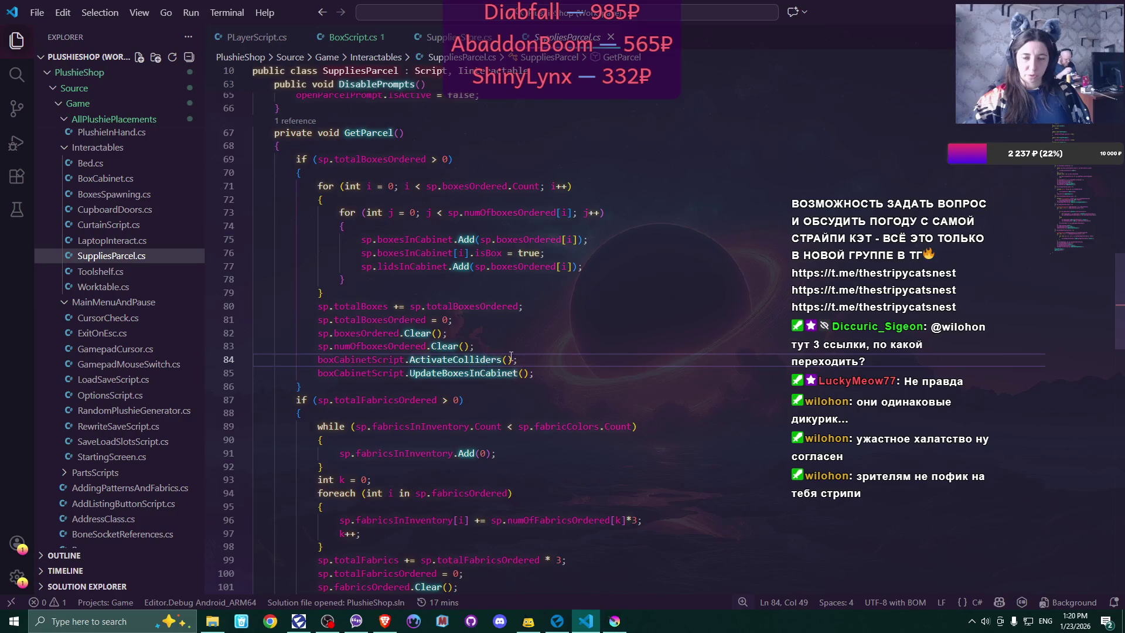
{"action": "scroll", "coordinate": [545, 378], "scroll_direction": "down", "scroll_amount": 2}
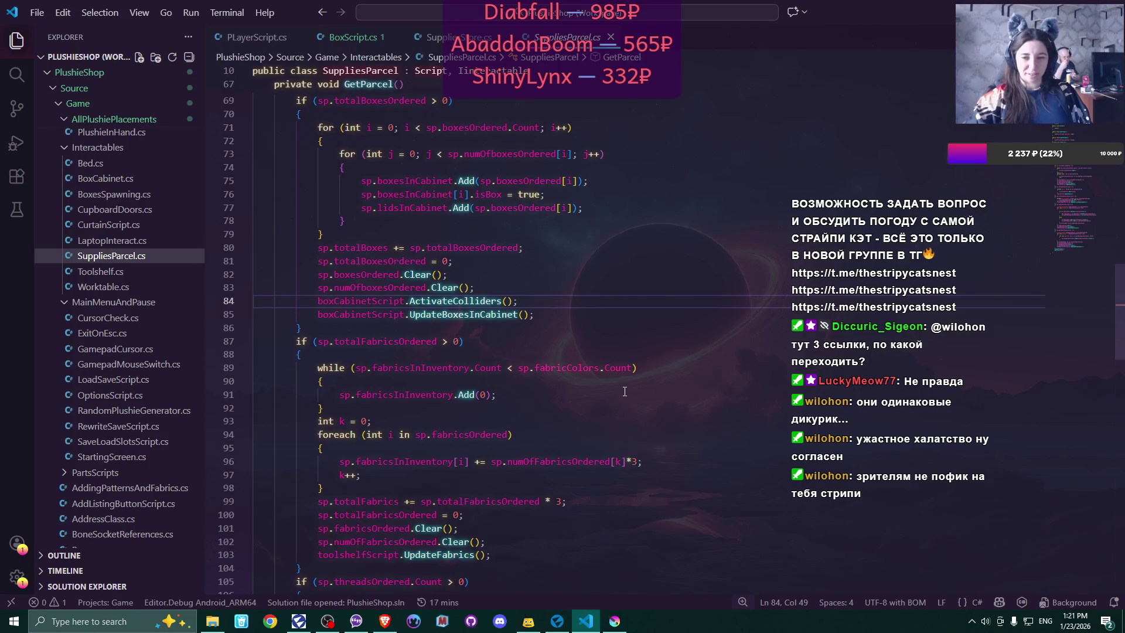
{"action": "scroll", "coordinate": [625, 391], "scroll_direction": "down", "scroll_amount": 1}
{"action": "scroll", "coordinate": [624, 392], "scroll_direction": "down", "scroll_amount": 3}
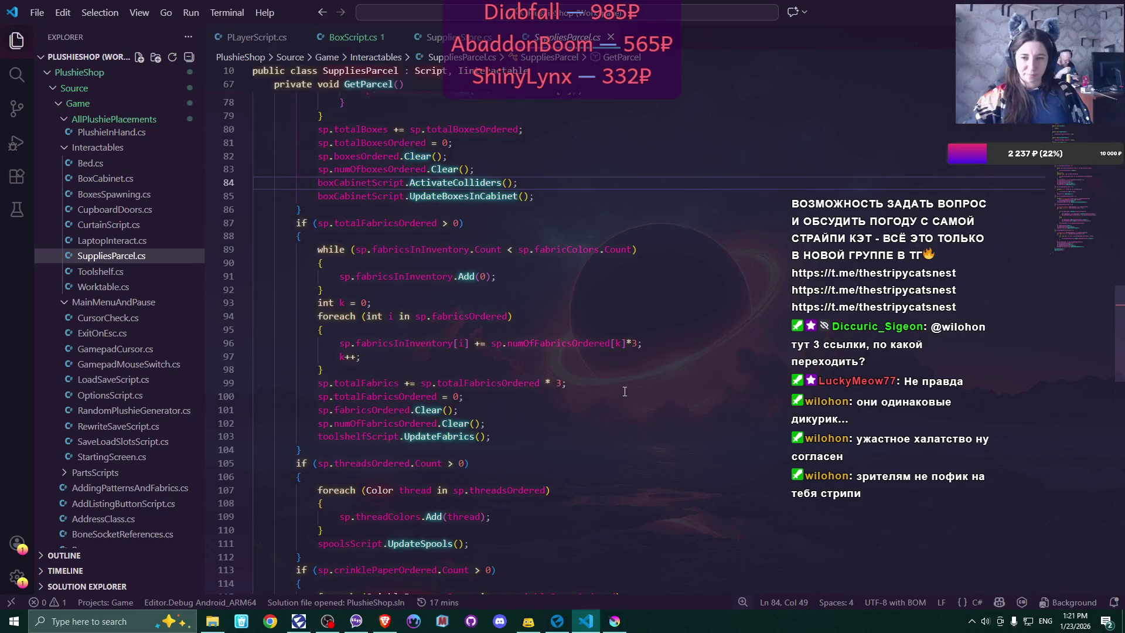
{"action": "scroll", "coordinate": [624, 392], "scroll_direction": "down", "scroll_amount": 1}
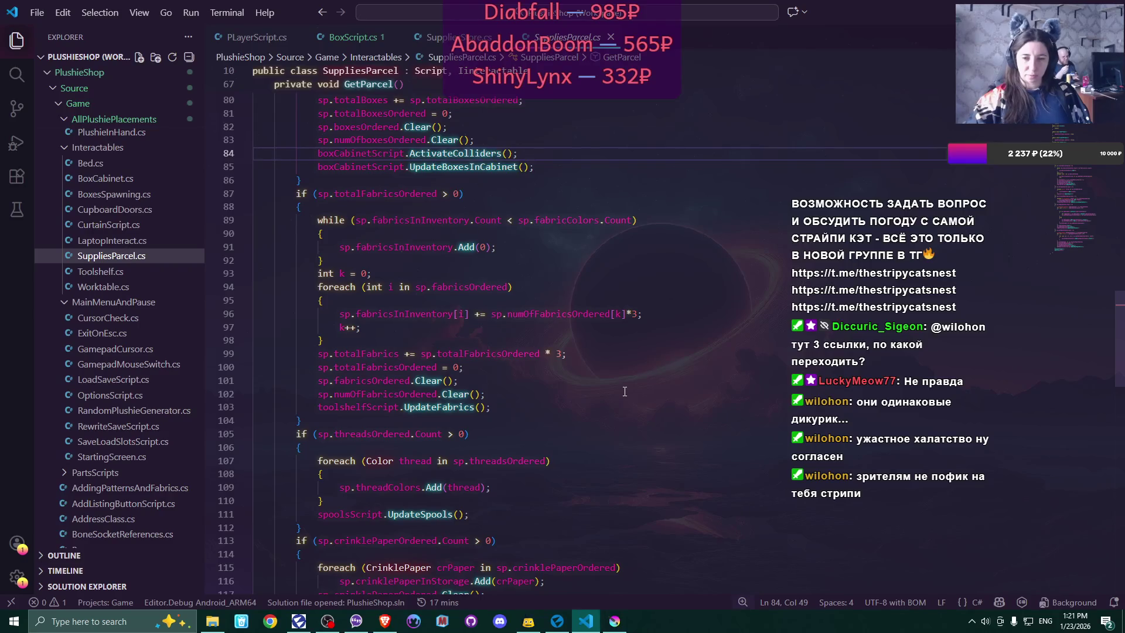
{"action": "scroll", "coordinate": [625, 392], "scroll_direction": "down", "scroll_amount": 3}
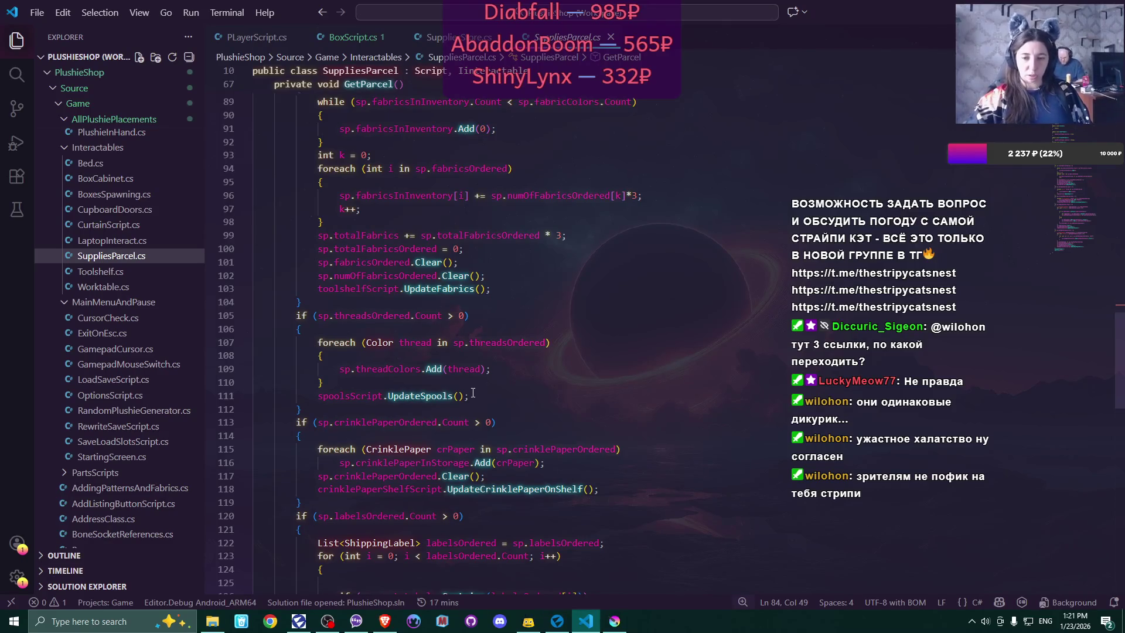
{"action": "left_click", "coordinate": [472, 397]}
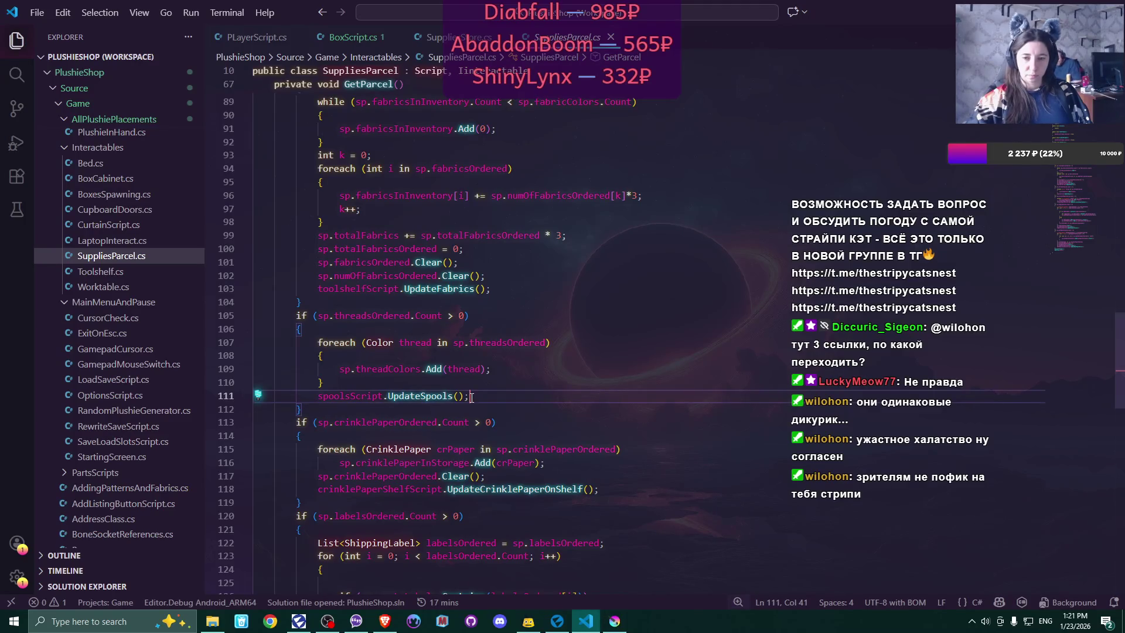
- Add sp.threadsOrdered.Clear(); on a new line after the threads loop and save SuppliesParcel.cs
{"action": "mouse_move", "coordinate": [484, 371]}
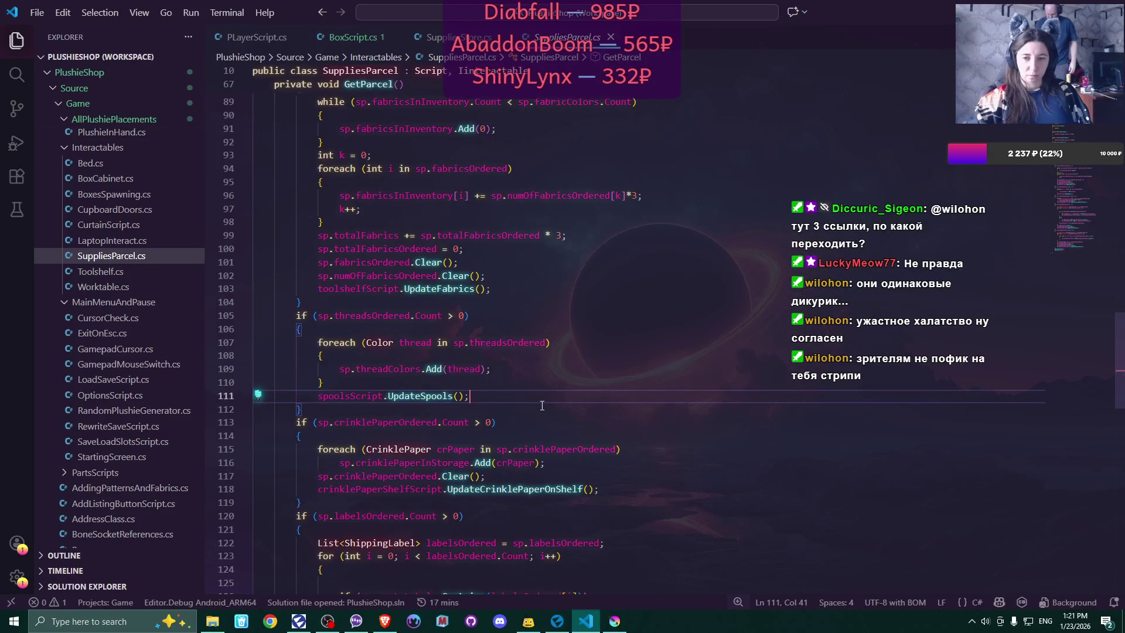
{"action": "mouse_move", "coordinate": [519, 341]}
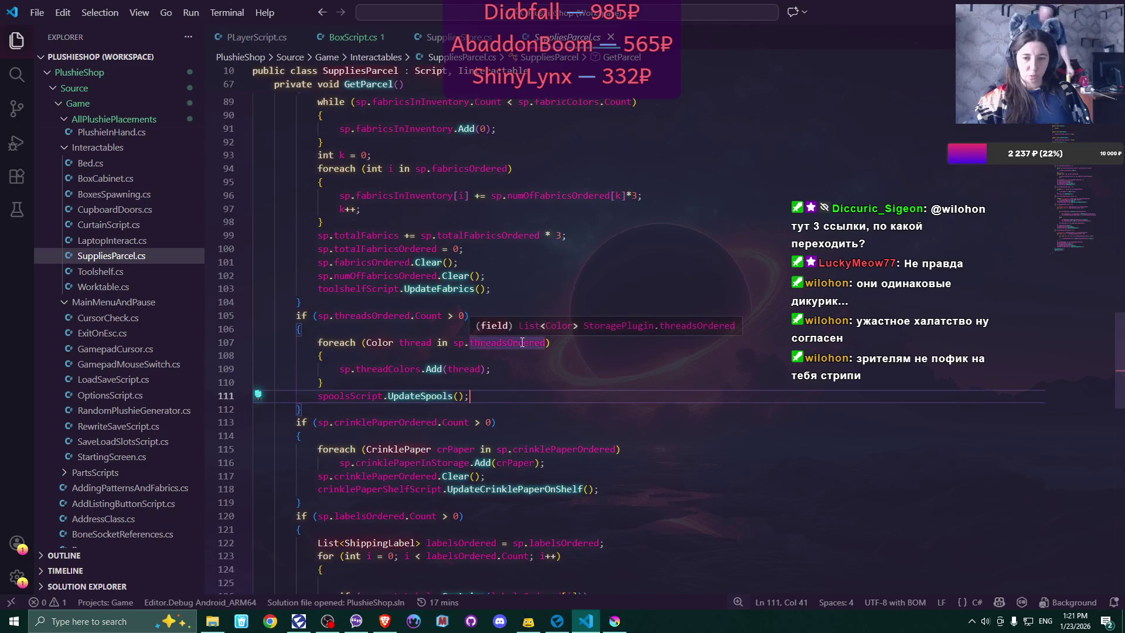
{"action": "left_click_drag", "start_coordinate": [453, 342], "coordinate": [547, 341]}
{"action": "key", "text": "ctrl+c"}
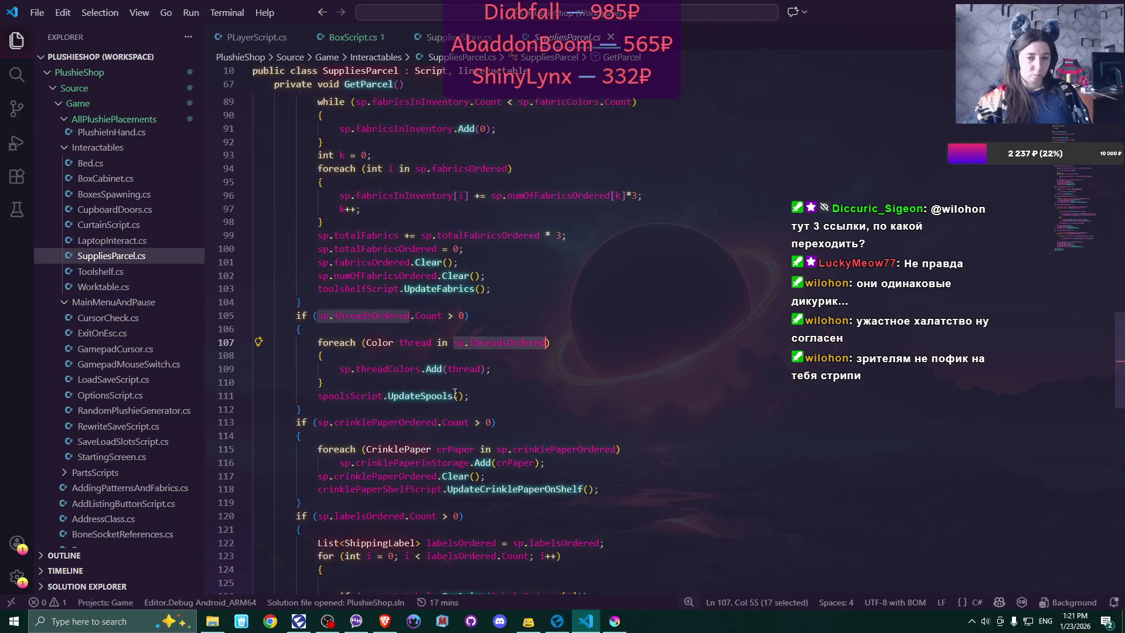
{"action": "left_click", "coordinate": [466, 385]}
{"action": "key", "text": "Return"}
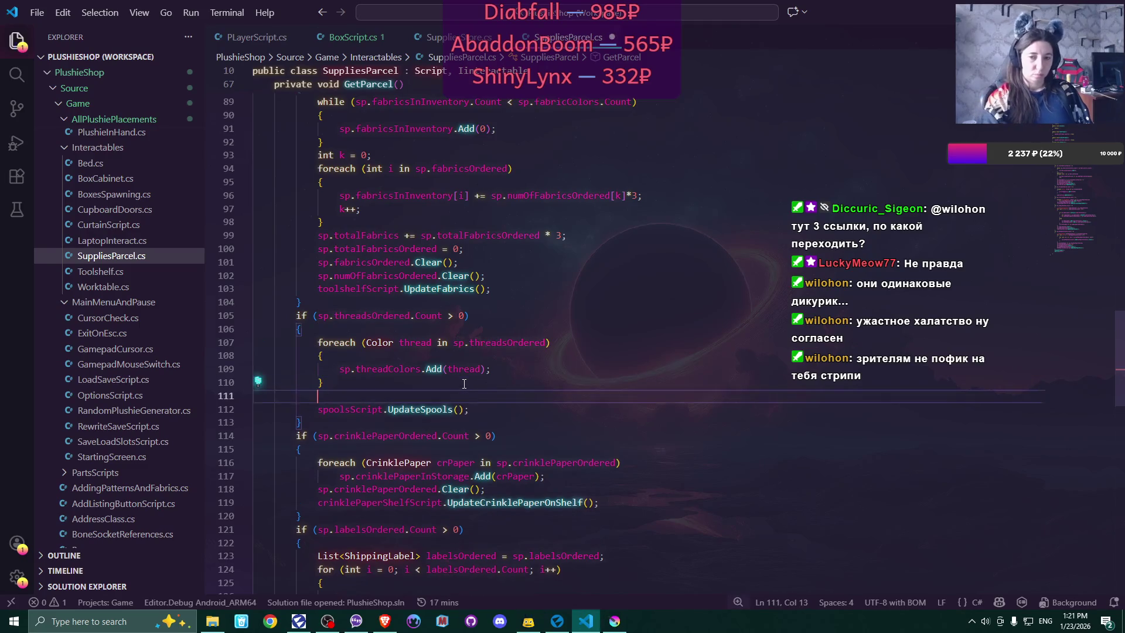
{"action": "key", "text": "ctrl+v"}
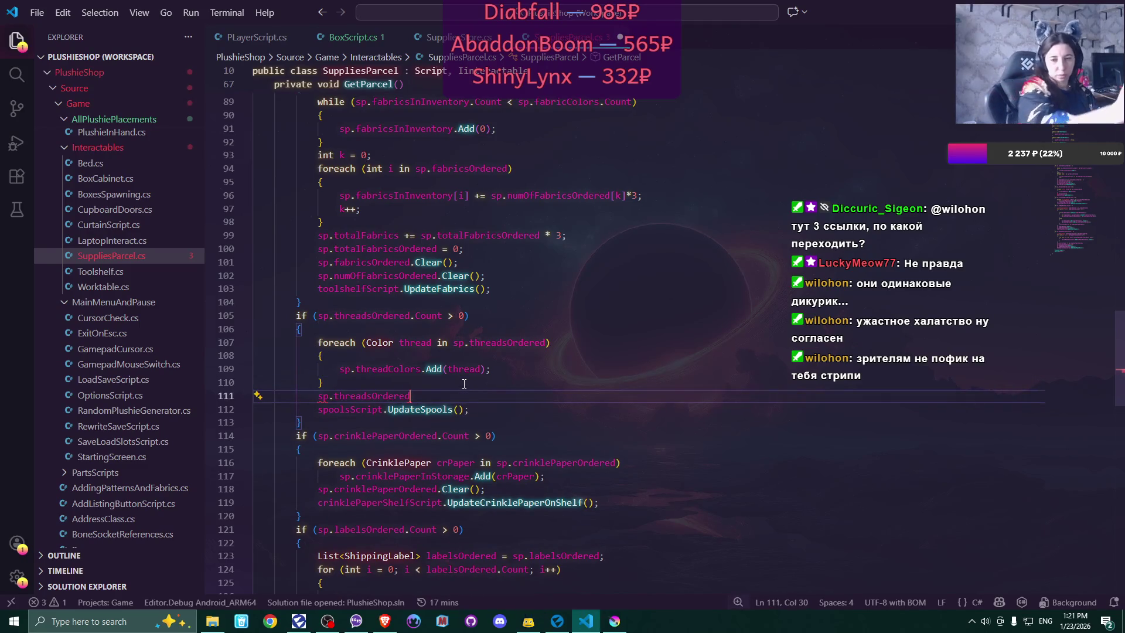
{"action": "type", "text": ".Clea"}
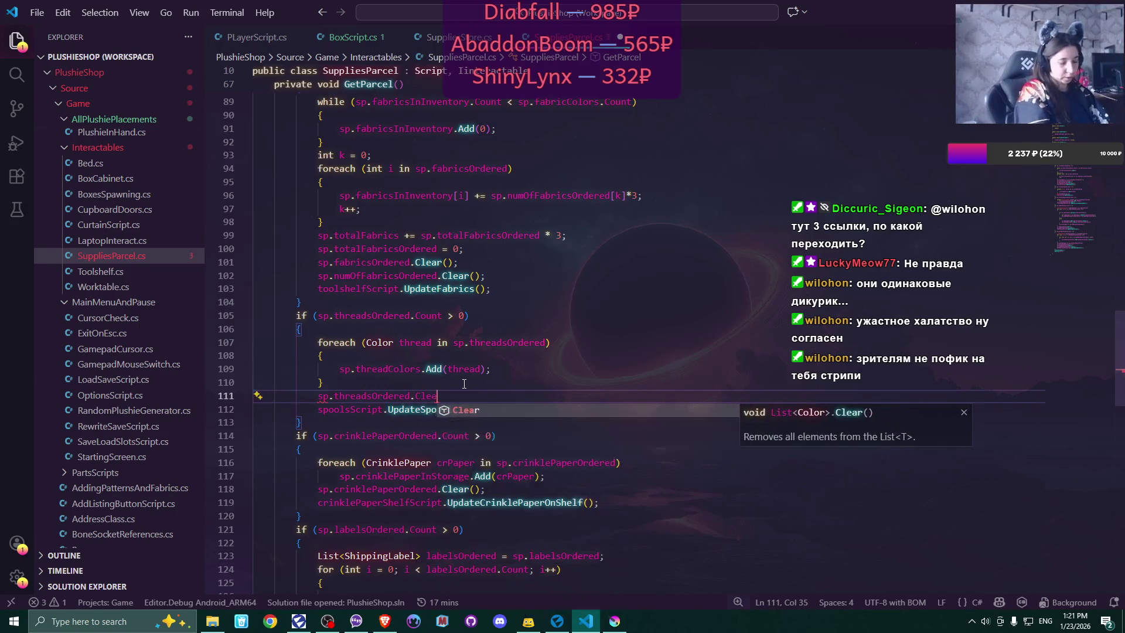
{"action": "type", "text": "r();"}
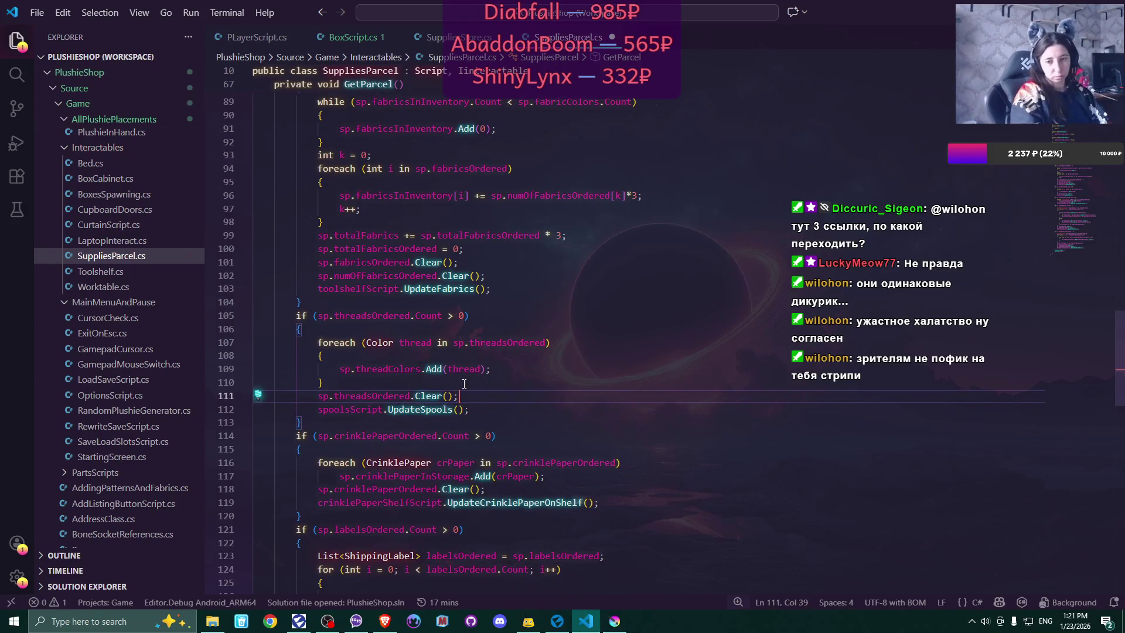
{"action": "key", "text": "ctrl+s"}
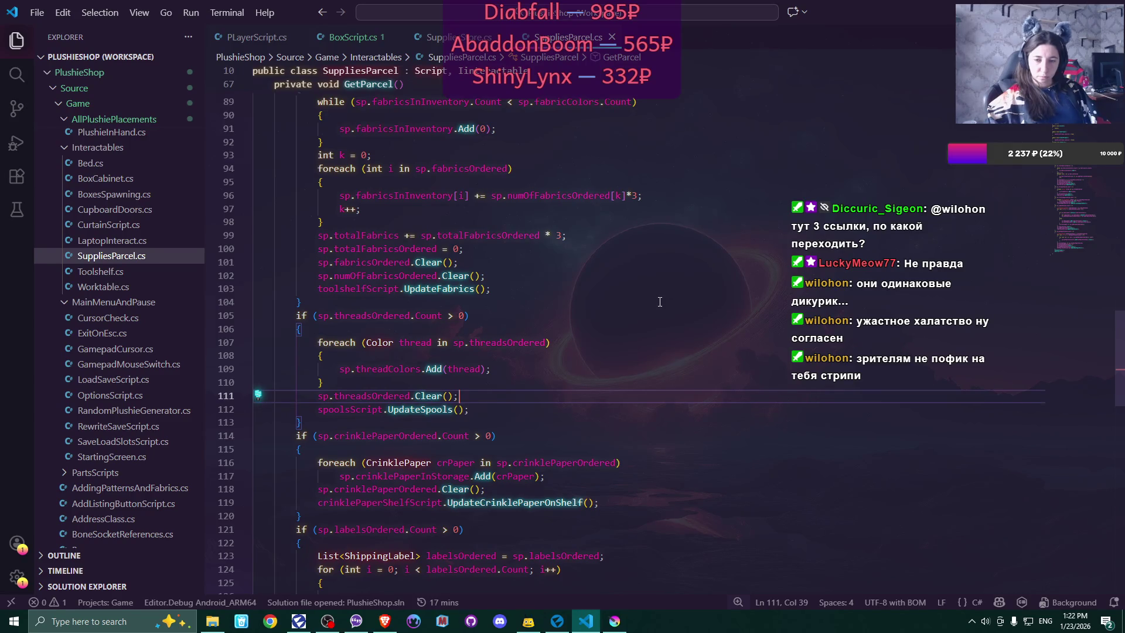
{"action": "scroll", "coordinate": [660, 302], "scroll_direction": "down", "scroll_amount": 2}
{"action": "scroll", "coordinate": [659, 302], "scroll_direction": "down", "scroll_amount": 2}
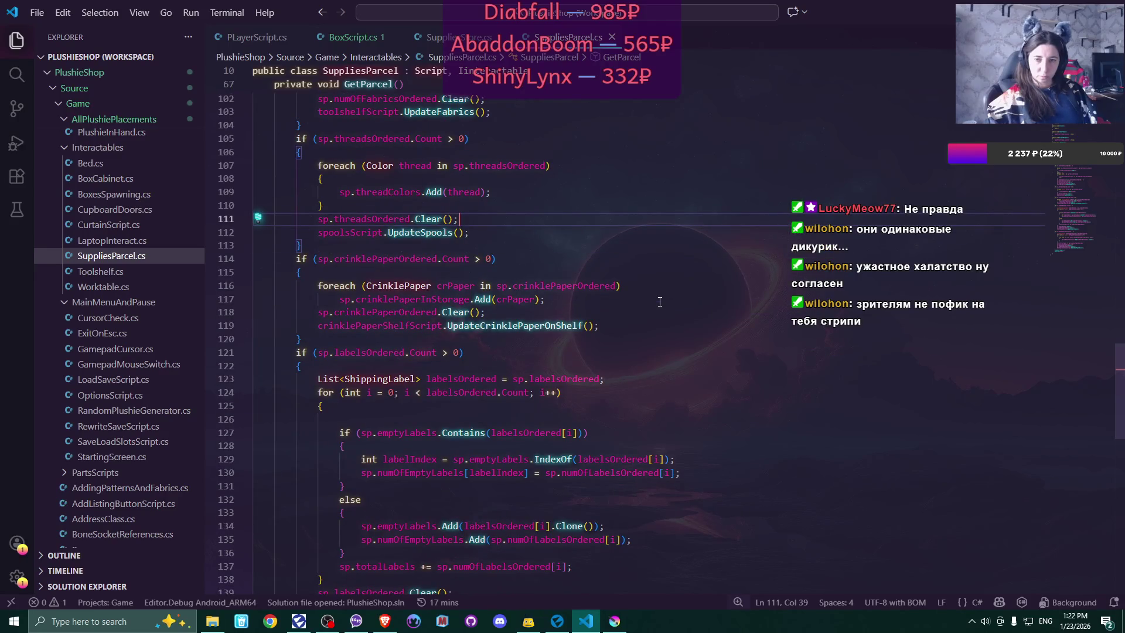
{"action": "scroll", "coordinate": [659, 302], "scroll_direction": "down", "scroll_amount": 4}
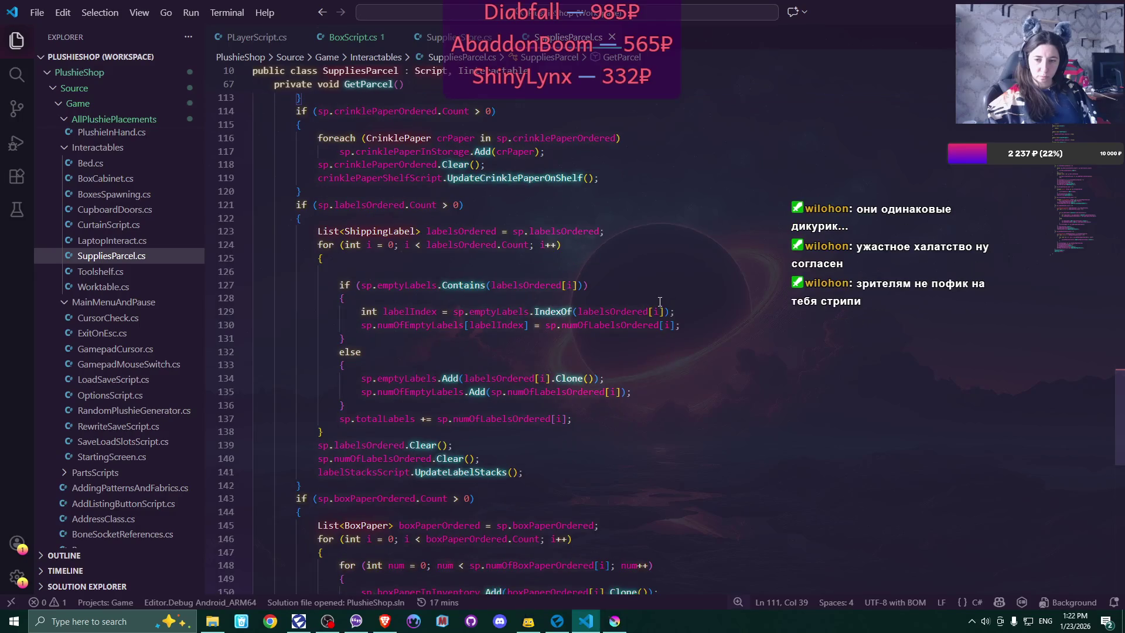
{"action": "scroll", "coordinate": [660, 301], "scroll_direction": "down", "scroll_amount": 6}
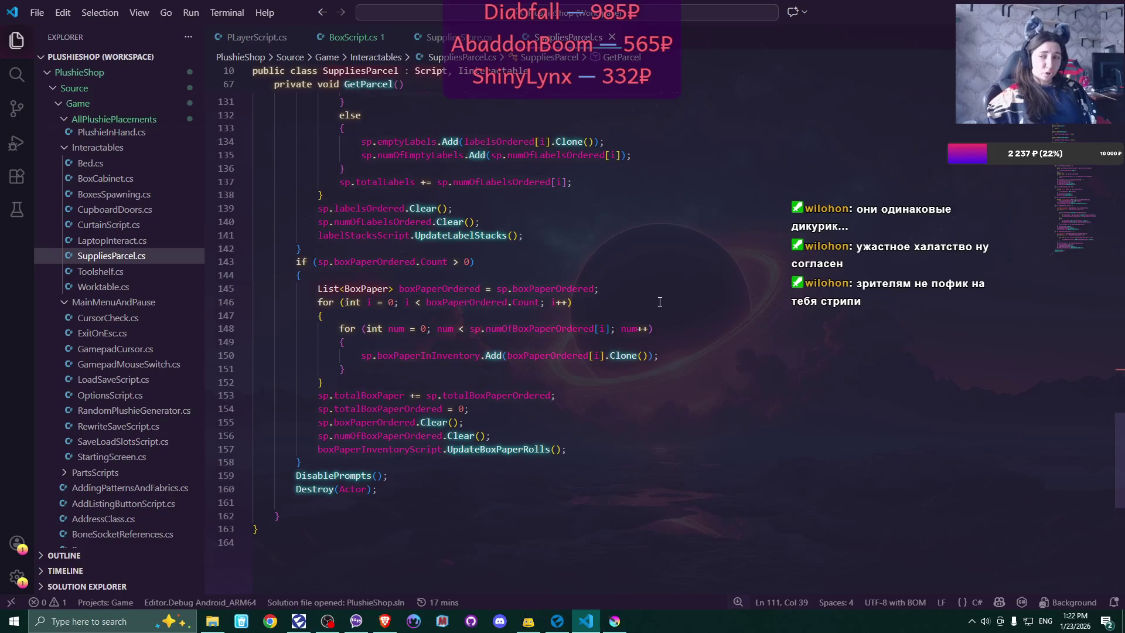
{"action": "scroll", "coordinate": [660, 302], "scroll_direction": "up", "scroll_amount": 14}
{"action": "scroll", "coordinate": [667, 306], "scroll_direction": "up", "scroll_amount": 12}
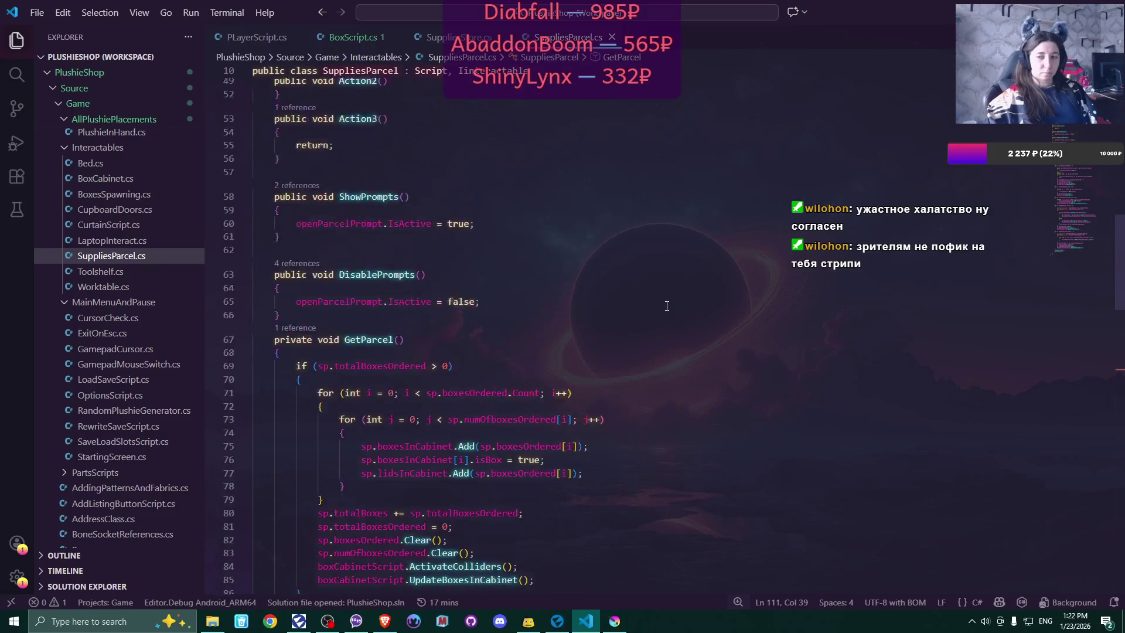
{"action": "scroll", "coordinate": [667, 306], "scroll_direction": "up", "scroll_amount": 2}
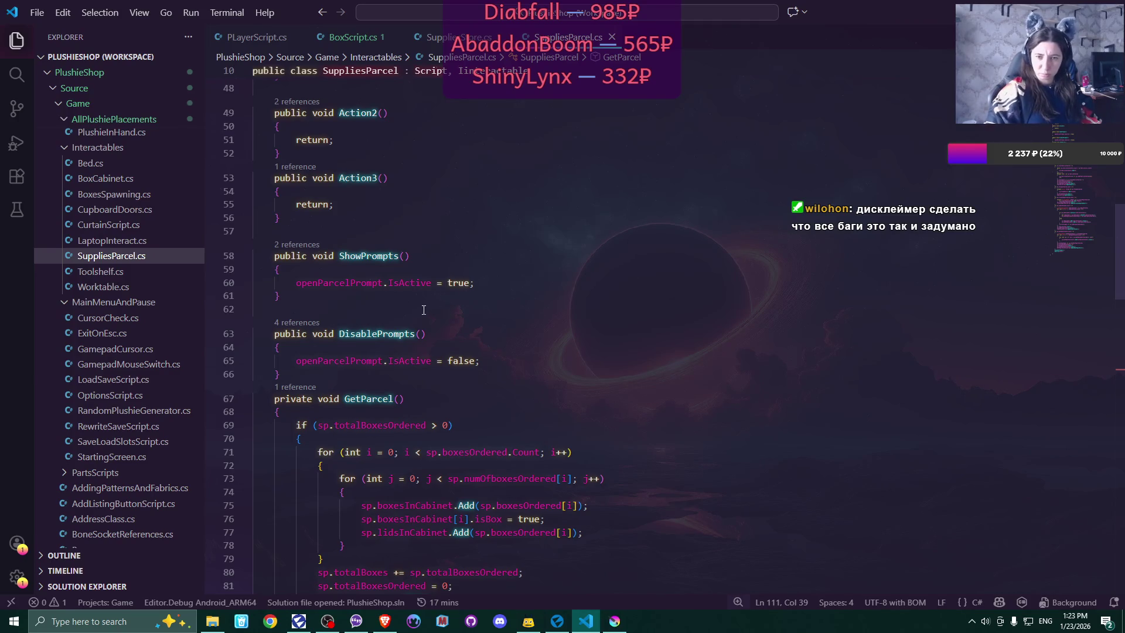
{"action": "scroll", "coordinate": [424, 309], "scroll_direction": "up", "scroll_amount": 5}
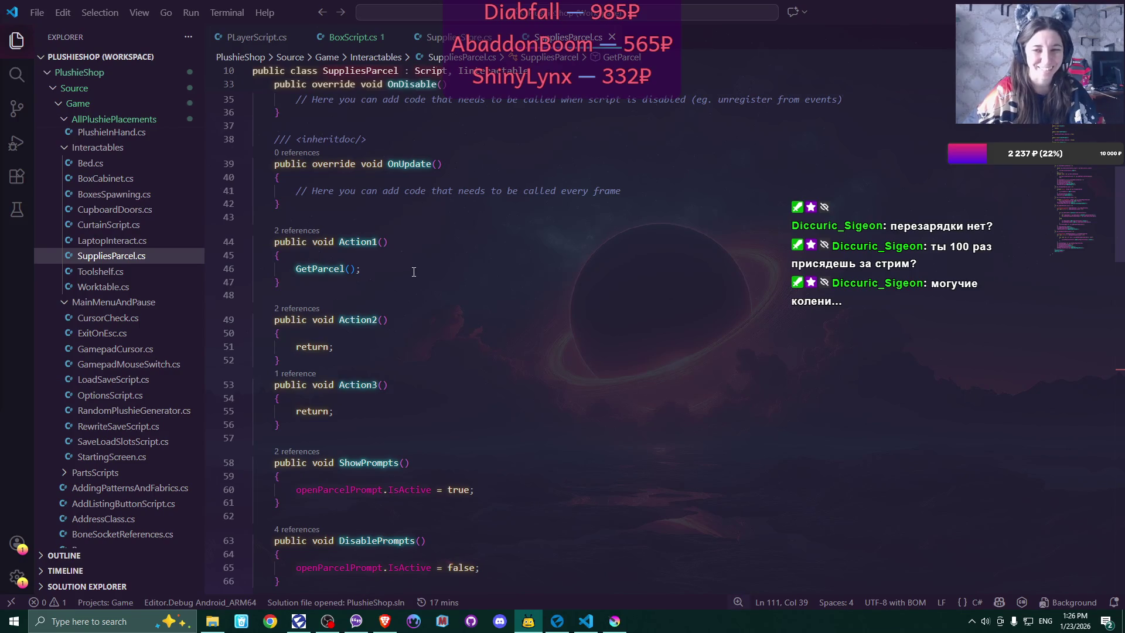
- Look over SuppliesParcel.cs, then switch to Flax Editor and show the PlushieShop Content folder
{"action": "scroll", "coordinate": [418, 277], "scroll_direction": "up", "scroll_amount": 10}
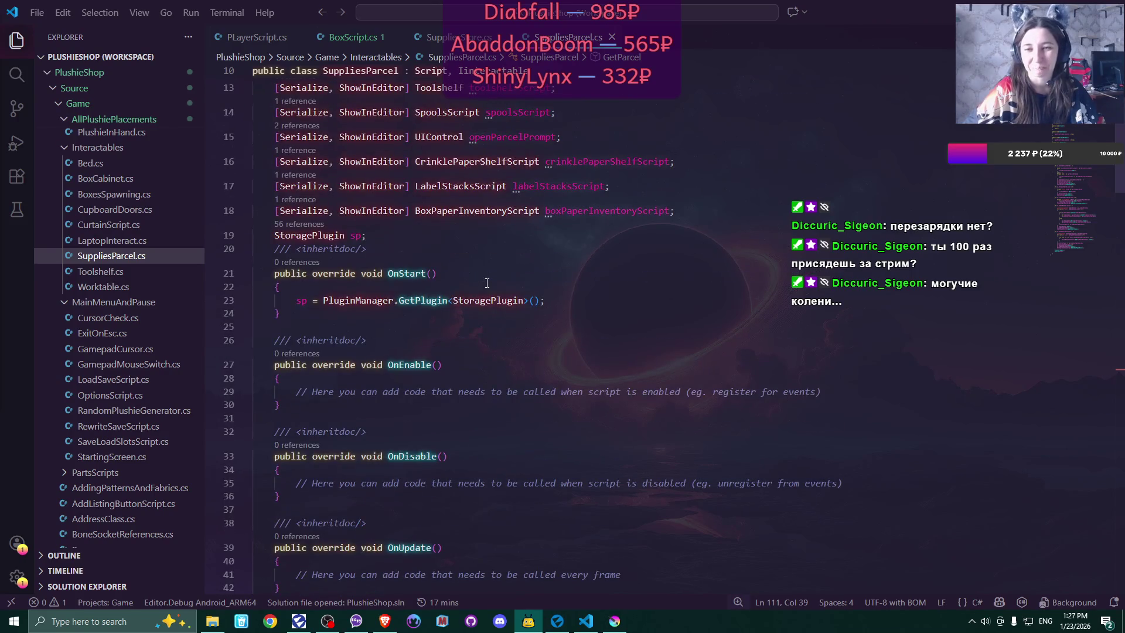
{"action": "scroll", "coordinate": [487, 283], "scroll_direction": "up", "scroll_amount": 2}
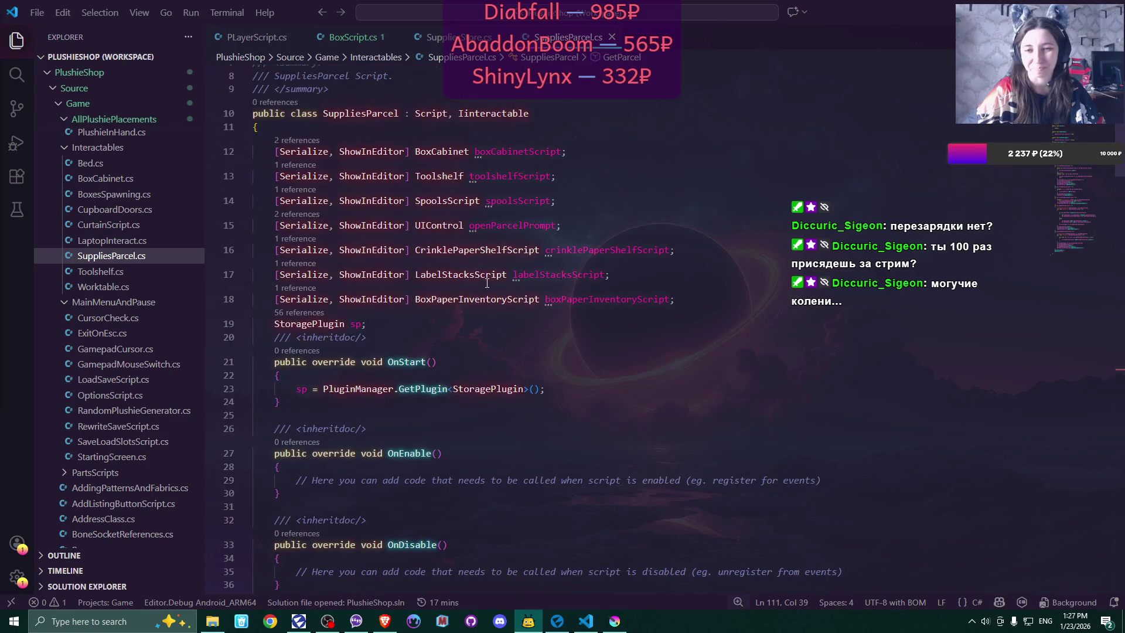
{"action": "scroll", "coordinate": [487, 283], "scroll_direction": "down", "scroll_amount": 1}
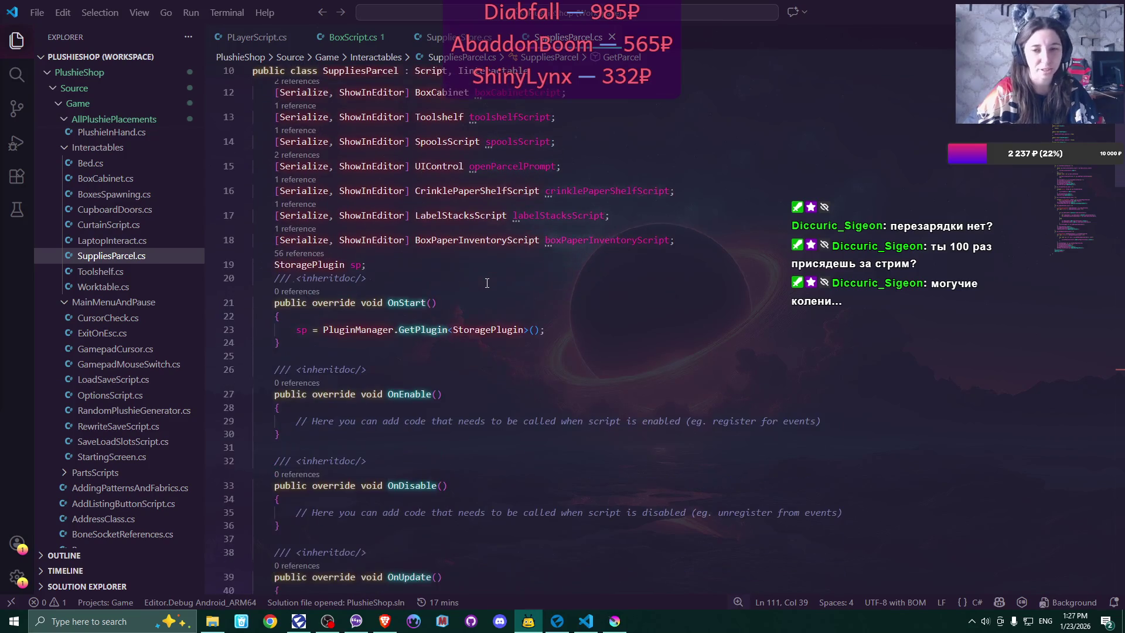
{"action": "scroll", "coordinate": [487, 283], "scroll_direction": "up", "scroll_amount": 1}
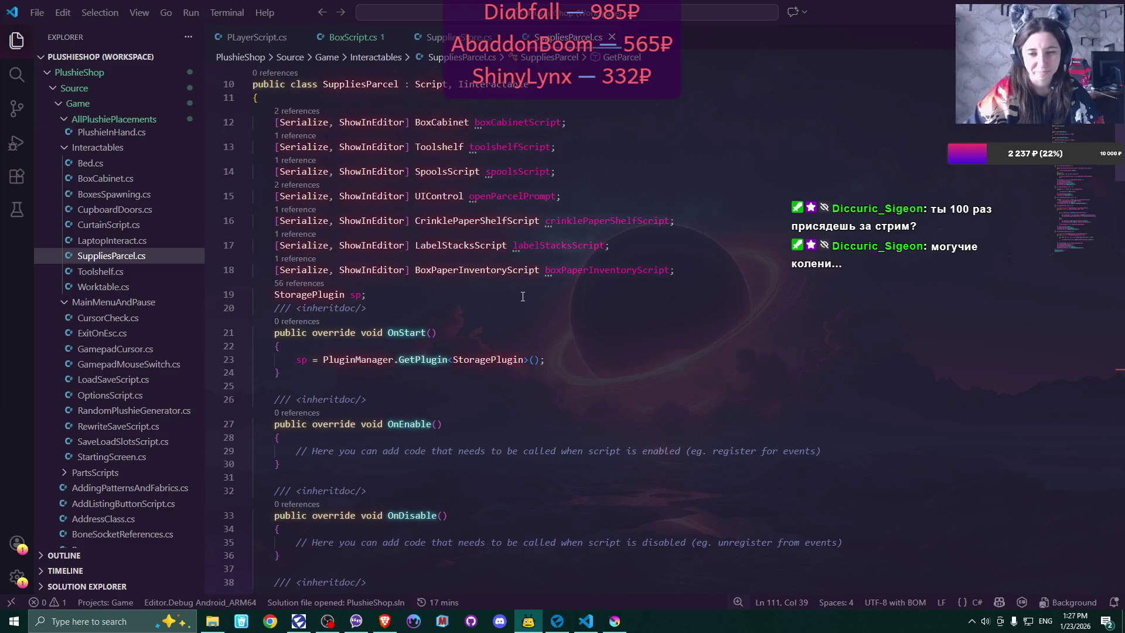
{"action": "scroll", "coordinate": [522, 296], "scroll_direction": "down", "scroll_amount": 10}
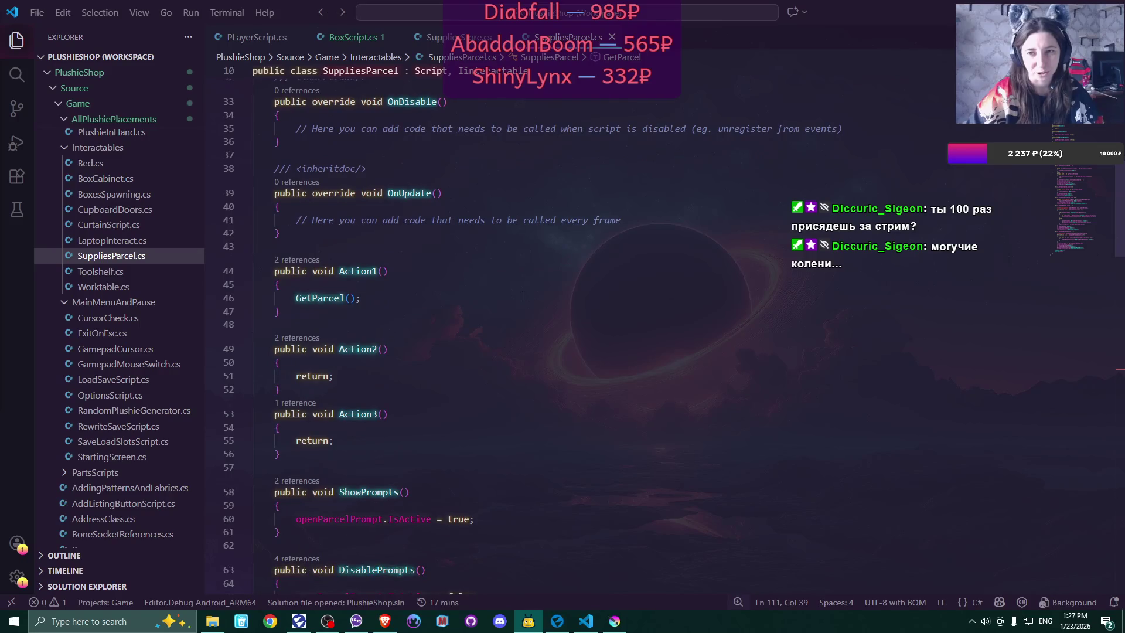
{"action": "scroll", "coordinate": [522, 297], "scroll_direction": "down", "scroll_amount": 5}
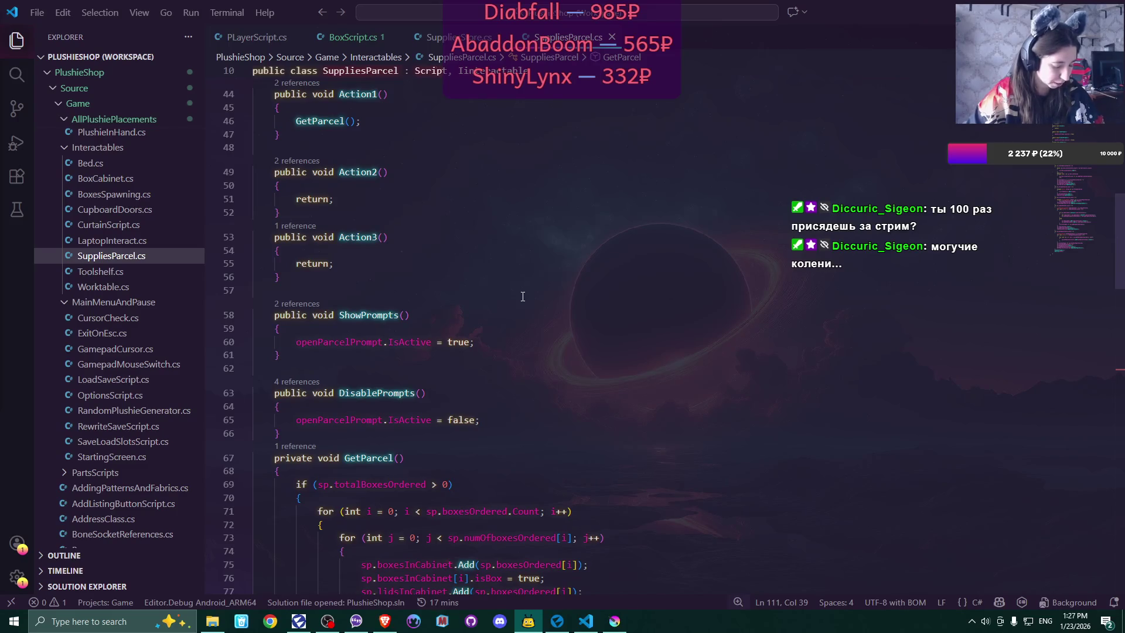
{"action": "left_click", "coordinate": [558, 621]}
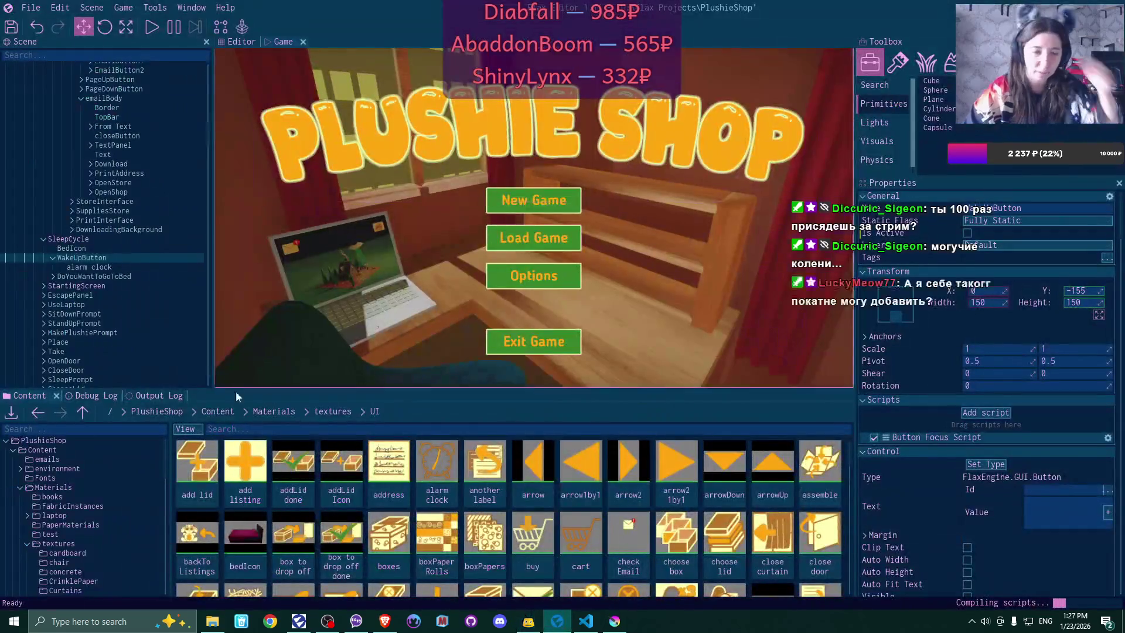
{"action": "left_click", "coordinate": [218, 411]}
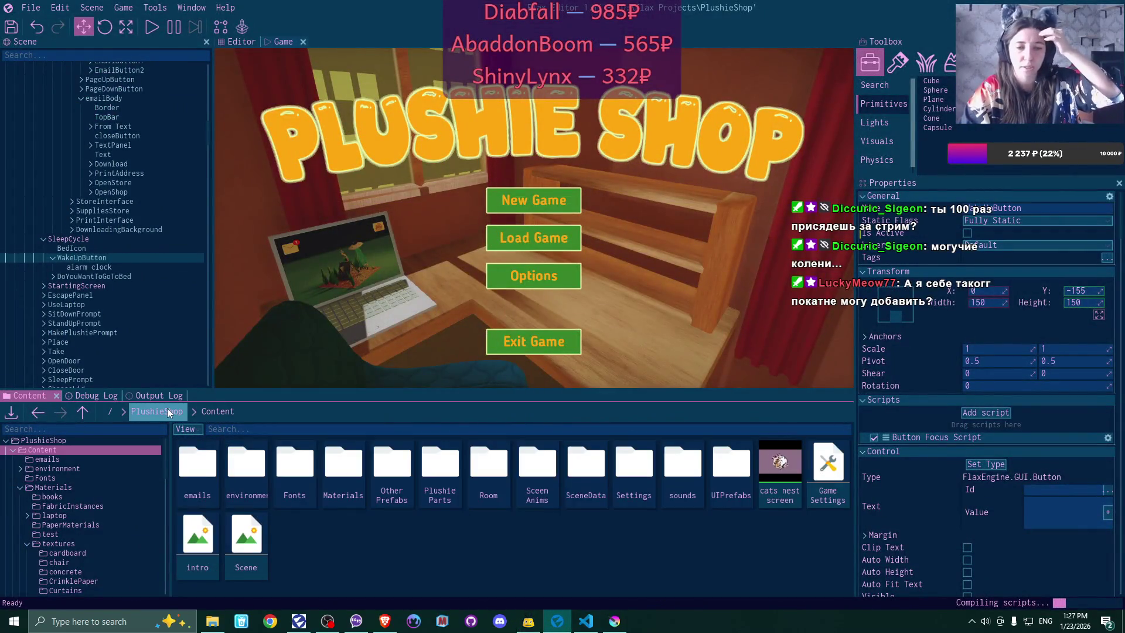